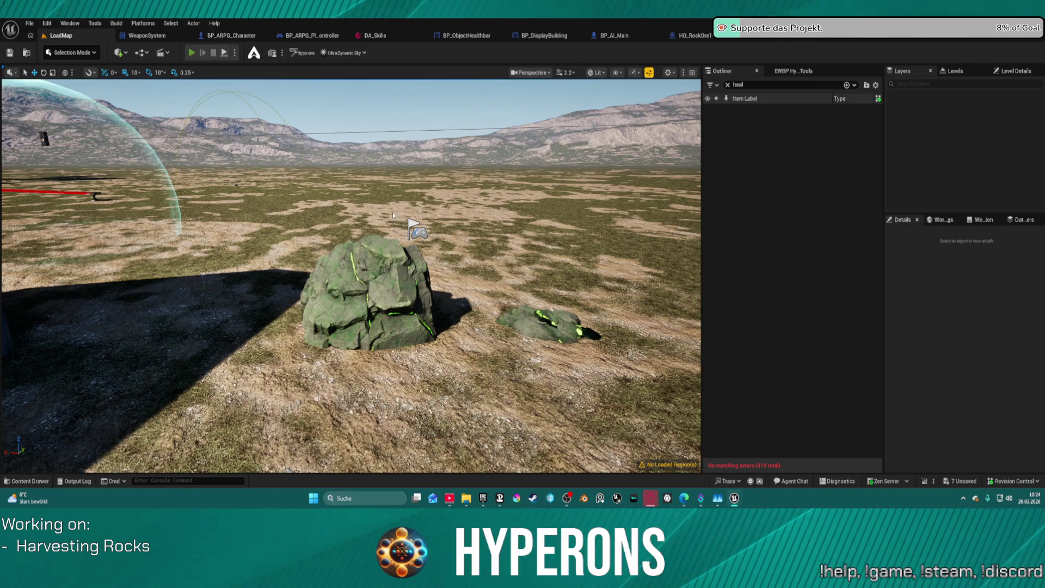
# Start a play test and drop 50 SPM M from the inventory.
pyautogui.hotkey('alt', 'p')
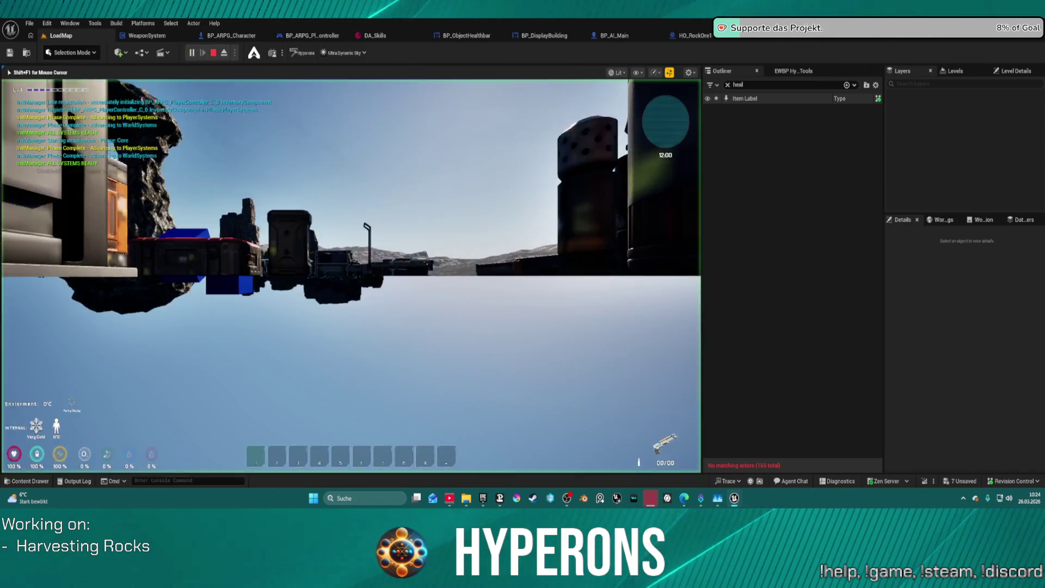
pyautogui.press('i')
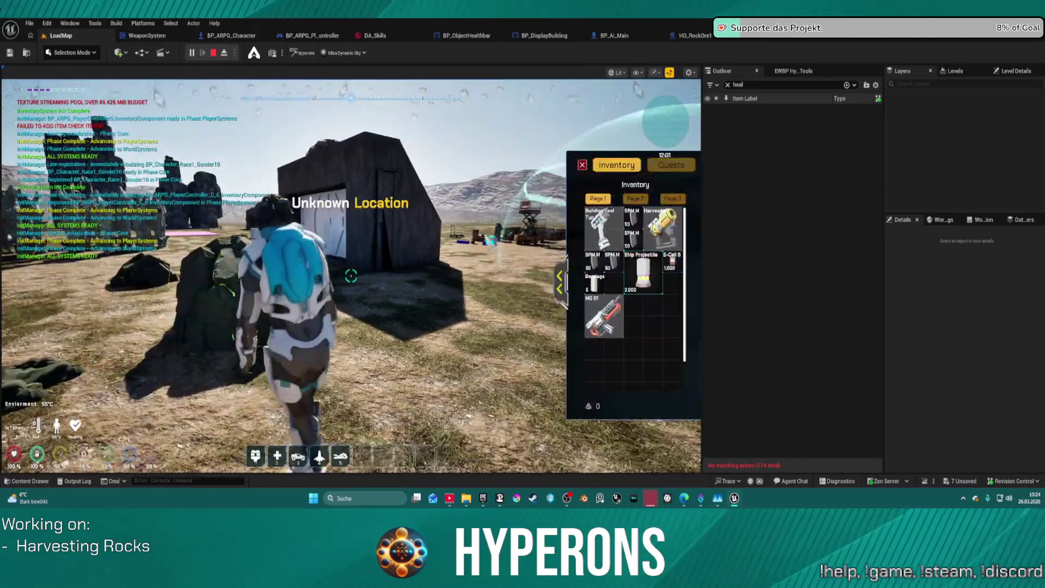
pyautogui.moveTo(633, 240); pyautogui.dragTo(477, 292)
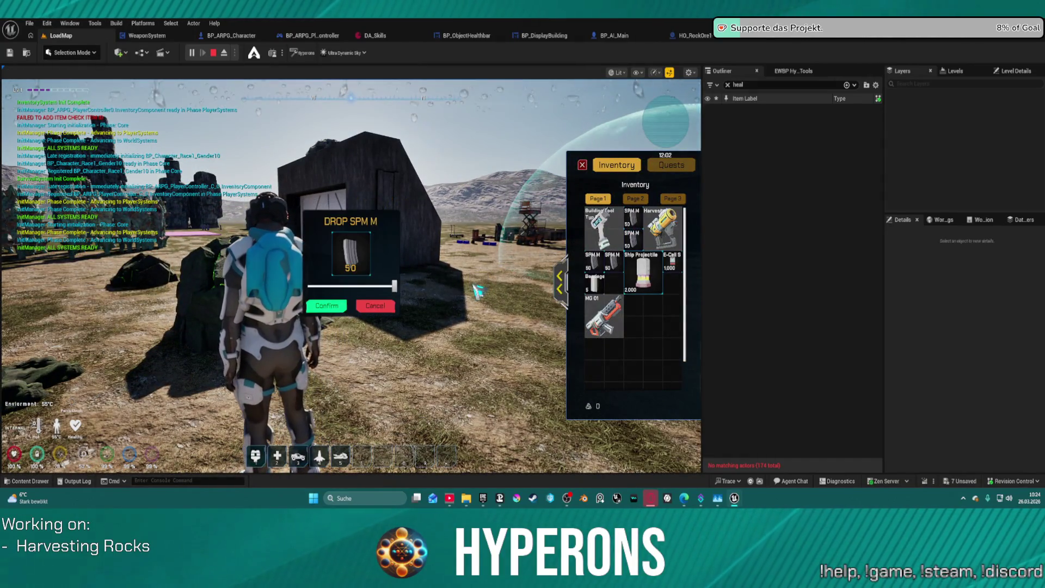
pyautogui.click(336, 310)
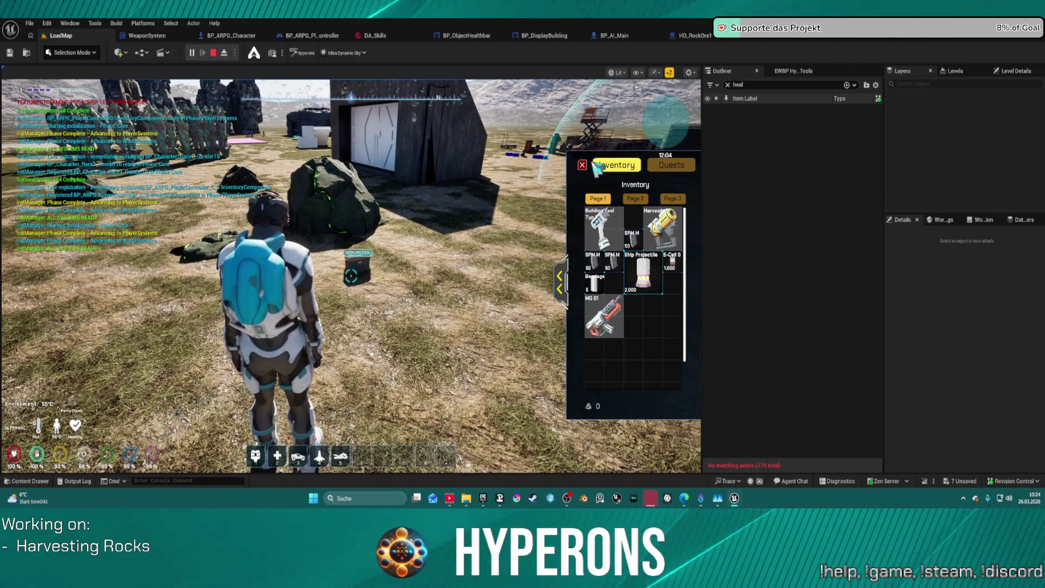
# Walk to the dropped box and the large rock, cross the plain, then stop the play test.
pyautogui.press('w')
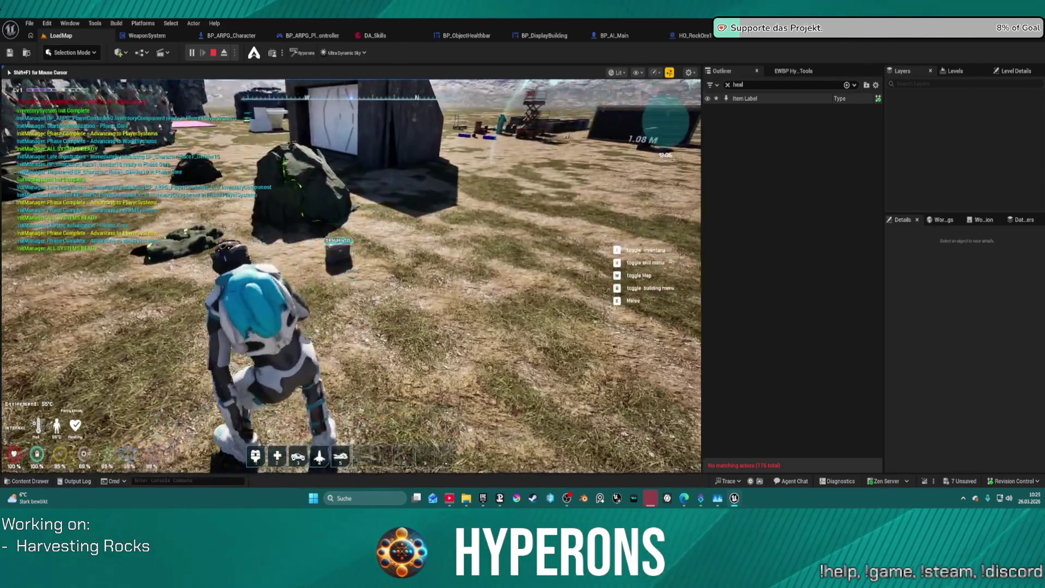
pyautogui.press('w')
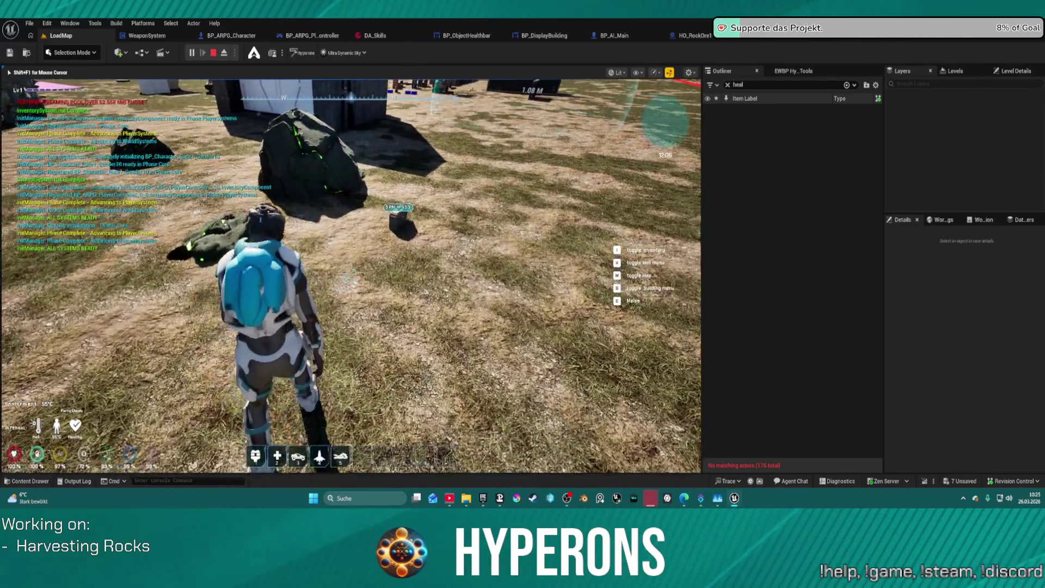
pyautogui.press('w')
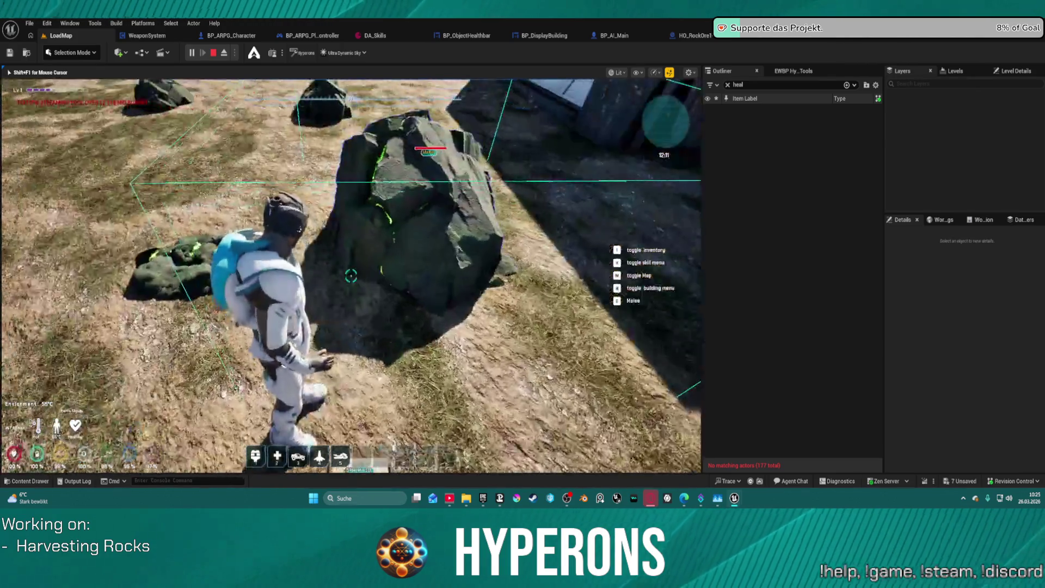
pyautogui.press('w')
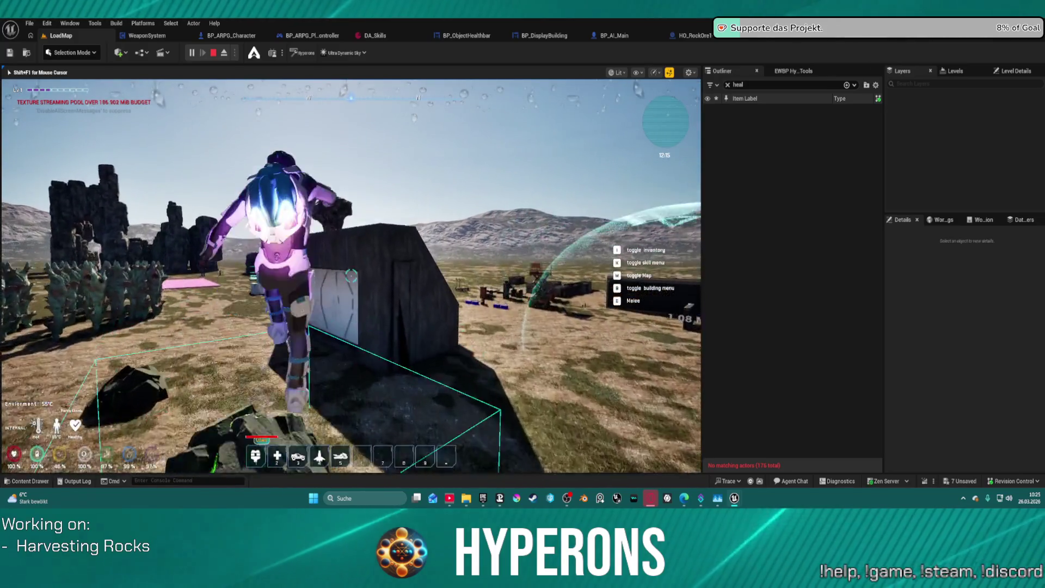
pyautogui.press('w')
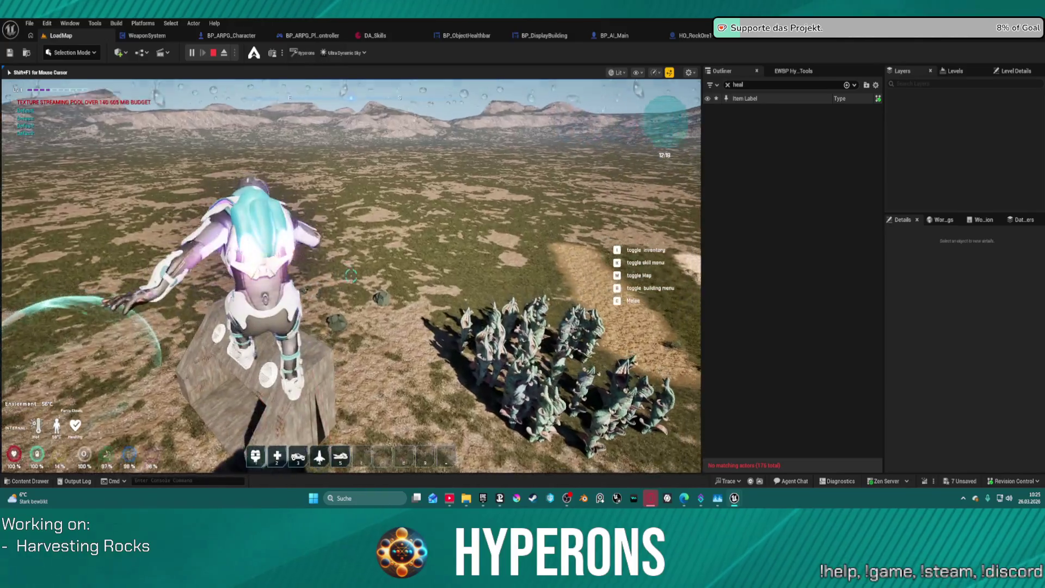
pyautogui.press('w')
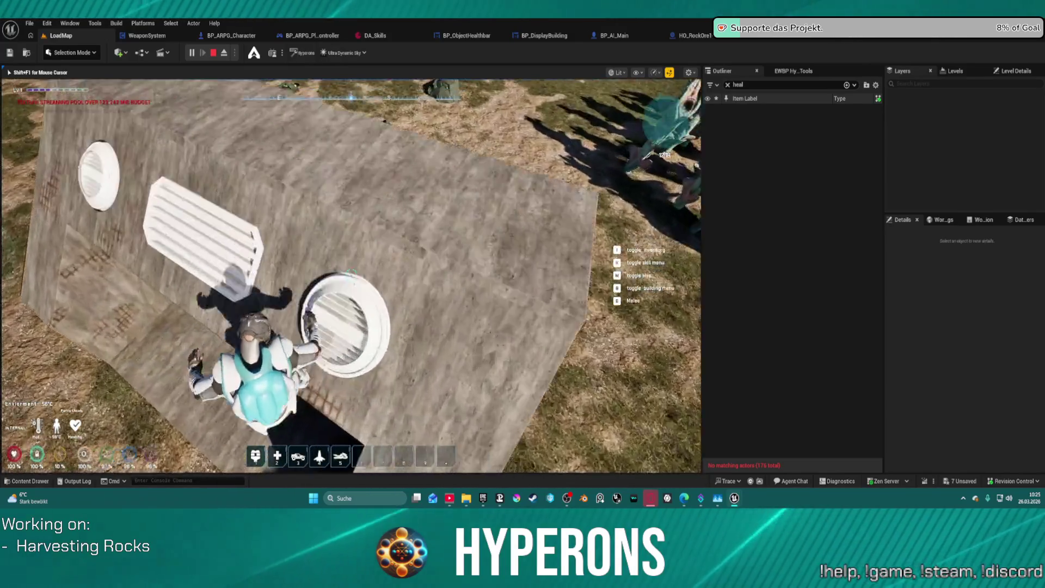
pyautogui.press('w')
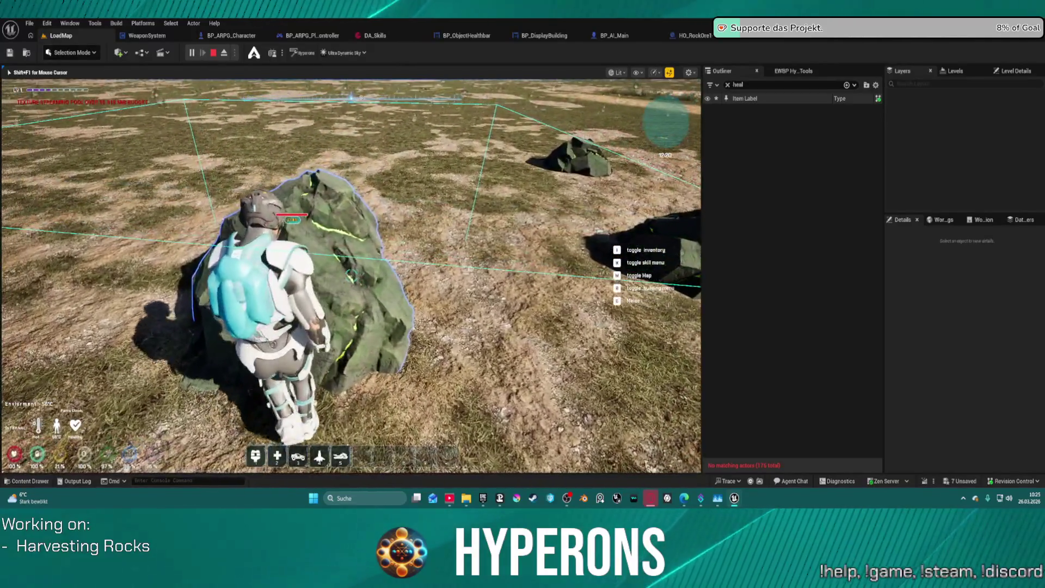
pyautogui.press('Escape')
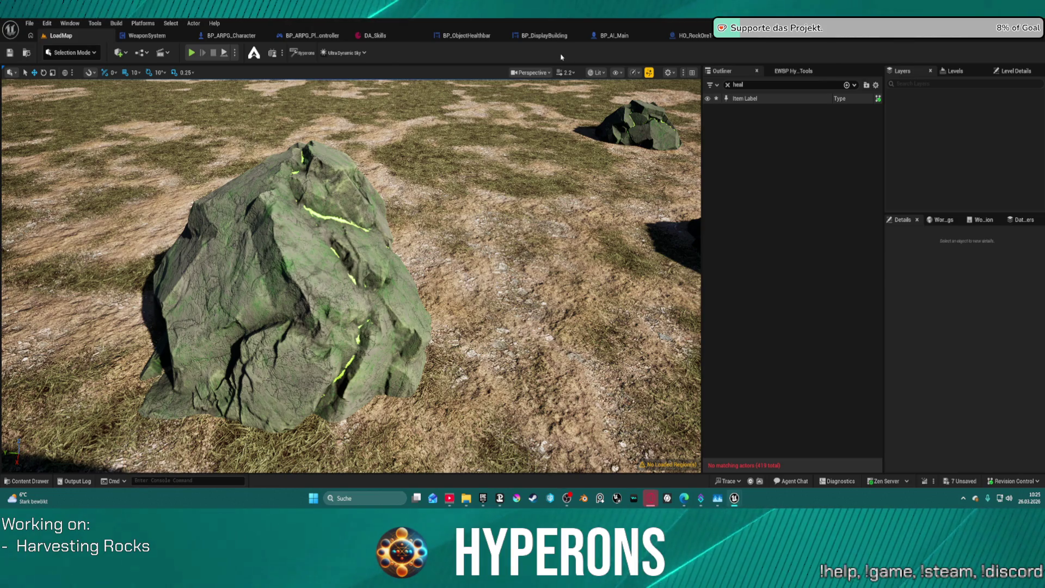
# Look through HO_RockOre1, BP_AI_Main and BPChild_HarvestObject, ending on BP_RandomSpawner.
pyautogui.click(702, 36)
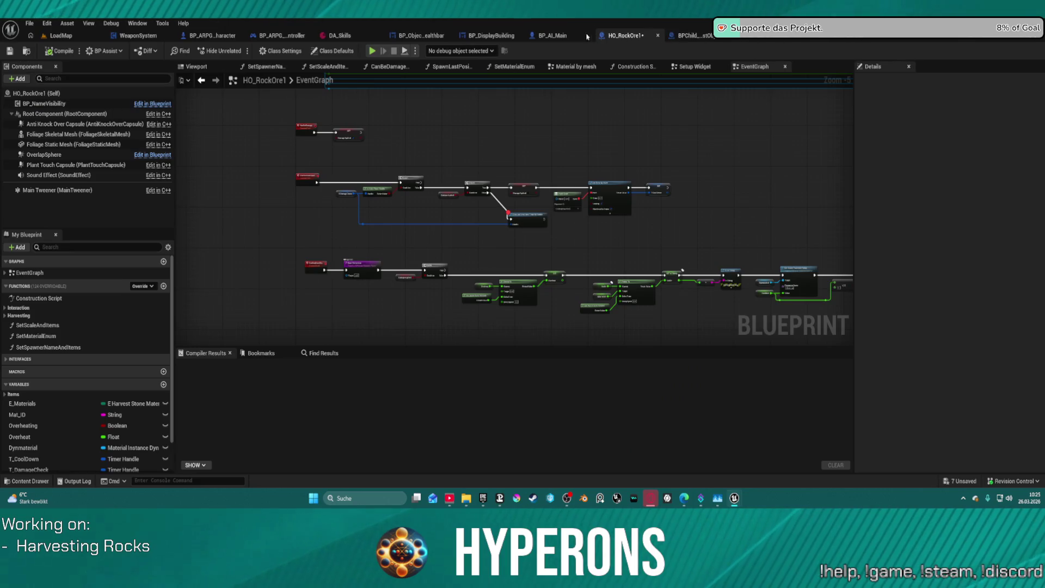
pyautogui.click(561, 36)
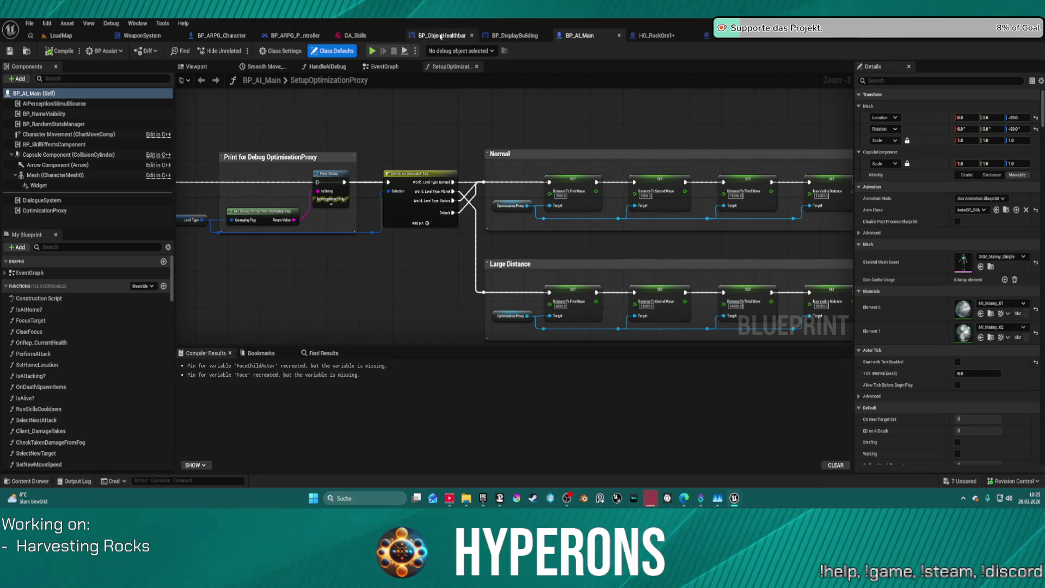
pyautogui.click(708, 36)
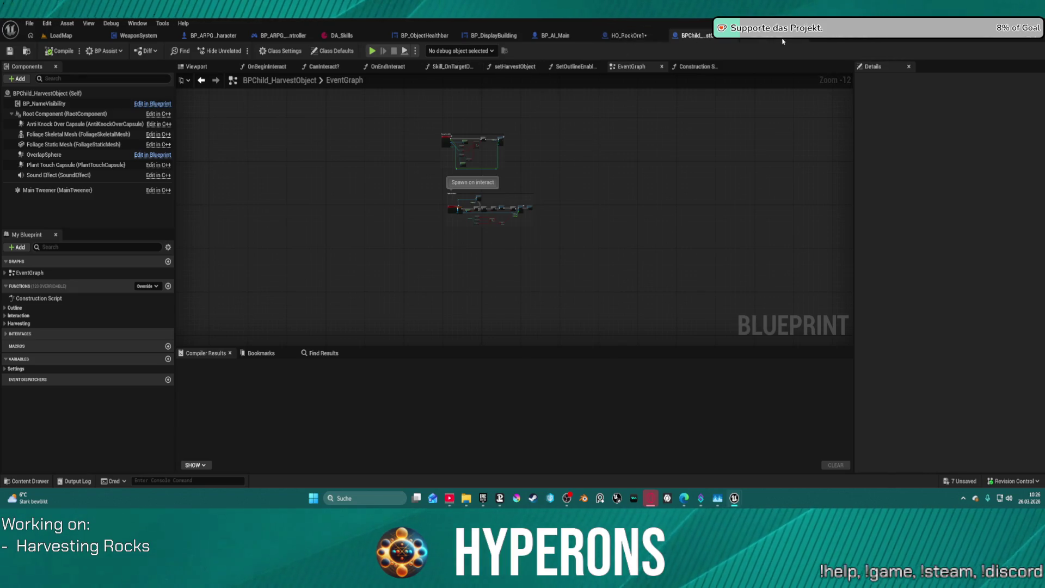
pyautogui.click(626, 36)
# Set the health-bar widget's relative location Z to 0.
pyautogui.scroll(9, 532, 210)
pyautogui.scroll(4, 576, 240)
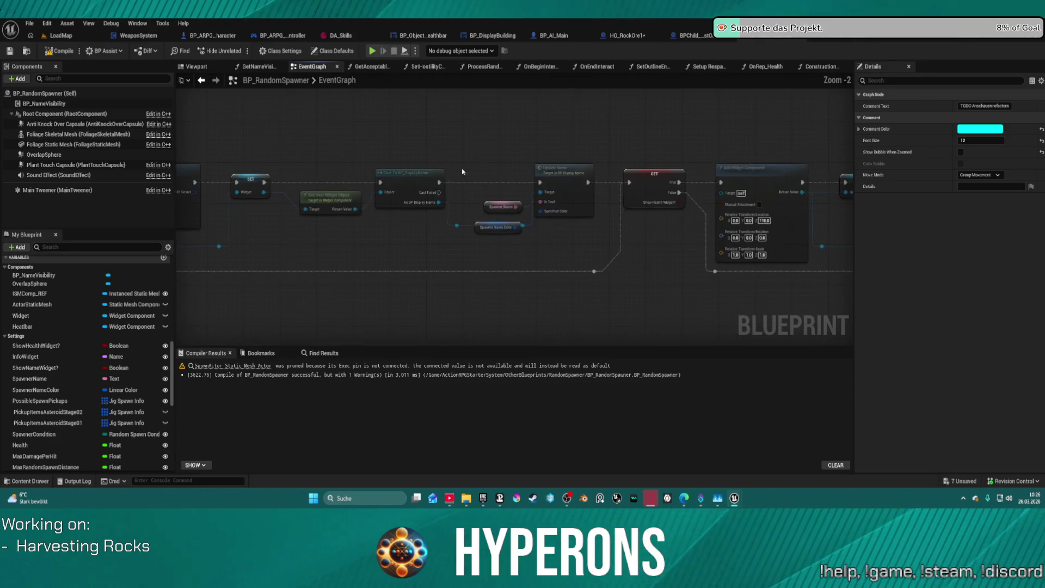
pyautogui.click(587, 191)
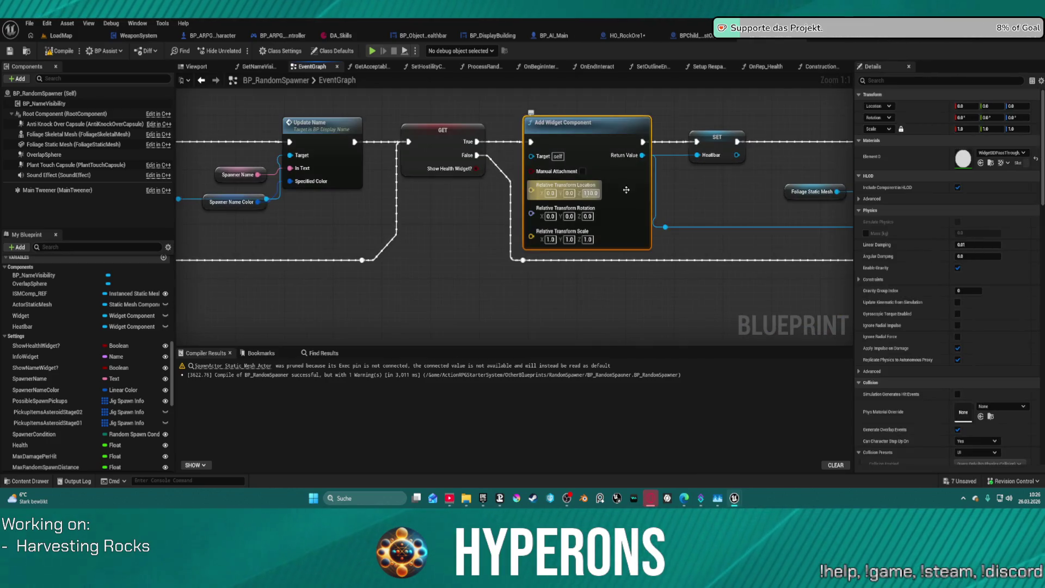
pyautogui.write('0')
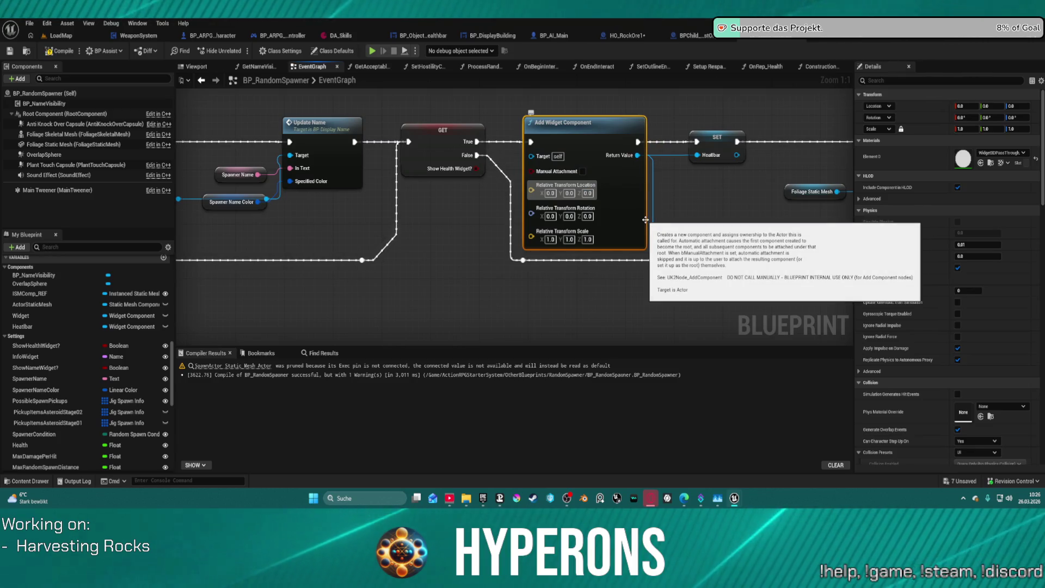
# Change the Make Vector Z from 110 to 0 and compile the spawner blueprint.
pyautogui.moveTo(646, 219); pyautogui.dragTo(500, 169)
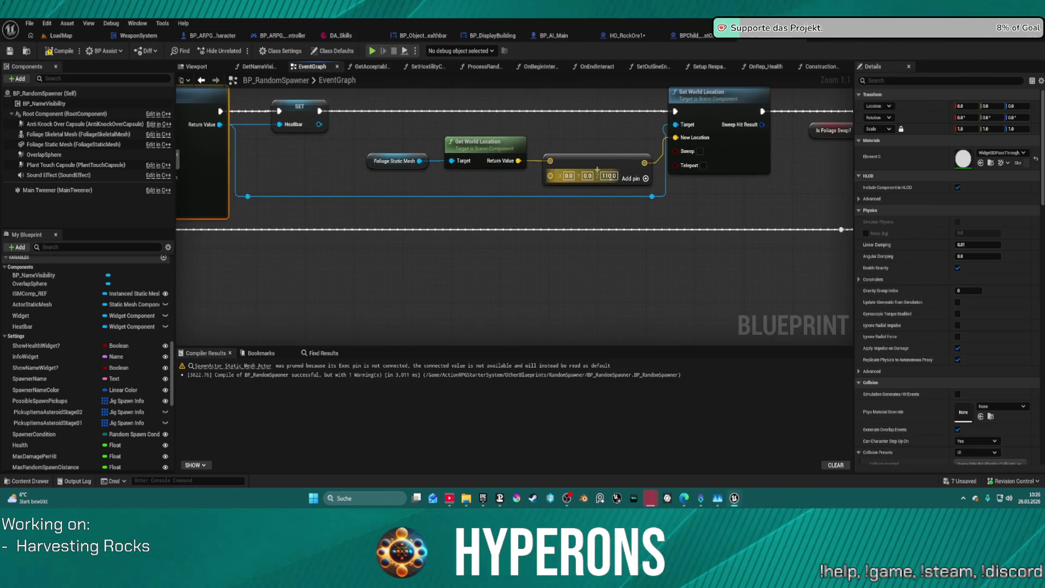
pyautogui.click(609, 176)
pyautogui.write('0')
pyautogui.press('Return')
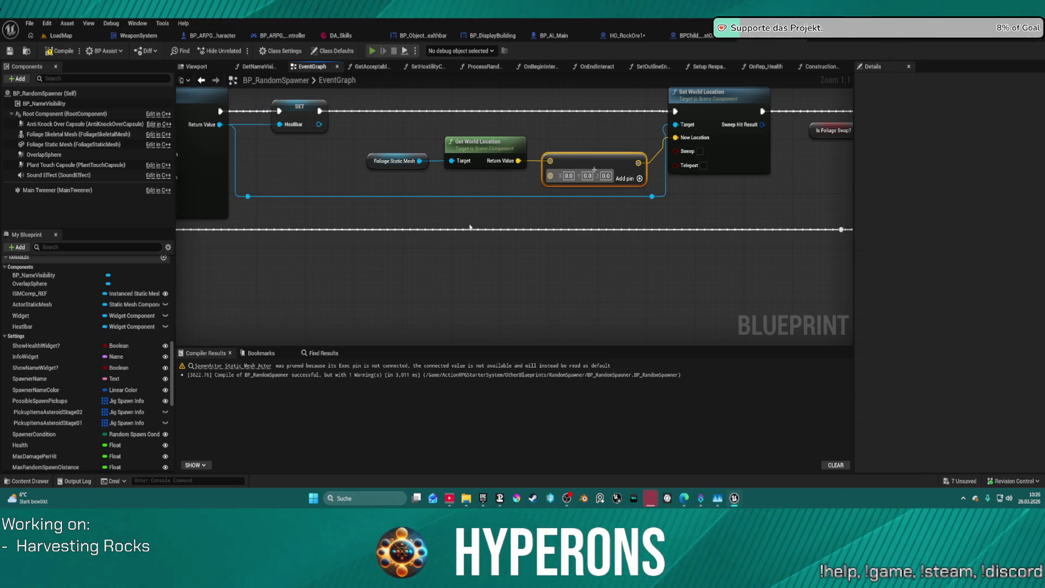
pyautogui.press('F7')
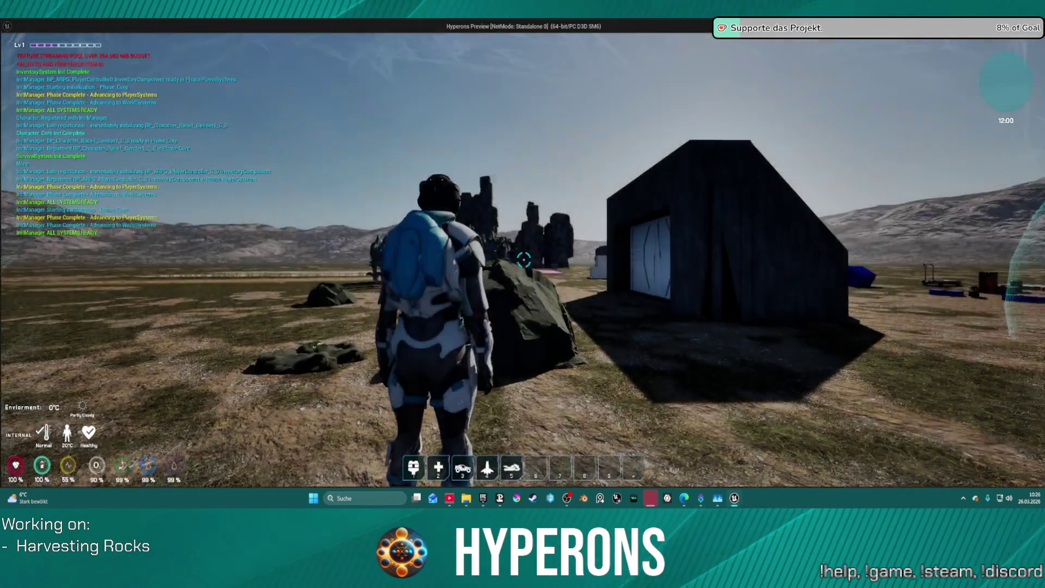
# Equip and reload the Harvester, then fire its beam at the large rock.
pyautogui.press('i')
pyautogui.doubleClick(1011, 202)
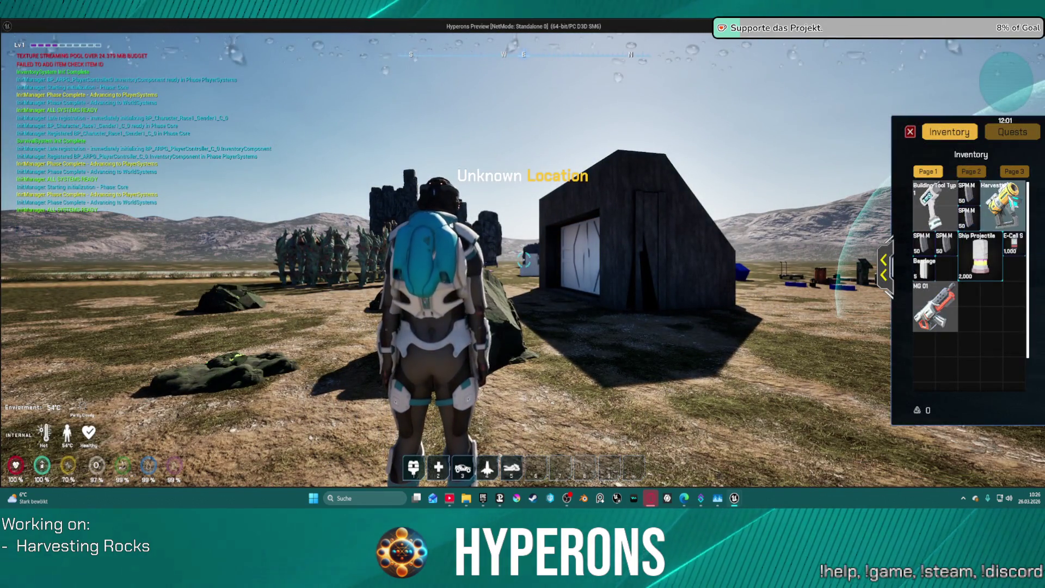
pyautogui.press('i')
pyautogui.press('w')
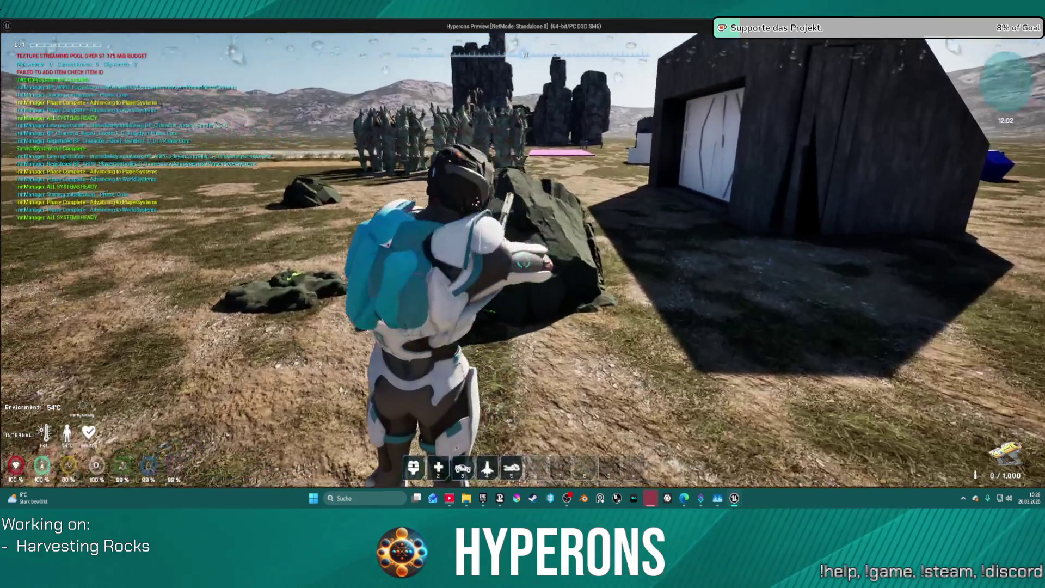
pyautogui.press('r')
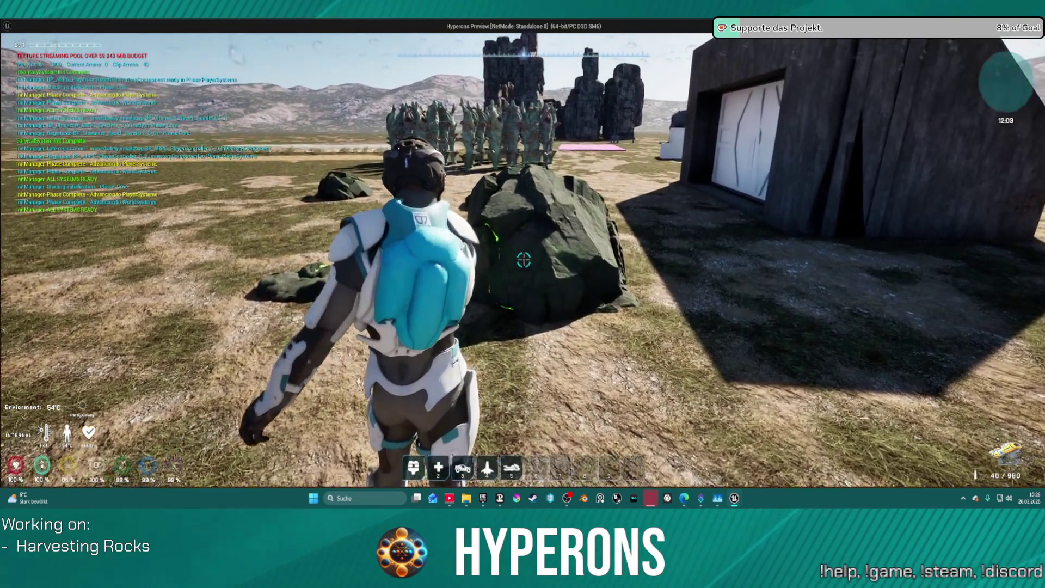
pyautogui.click(523, 260)
pyautogui.moveTo(523, 260)
pyautogui.mouseDown()
pyautogui.moveTo(610, 261)
pyautogui.moveTo(523, 260)
pyautogui.mouseUp()
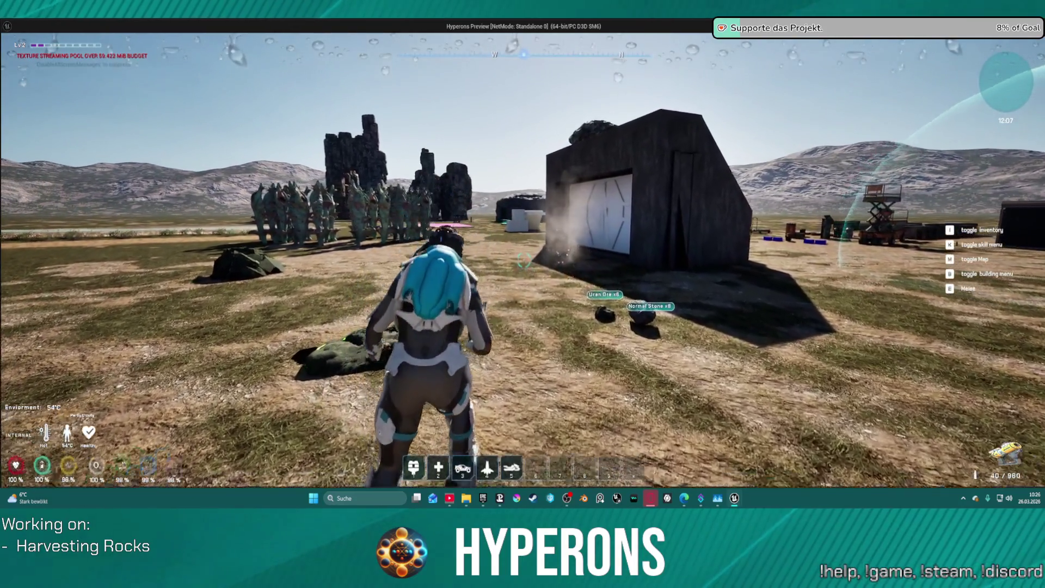
# Harvest another rock, jump onto a building roof, then stop the play session.
pyautogui.press('w')
pyautogui.moveTo(523, 260); pyautogui.dragTo(523, 260)
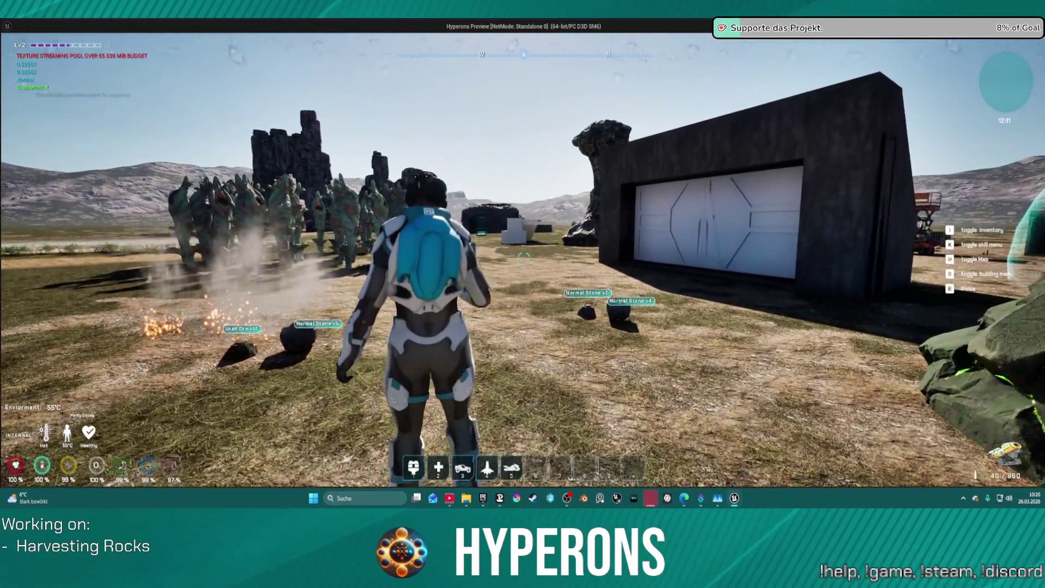
pyautogui.moveTo(523, 260)
pyautogui.press('space')
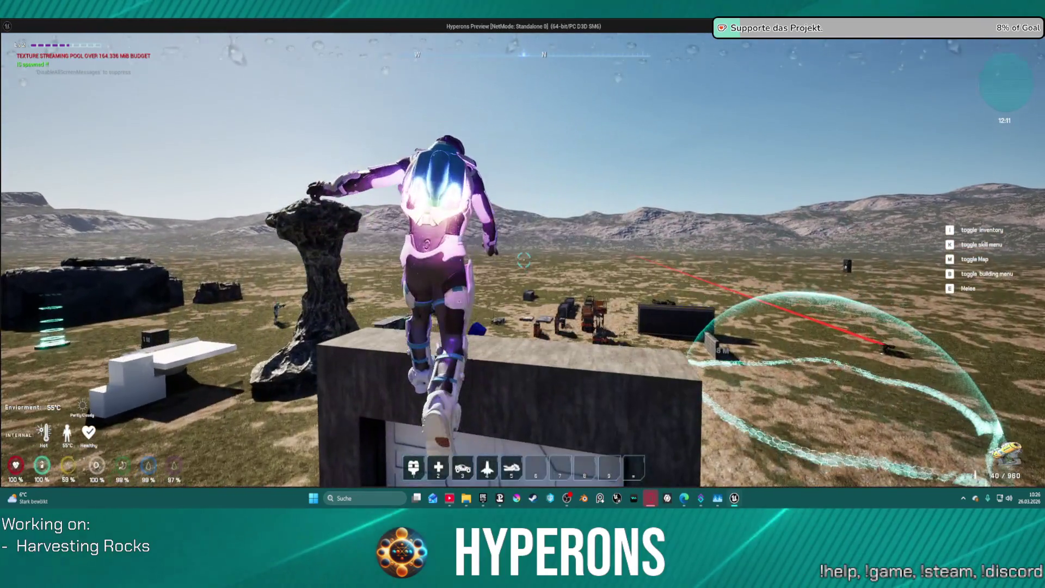
pyautogui.press('w')
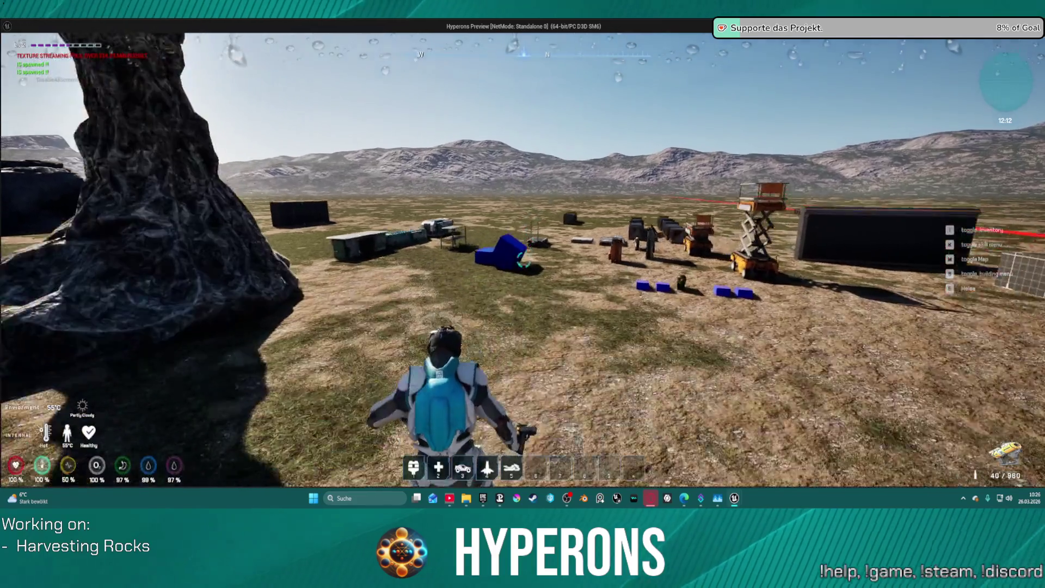
pyautogui.press('w')
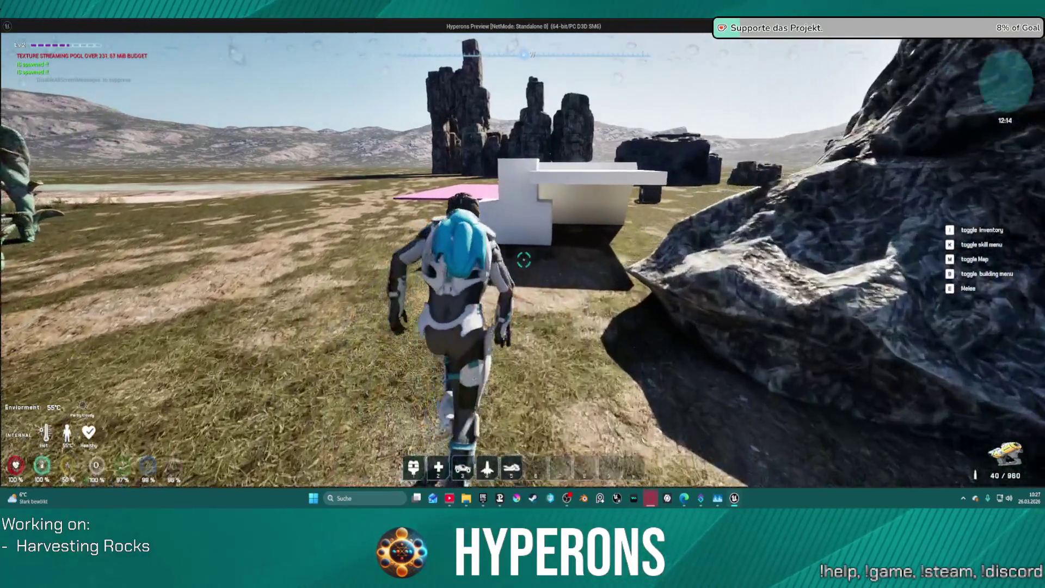
pyautogui.press('Escape')
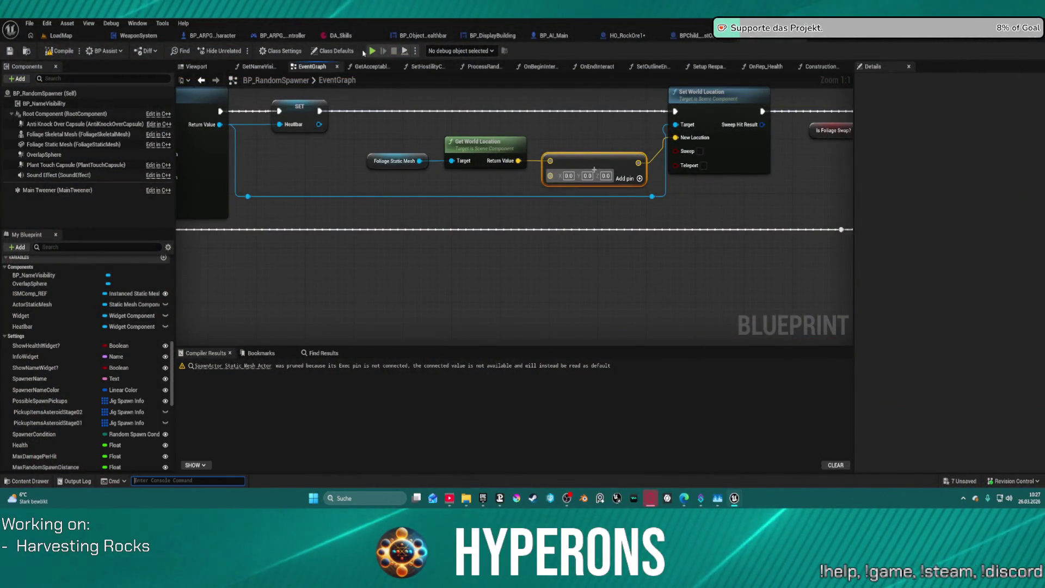
# Launch the game and walk past the green rock toward the garage-door building.
pyautogui.click(605, 310)
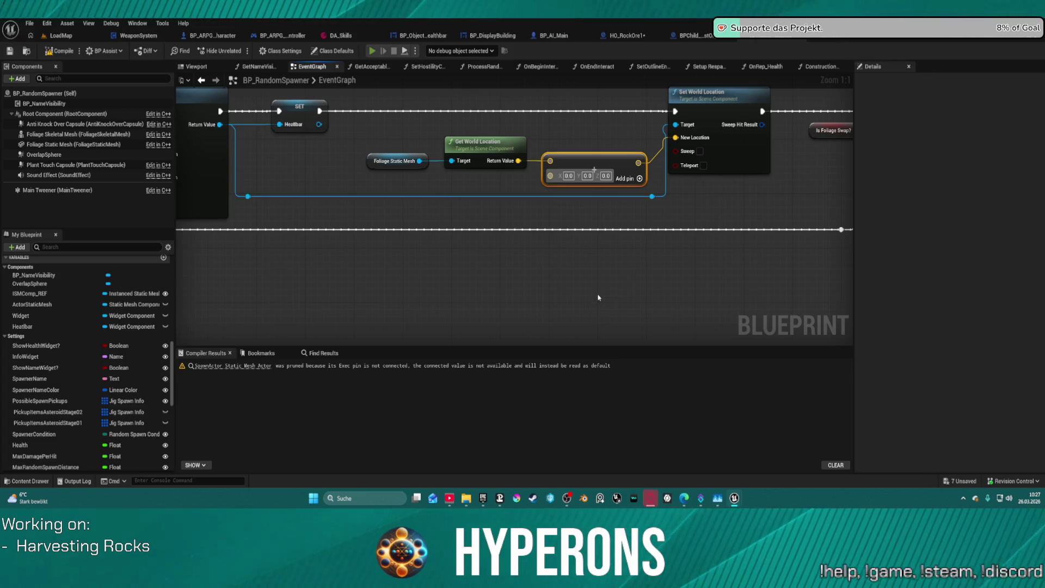
pyautogui.hotkey('alt', 'p')
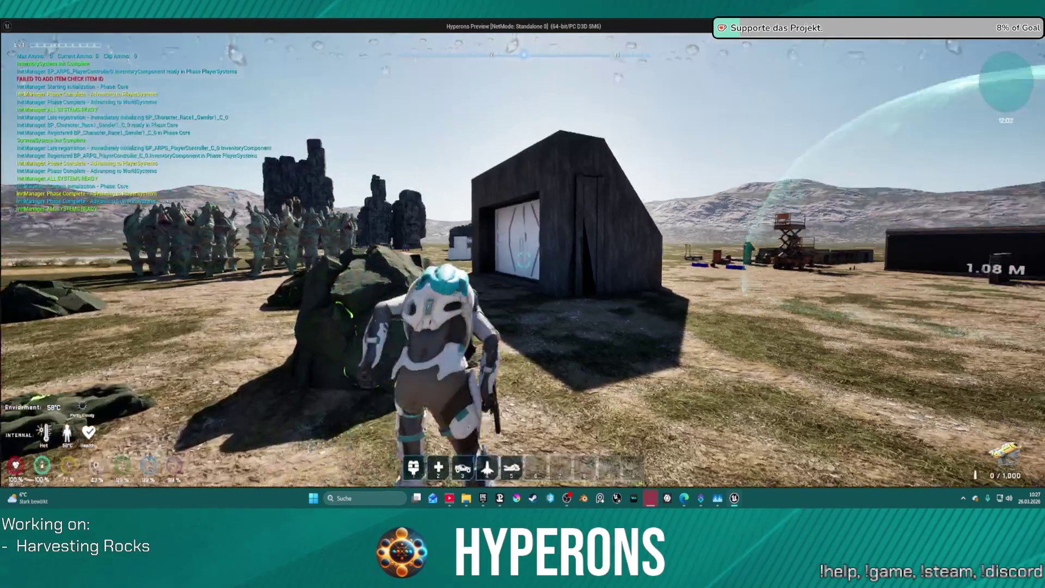
pyautogui.press('w')
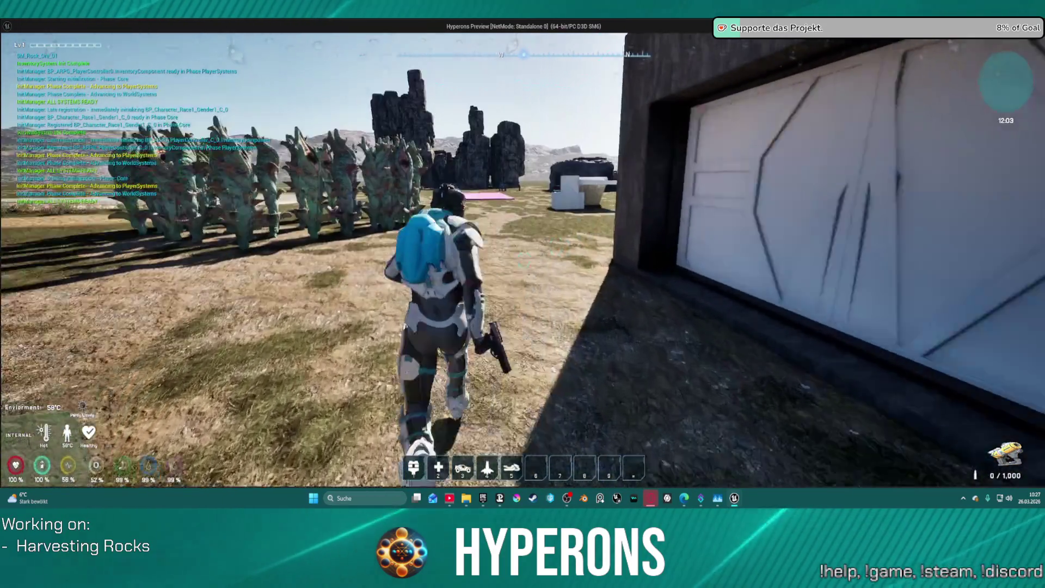
pyautogui.press('w')
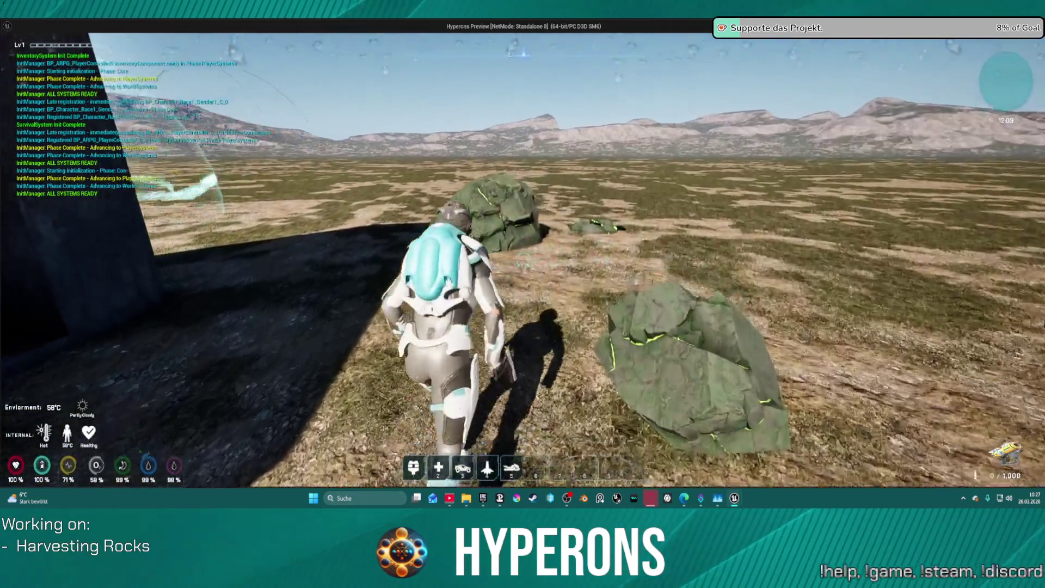
pyautogui.press('w')
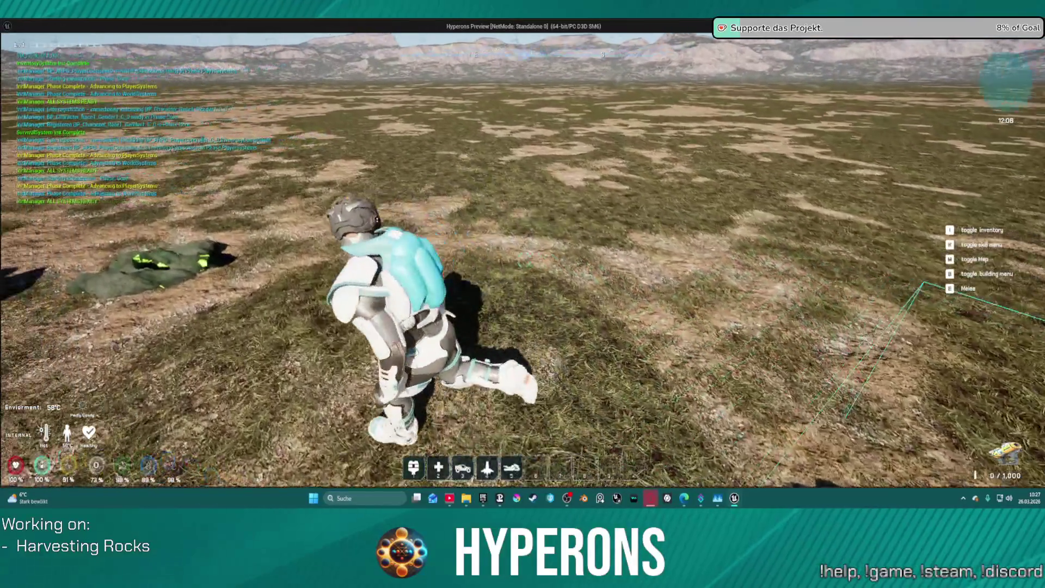
pyautogui.press('w')
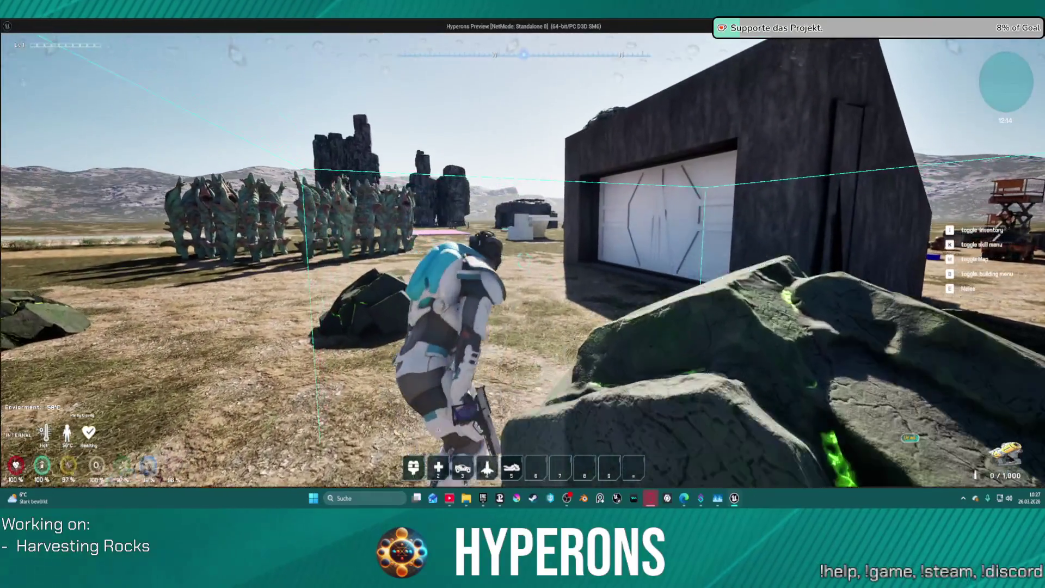
# Walk around the rock formations and white walls, then switch back to the editor.
pyautogui.press('w')
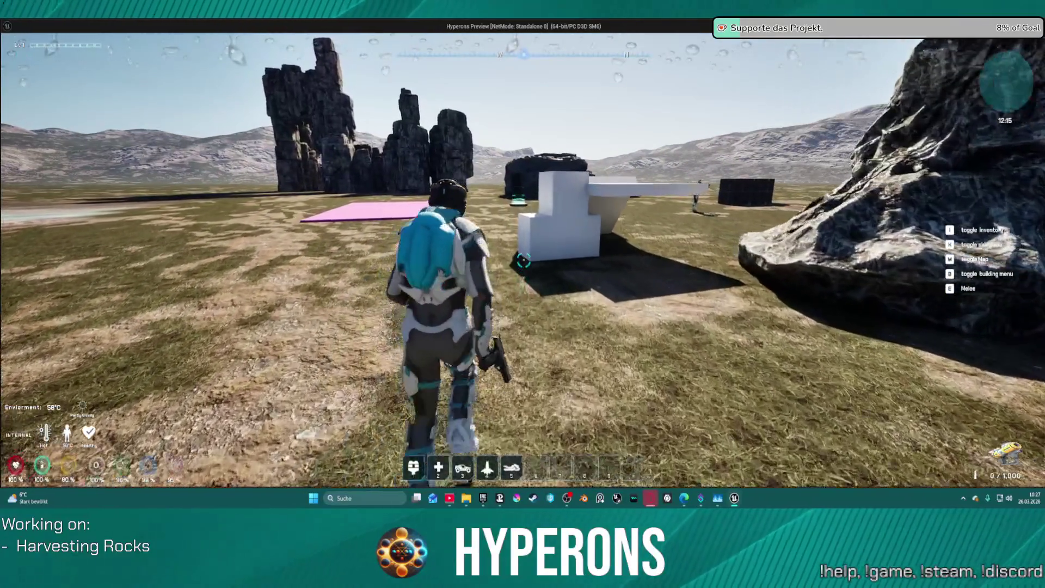
pyautogui.press('a')
pyautogui.press('w')
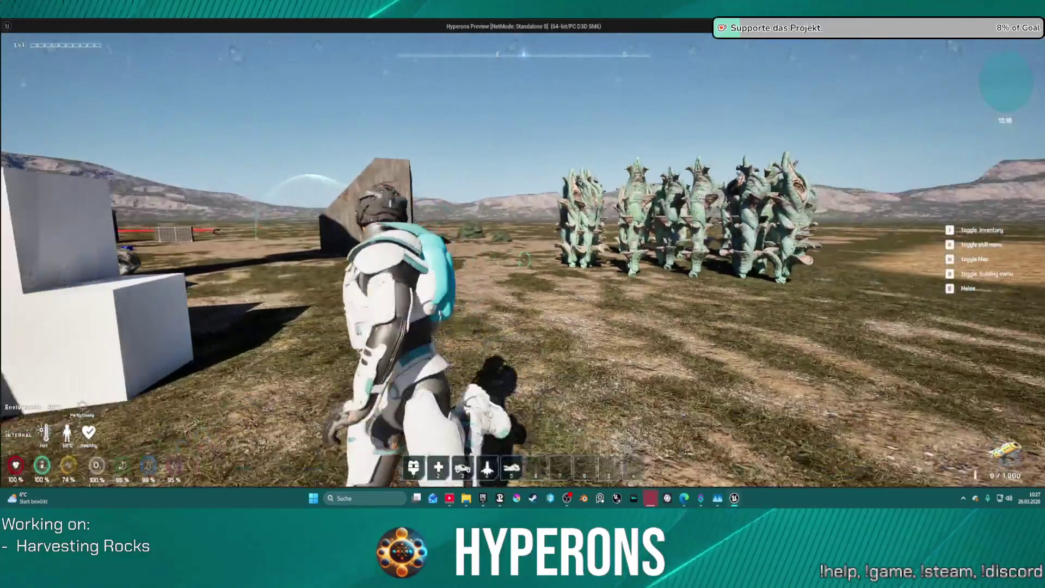
pyautogui.press('s')
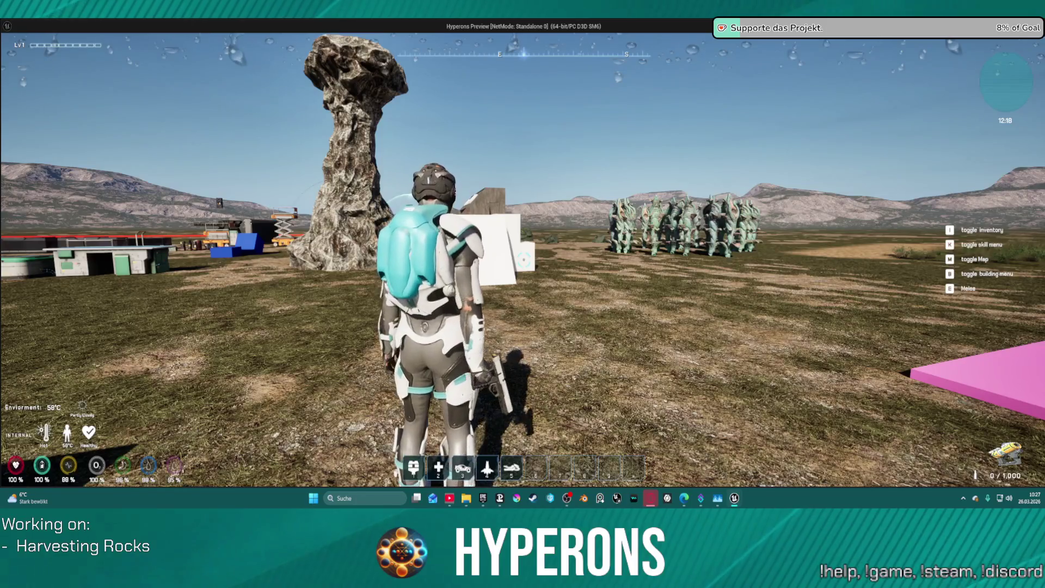
pyautogui.press('super')
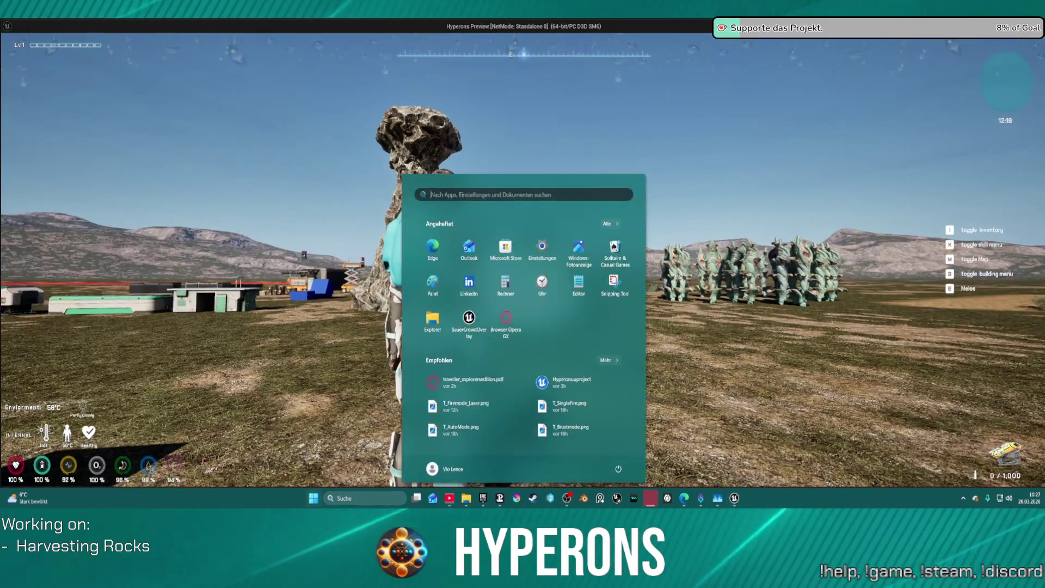
pyautogui.hotkey('alt', 'Tab')
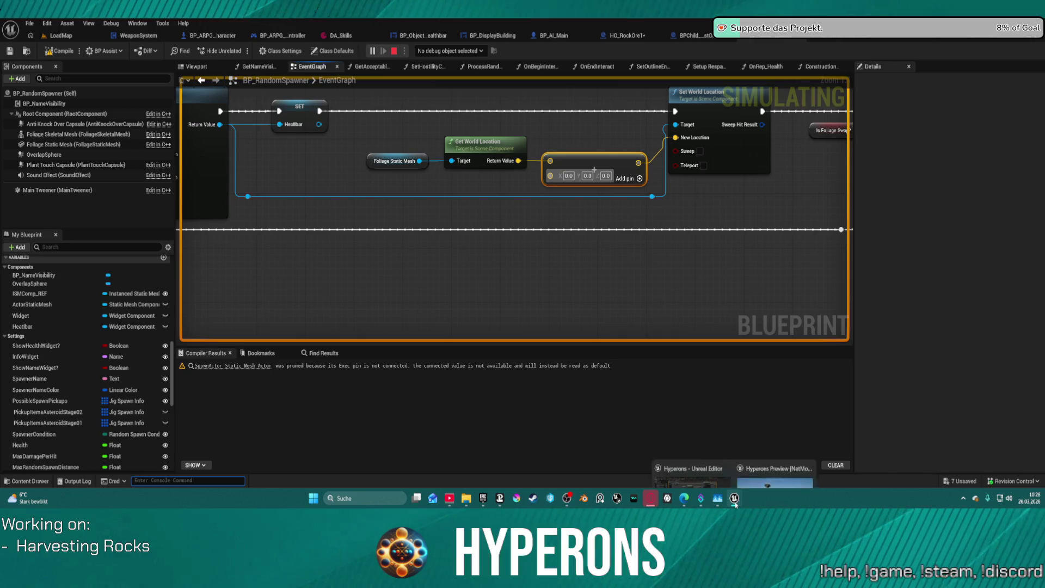
# Resume the game, run to the rock pillars, climb the large rock, and stop playing.
pyautogui.click(779, 455)
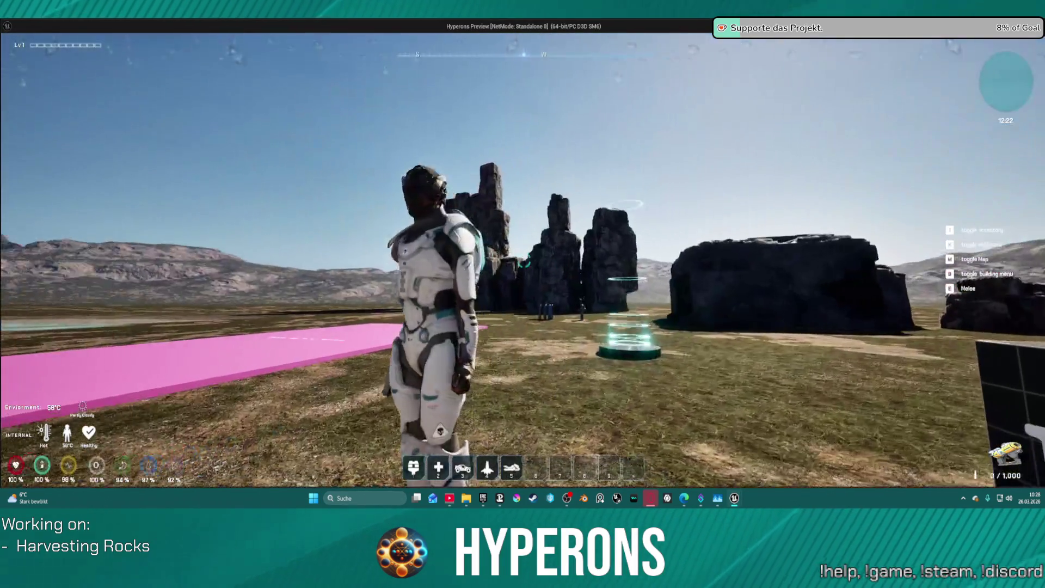
pyautogui.press('w')
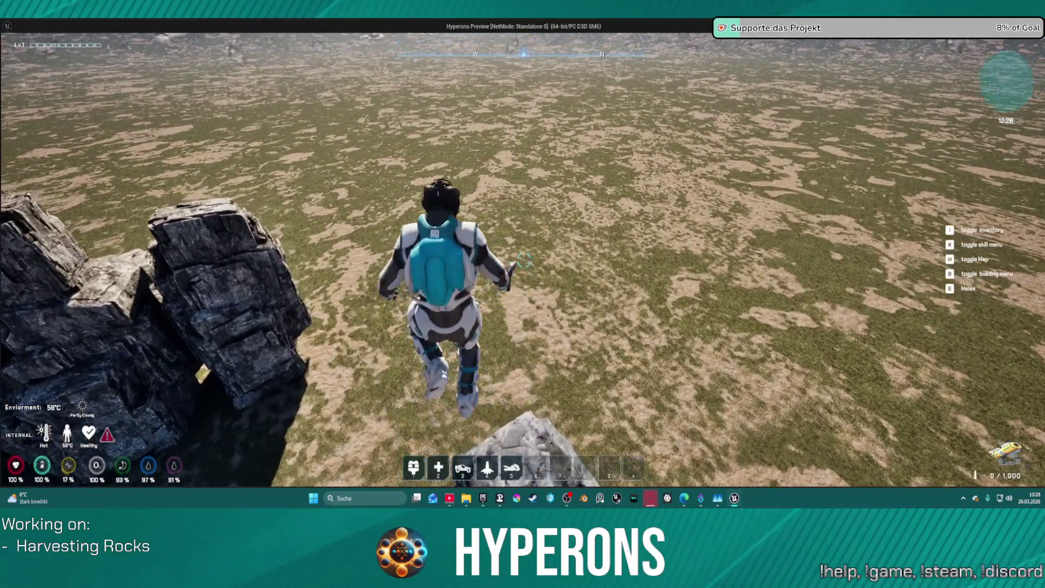
pyautogui.press('w')
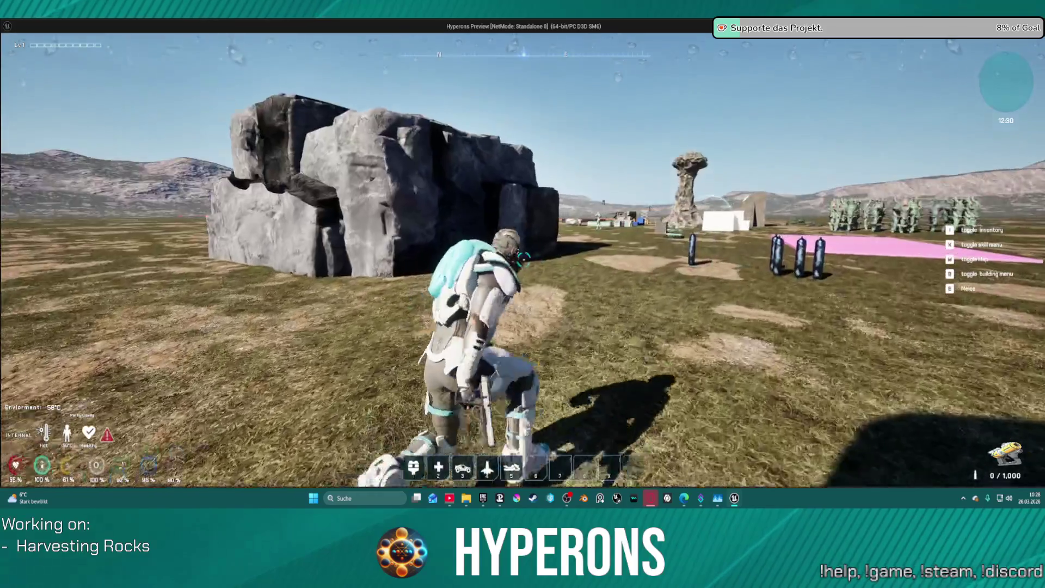
pyautogui.press('w')
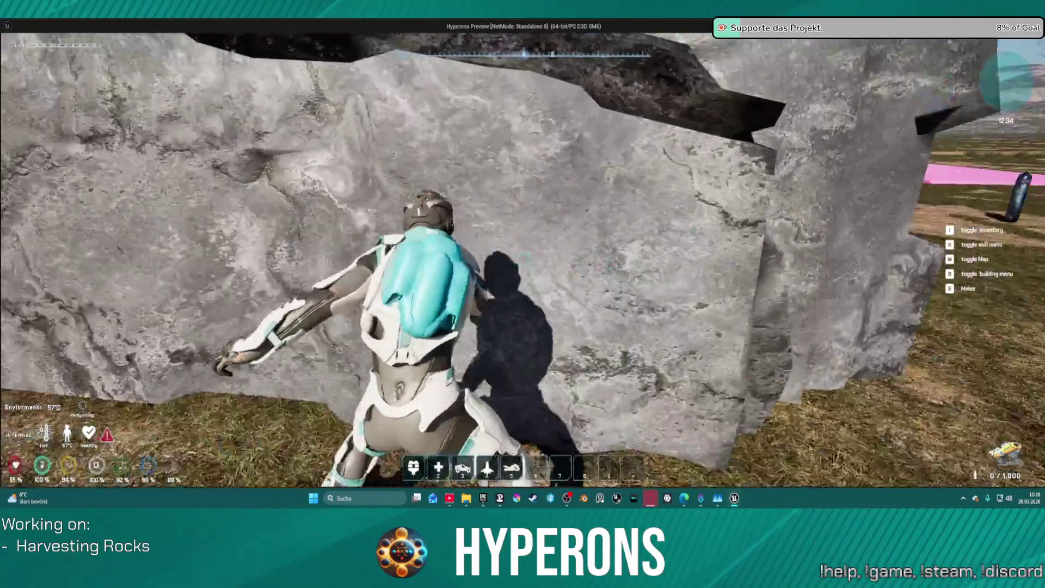
pyautogui.press('w')
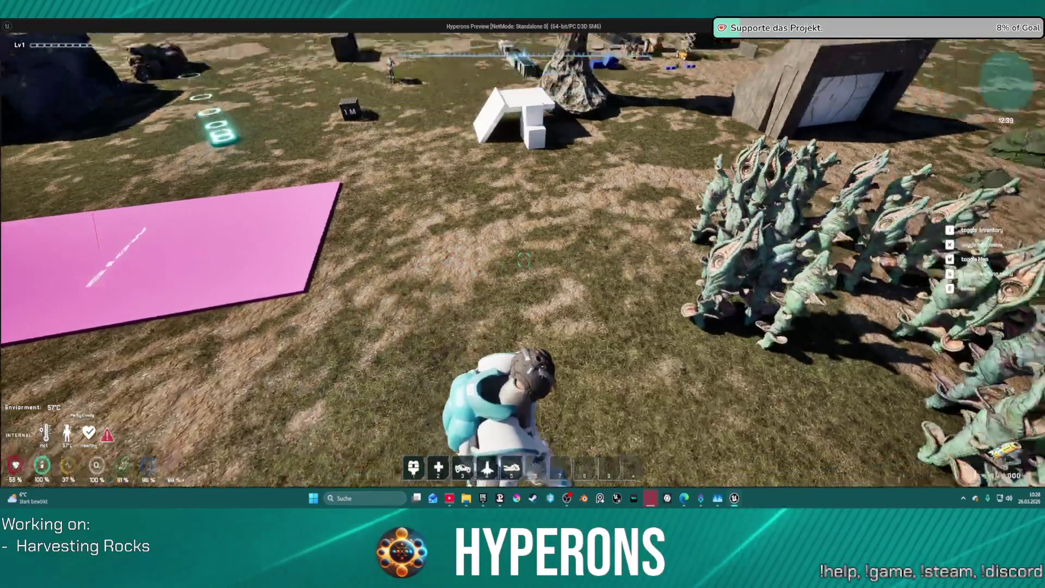
pyautogui.moveTo(522, 294)
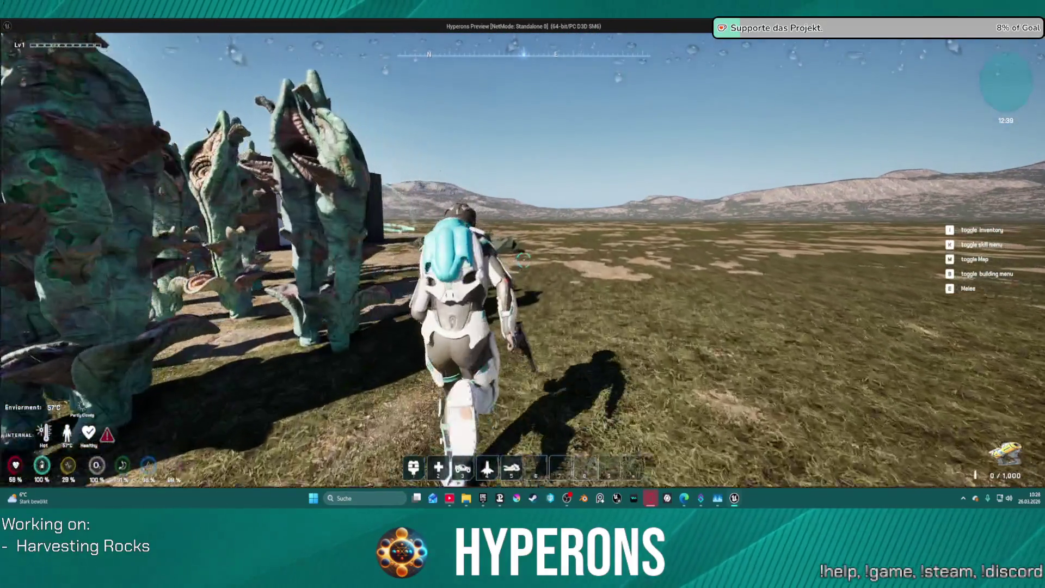
pyautogui.press('Escape')
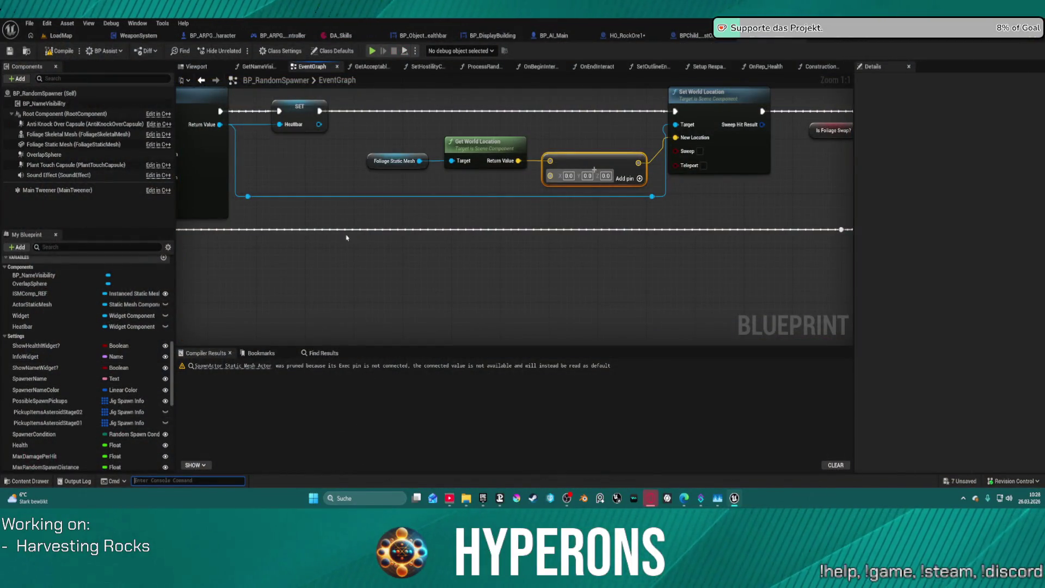
# Zoom out the spawner graph and switch to the HO_RockOre1 event graph.
pyautogui.scroll(-2, 341, 236)
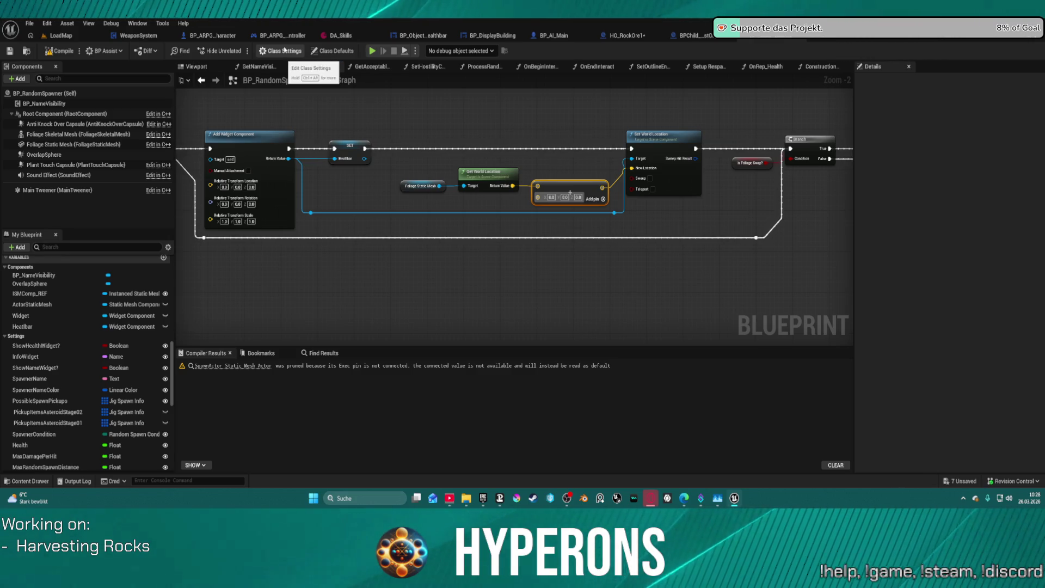
pyautogui.click(625, 35)
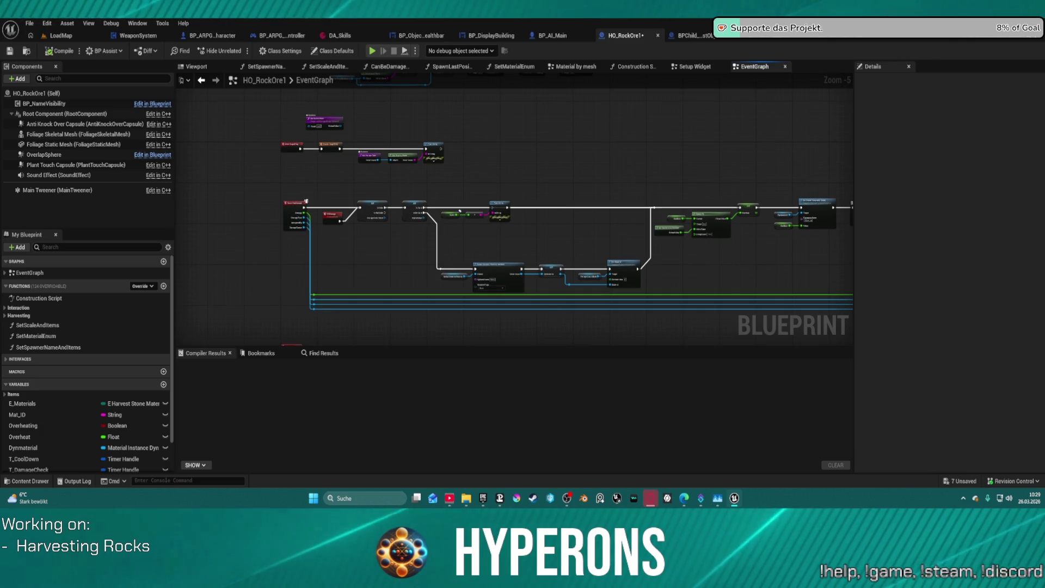
# Pan across HO_RockOre1's event chains, then go back to BP_RandomSpawner.
pyautogui.moveTo(460, 209); pyautogui.dragTo(473, 240)
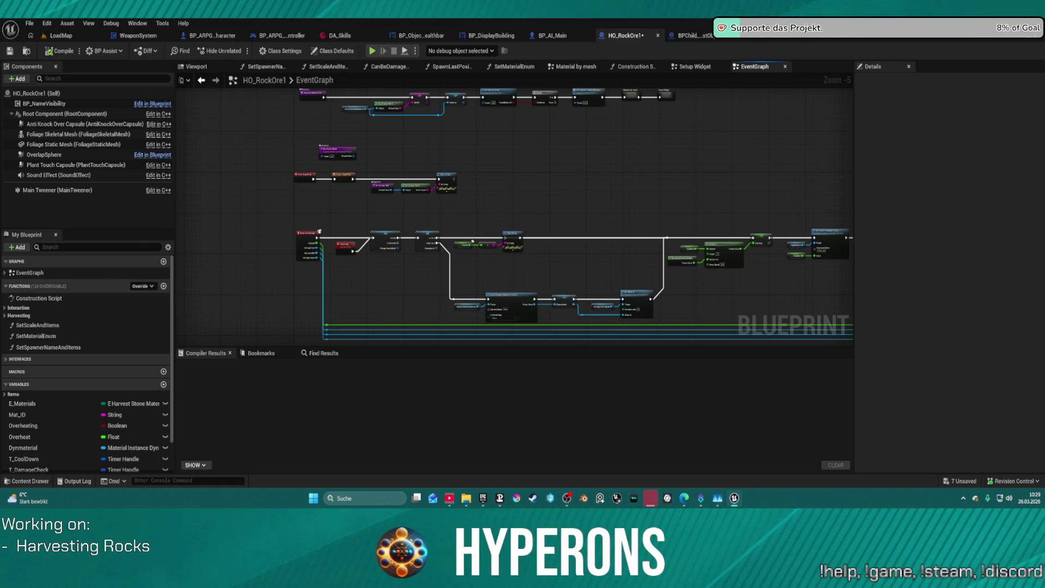
pyautogui.moveTo(473, 240); pyautogui.dragTo(472, 240)
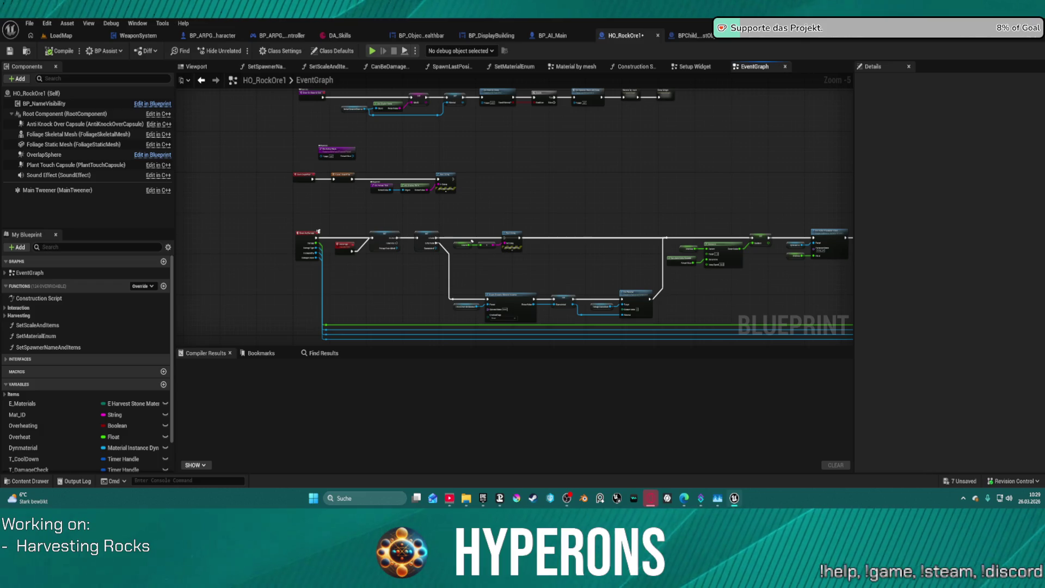
pyautogui.moveTo(472, 241)
pyautogui.mouseDown()
pyautogui.moveTo(437, 297)
pyautogui.moveTo(445, 273)
pyautogui.moveTo(436, 172)
pyautogui.moveTo(405, 107)
pyautogui.moveTo(378, 88)
pyautogui.mouseUp()
pyautogui.moveTo(647, 262); pyautogui.dragTo(367, 252)
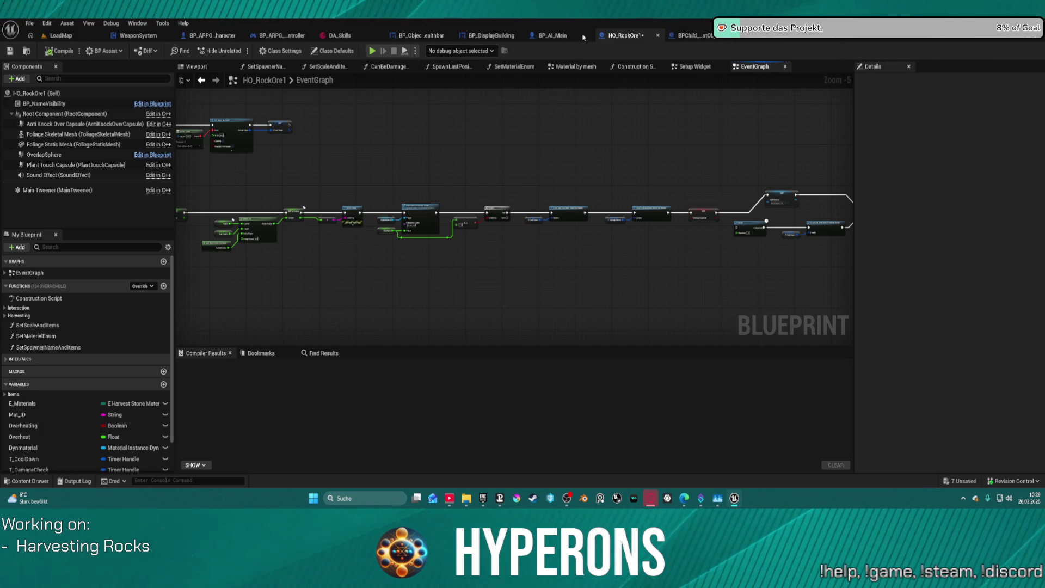
pyautogui.click(690, 35)
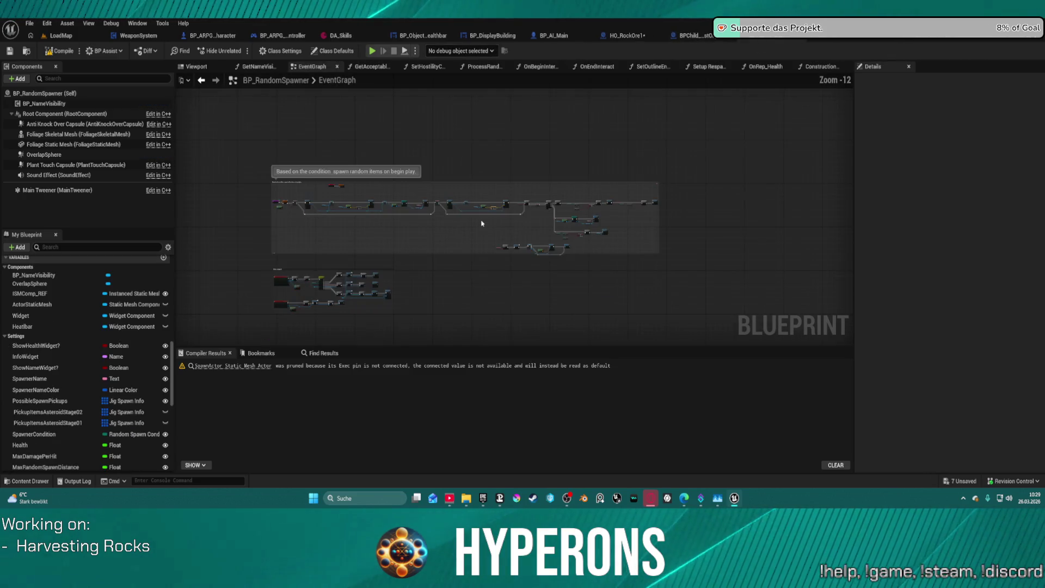
# Inspect the Rock and Cristals spawn chains and the Branch and Print String nodes.
pyautogui.scroll(4, 475, 226)
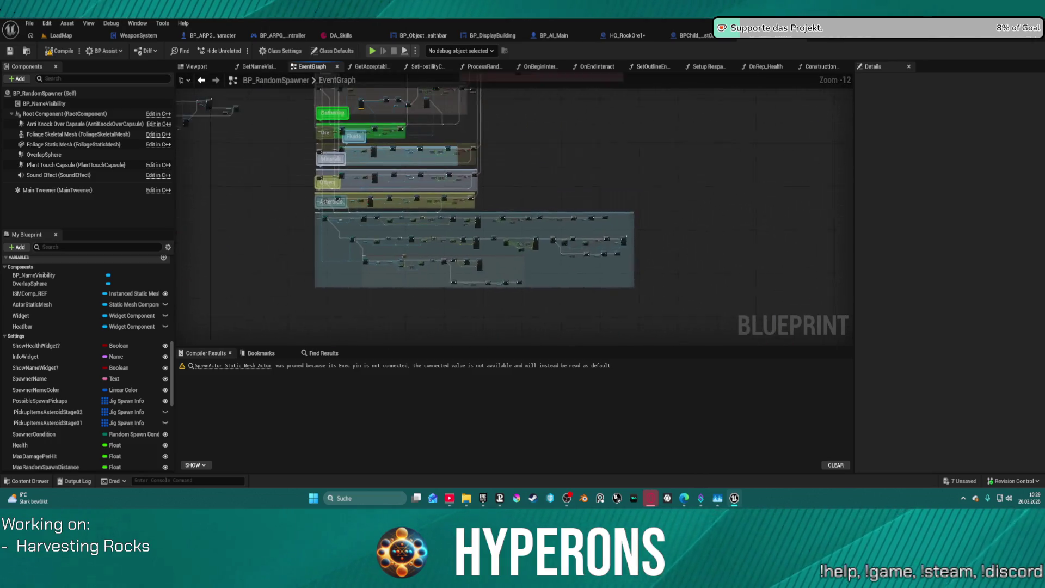
pyautogui.scroll(5, 374, 192)
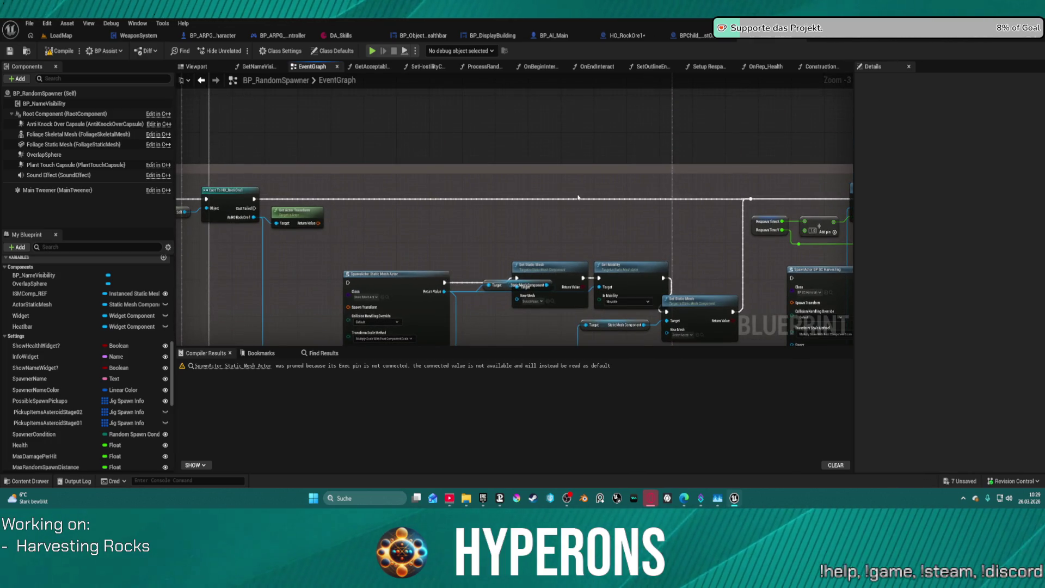
pyautogui.moveTo(631, 209)
pyautogui.mouseDown()
pyautogui.moveTo(724, 265)
pyautogui.moveTo(630, 252)
pyautogui.moveTo(451, 257)
pyautogui.moveTo(485, 233)
pyautogui.moveTo(384, 228)
pyautogui.mouseUp()
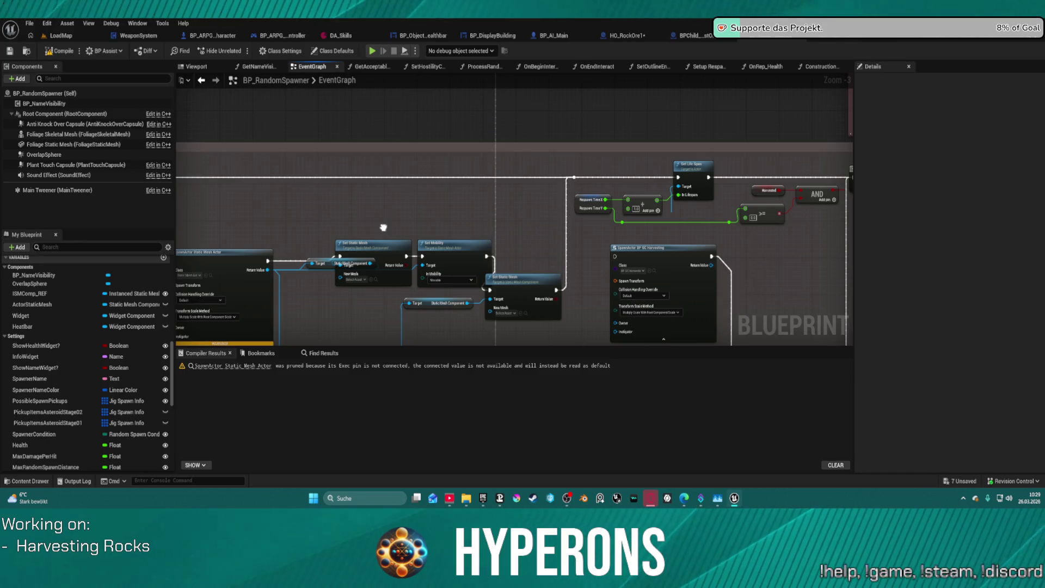
pyautogui.moveTo(383, 228)
pyautogui.mouseDown()
pyautogui.moveTo(304, 221)
pyautogui.moveTo(349, 250)
pyautogui.moveTo(317, 272)
pyautogui.moveTo(180, 286)
pyautogui.moveTo(6, 381)
pyautogui.mouseUp()
pyautogui.moveTo(920, 324)
pyautogui.mouseDown()
pyautogui.moveTo(647, 324)
pyautogui.moveTo(458, 476)
pyautogui.moveTo(387, 326)
pyautogui.moveTo(458, 309)
pyautogui.mouseUp()
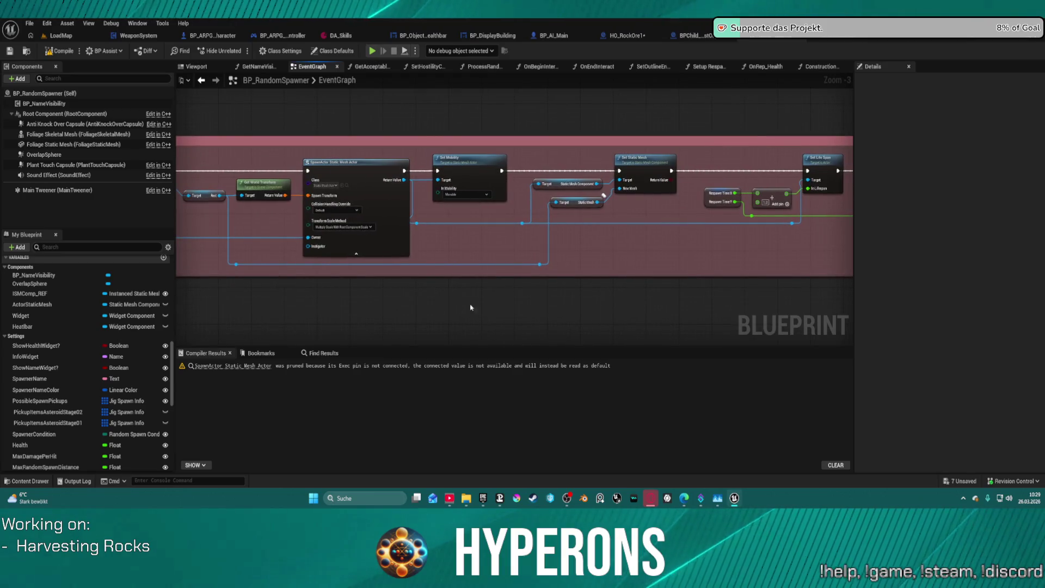
pyautogui.scroll(-4, 443, 140)
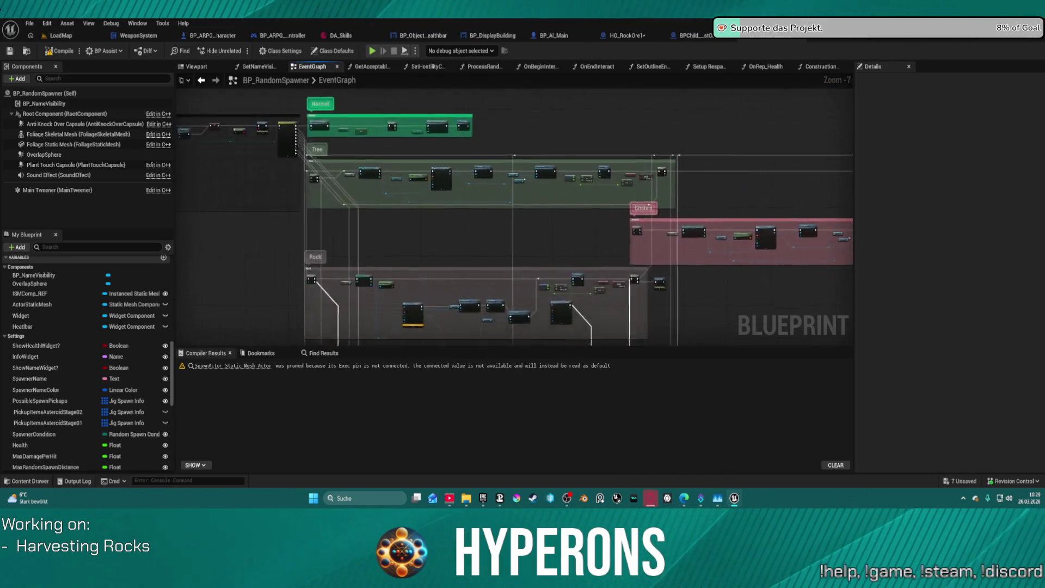
pyautogui.moveTo(616, 202)
pyautogui.mouseDown()
pyautogui.moveTo(549, 182)
pyautogui.moveTo(691, 289)
pyautogui.moveTo(392, 121)
pyautogui.mouseUp()
pyautogui.scroll(1, 559, 134)
pyautogui.scroll(4, 559, 134)
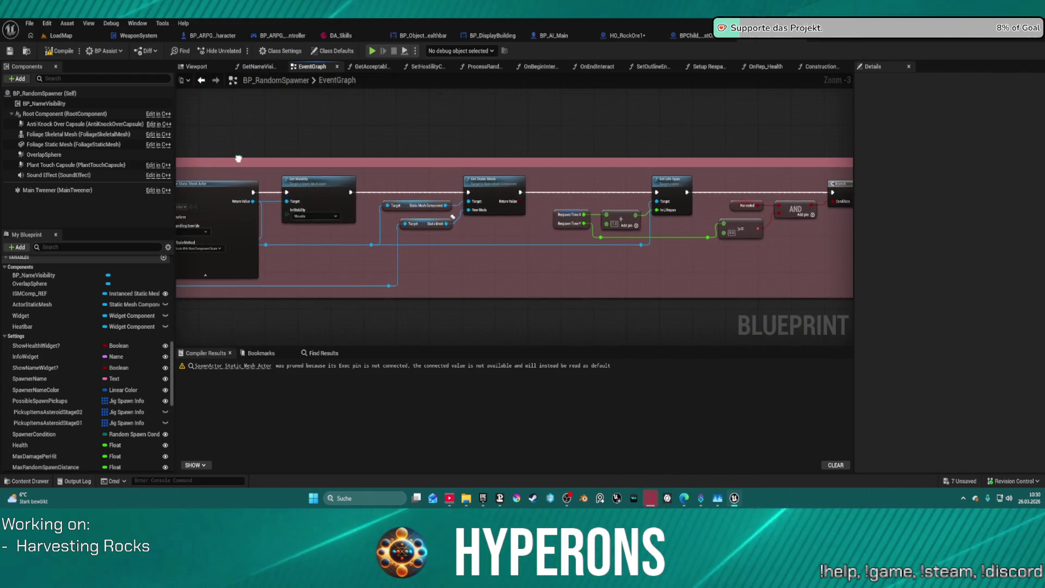
pyautogui.moveTo(444, 384); pyautogui.dragTo(250, 348)
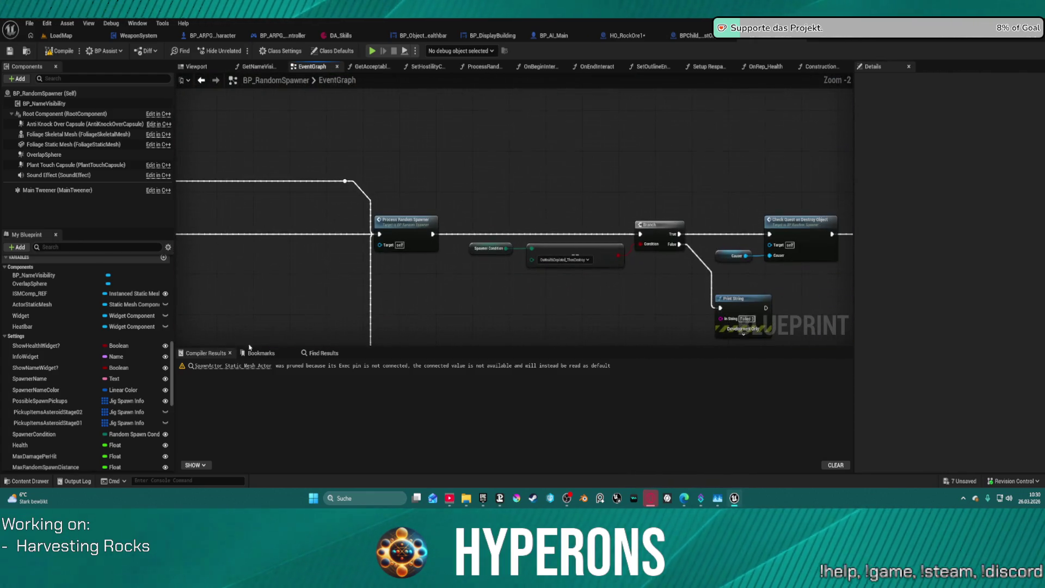
# Open Process Random Spawner and view its green, orange and purple comment groups.
pyautogui.doubleClick(423, 238)
pyautogui.moveTo(741, 287)
pyautogui.mouseDown()
pyautogui.moveTo(571, 170)
pyautogui.moveTo(501, 76)
pyautogui.mouseUp()
pyautogui.moveTo(599, 327)
pyautogui.mouseDown()
pyautogui.moveTo(544, 190)
pyautogui.moveTo(517, 82)
pyautogui.mouseUp()
pyautogui.moveTo(468, 305)
pyautogui.mouseDown()
pyautogui.moveTo(446, 164)
pyautogui.moveTo(445, 271)
pyautogui.moveTo(345, 236)
pyautogui.moveTo(231, 229)
pyautogui.mouseUp()
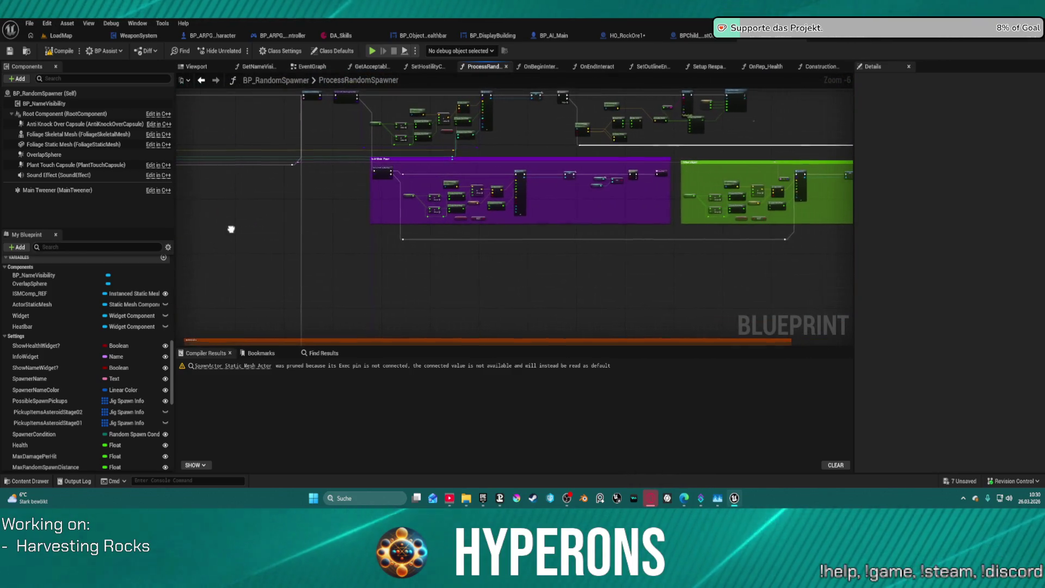
pyautogui.scroll(5, 630, 157)
pyautogui.moveTo(630, 163)
pyautogui.mouseDown()
pyautogui.moveTo(468, 163)
pyautogui.moveTo(257, 194)
pyautogui.mouseUp()
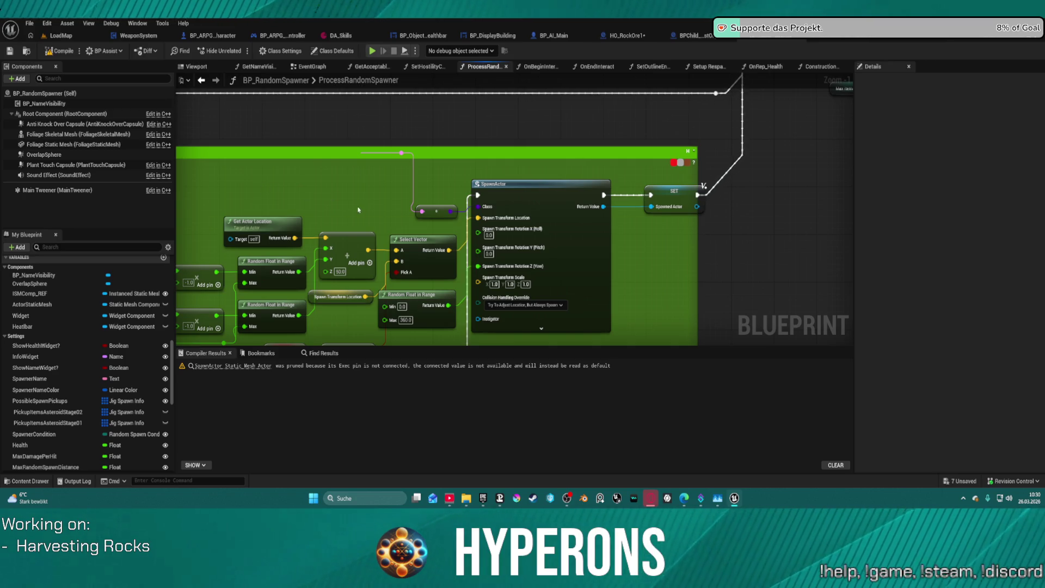
pyautogui.scroll(-10, 379, 189)
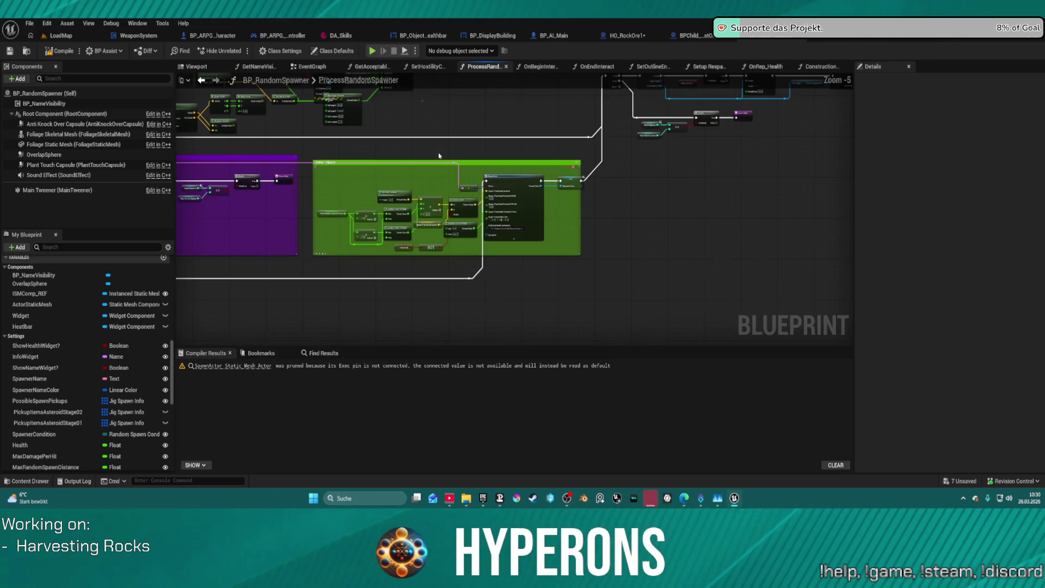
pyautogui.moveTo(533, 185)
pyautogui.mouseDown()
pyautogui.moveTo(555, 228)
pyautogui.moveTo(695, 194)
pyautogui.moveTo(726, 133)
pyautogui.mouseUp()
pyautogui.scroll(9, 545, 138)
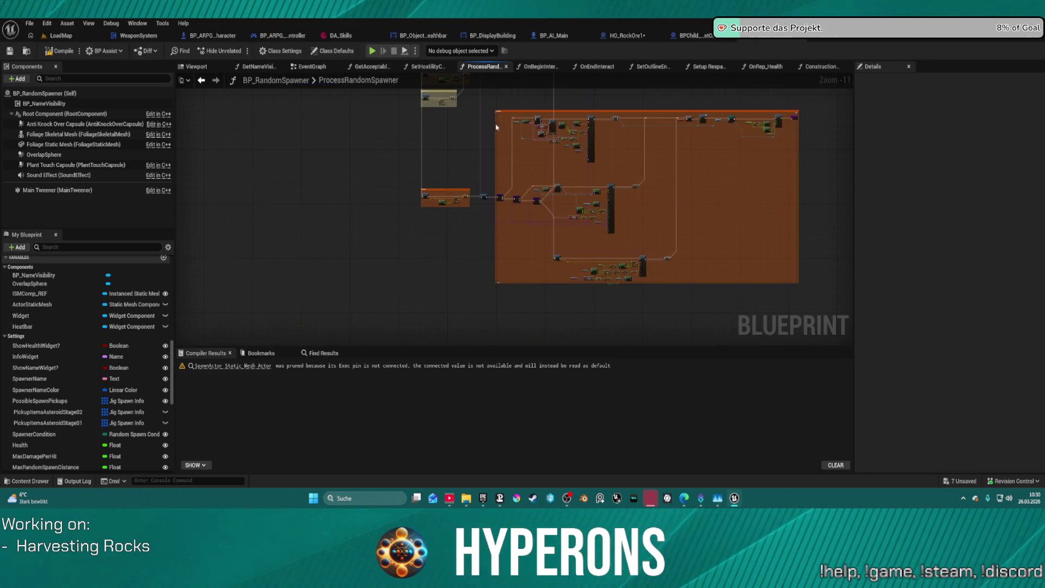
pyautogui.moveTo(370, 131); pyautogui.dragTo(503, 333)
pyautogui.scroll(-4, 503, 333)
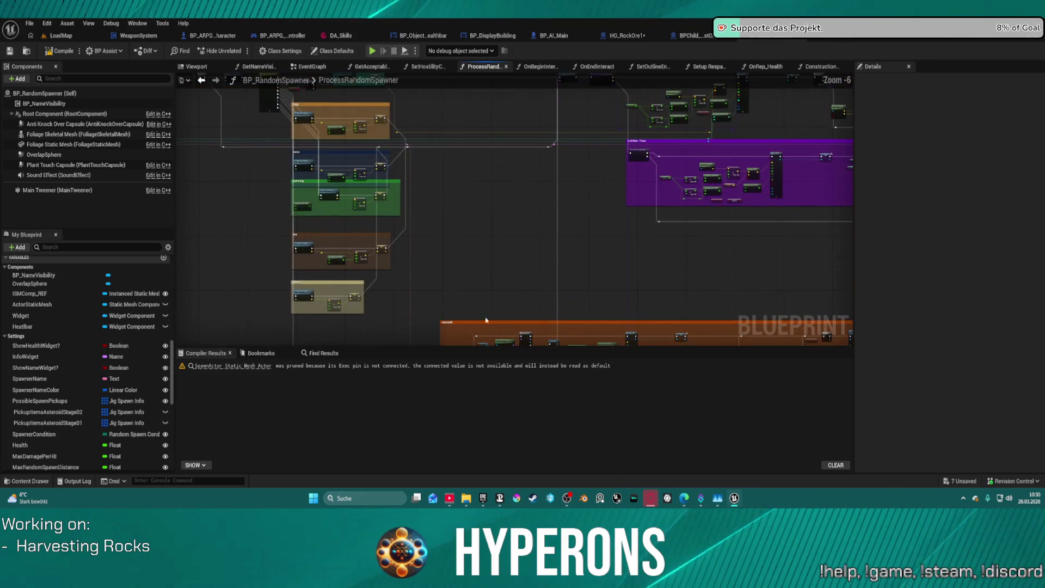
pyautogui.moveTo(316, 157); pyautogui.dragTo(354, 221)
pyautogui.scroll(6, 354, 221)
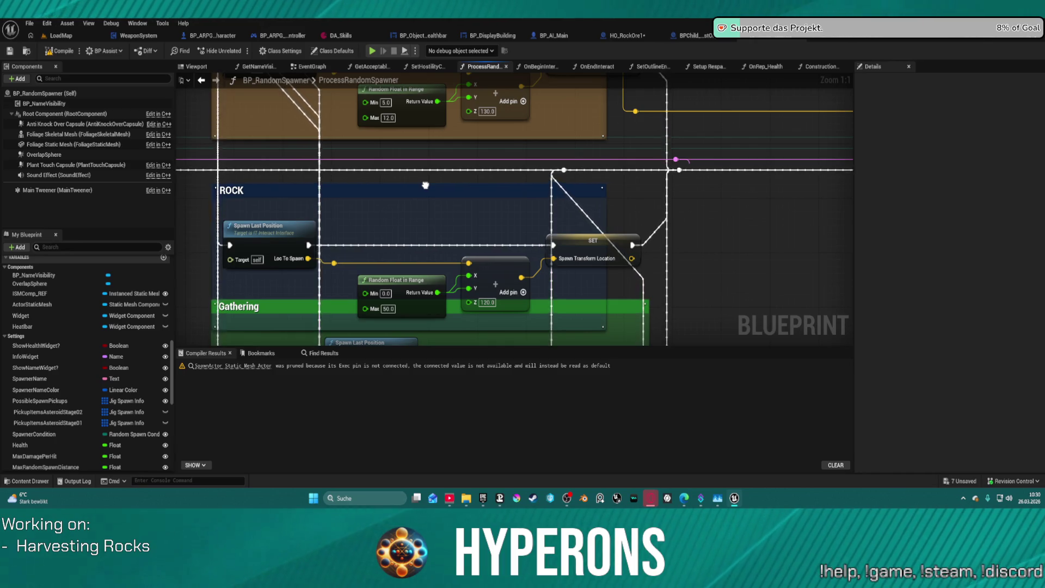
pyautogui.scroll(-3, 426, 185)
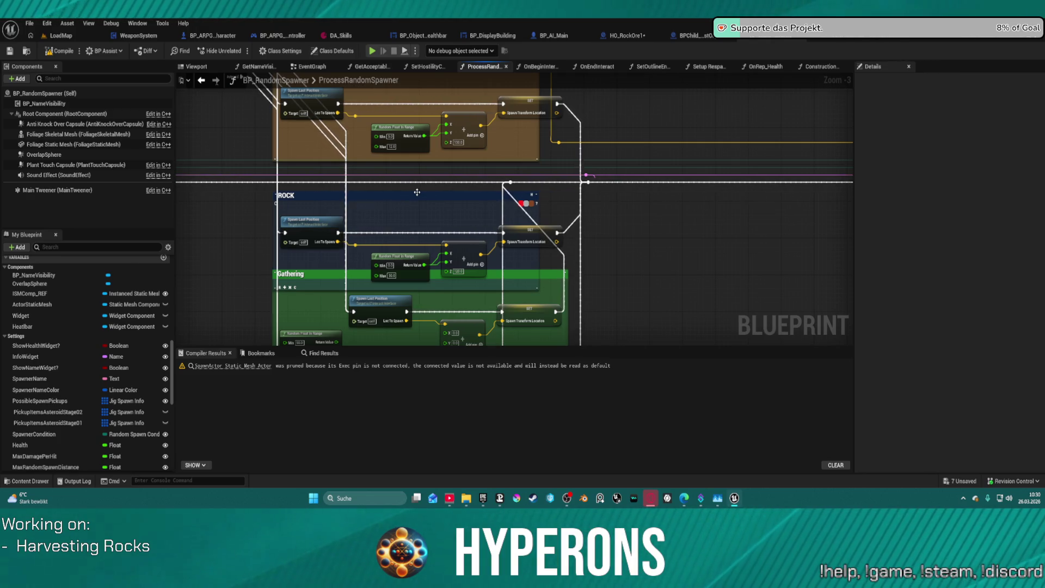
pyautogui.moveTo(417, 192); pyautogui.dragTo(409, 188)
pyautogui.moveTo(770, 227); pyautogui.dragTo(196, 218)
pyautogui.moveTo(751, 213)
pyautogui.mouseDown()
pyautogui.moveTo(424, 202)
pyautogui.moveTo(432, 249)
pyautogui.moveTo(551, 279)
pyautogui.moveTo(662, 272)
pyautogui.moveTo(903, 299)
pyautogui.moveTo(978, 340)
pyautogui.moveTo(623, 240)
pyautogui.moveTo(560, 207)
pyautogui.moveTo(472, 133)
pyautogui.moveTo(439, 82)
pyautogui.moveTo(468, 109)
pyautogui.moveTo(570, 139)
pyautogui.moveTo(544, 180)
pyautogui.moveTo(599, 163)
pyautogui.moveTo(588, 218)
pyautogui.mouseUp()
pyautogui.moveTo(414, 206); pyautogui.dragTo(799, 255)
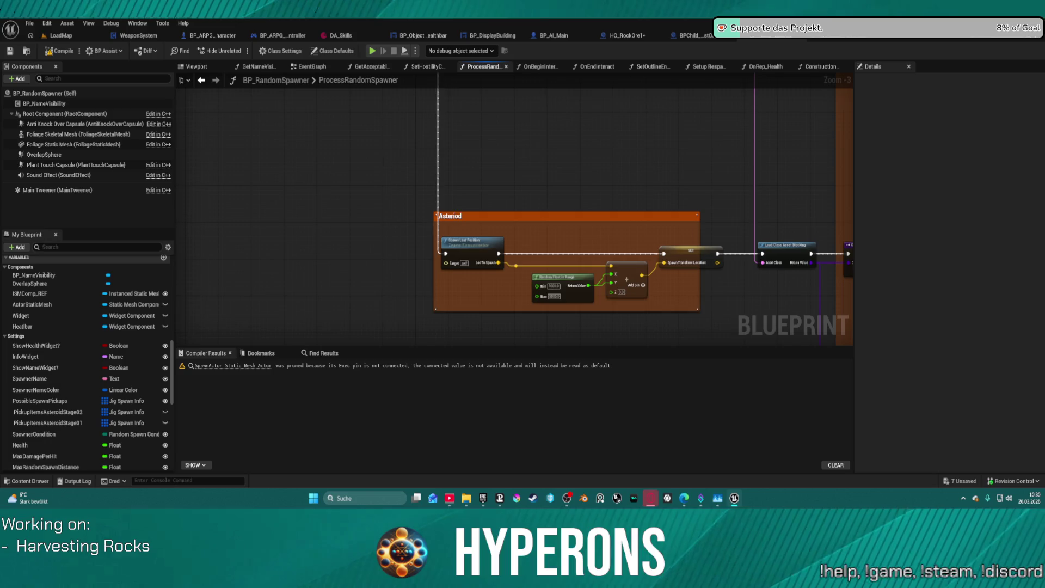
pyautogui.moveTo(638, 265); pyautogui.dragTo(587, 287)
pyautogui.moveTo(688, 238)
pyautogui.mouseDown()
pyautogui.moveTo(689, 221)
pyautogui.moveTo(644, 289)
pyautogui.moveTo(644, 455)
pyautogui.mouseUp()
pyautogui.moveTo(626, 109)
pyautogui.mouseDown()
pyautogui.moveTo(625, 322)
pyautogui.moveTo(653, 332)
pyautogui.moveTo(719, 395)
pyautogui.moveTo(667, 287)
pyautogui.moveTo(667, 211)
pyautogui.mouseUp()
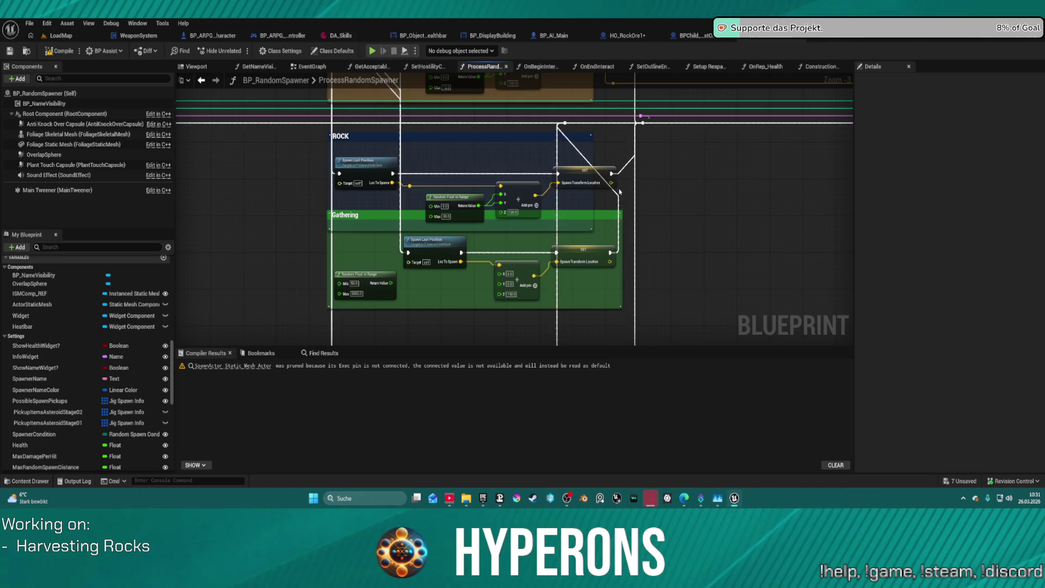
# Locate HO_RockOre1 and browse the HarvestObj, Rocks and RandomSpawner folders.
pyautogui.click(624, 35)
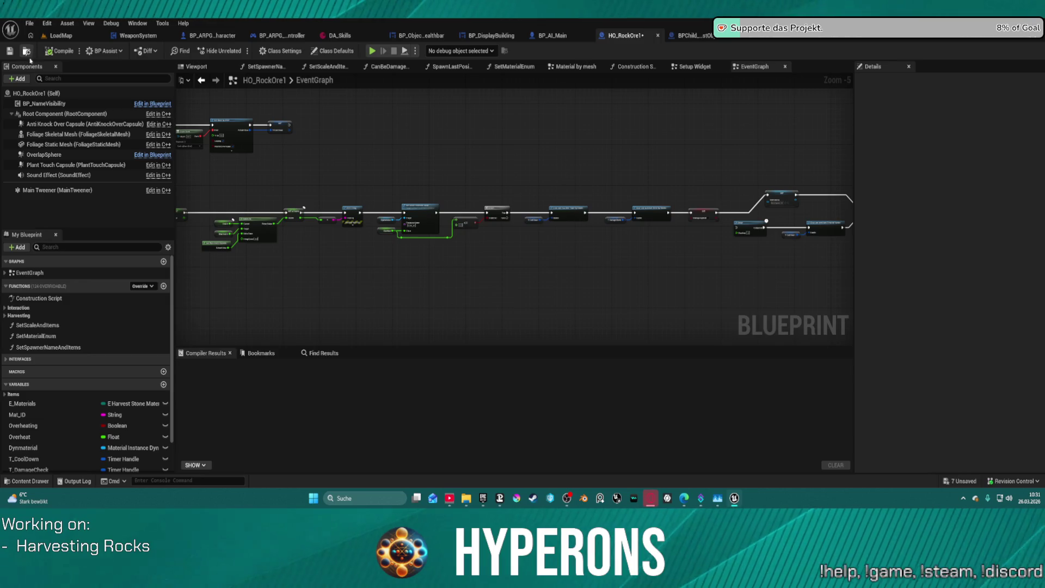
pyautogui.click(28, 51)
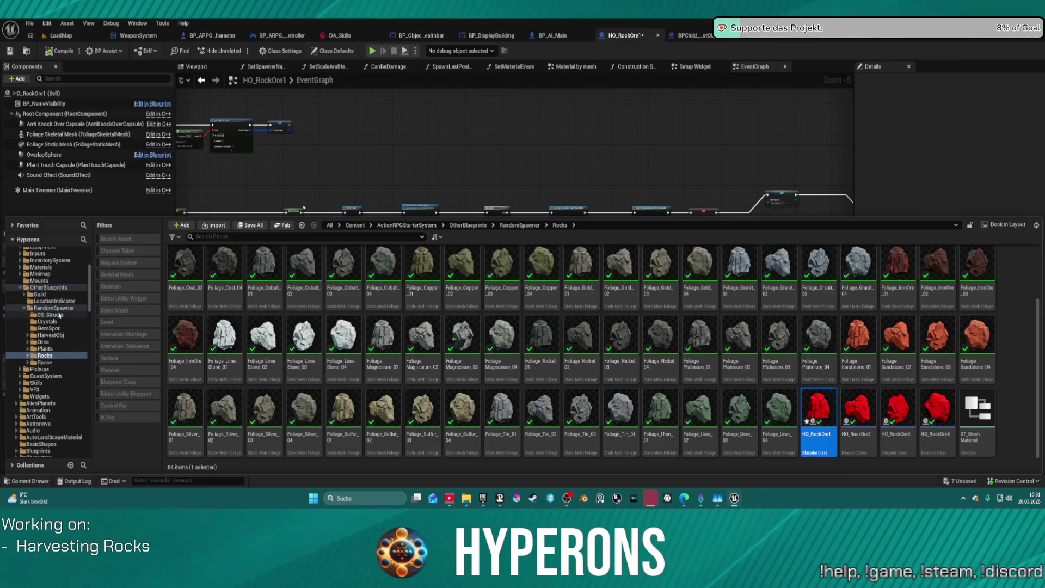
pyautogui.click(54, 336)
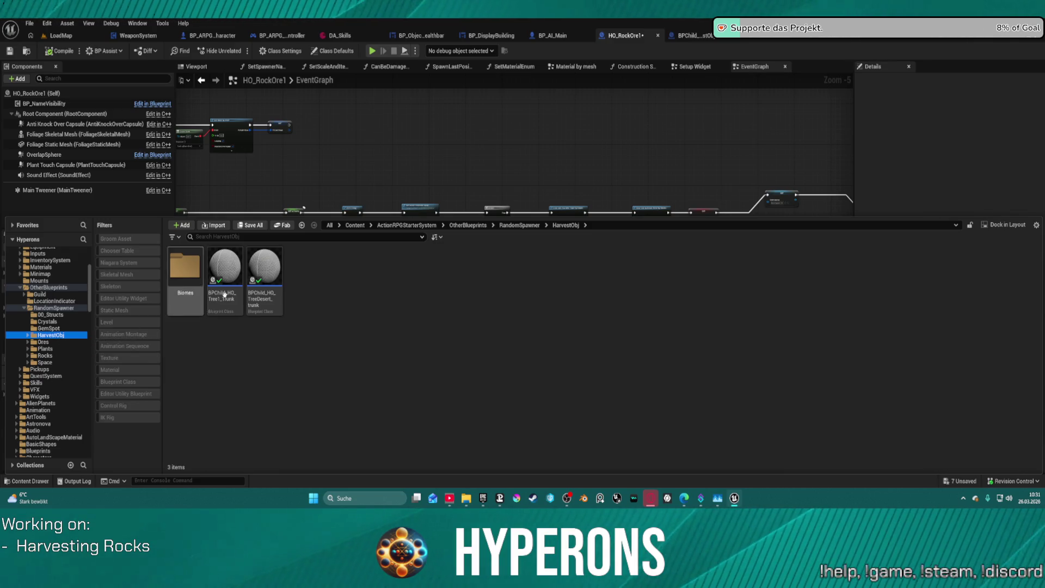
pyautogui.click(44, 356)
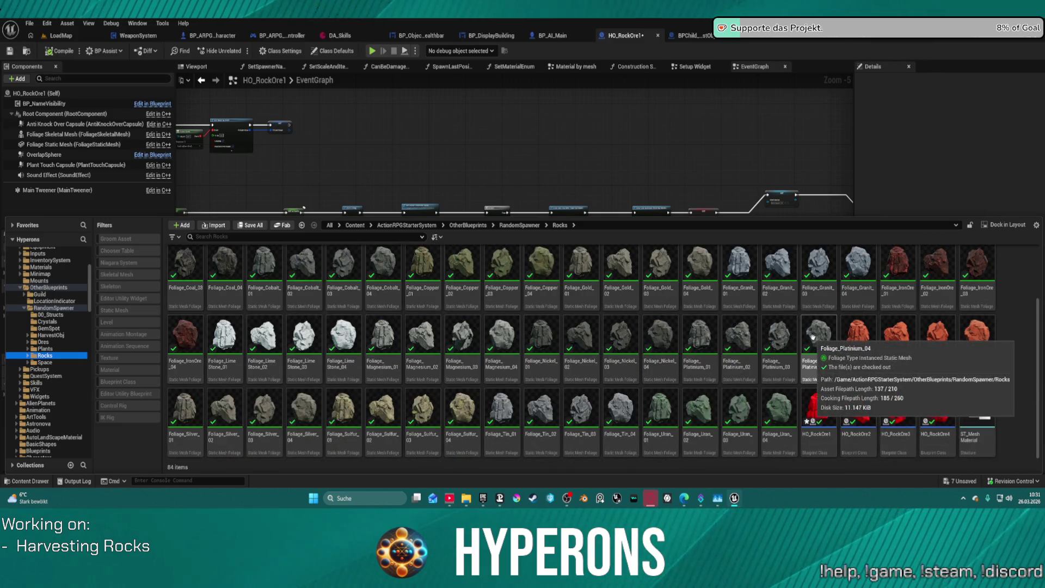
pyautogui.scroll(2, 816, 338)
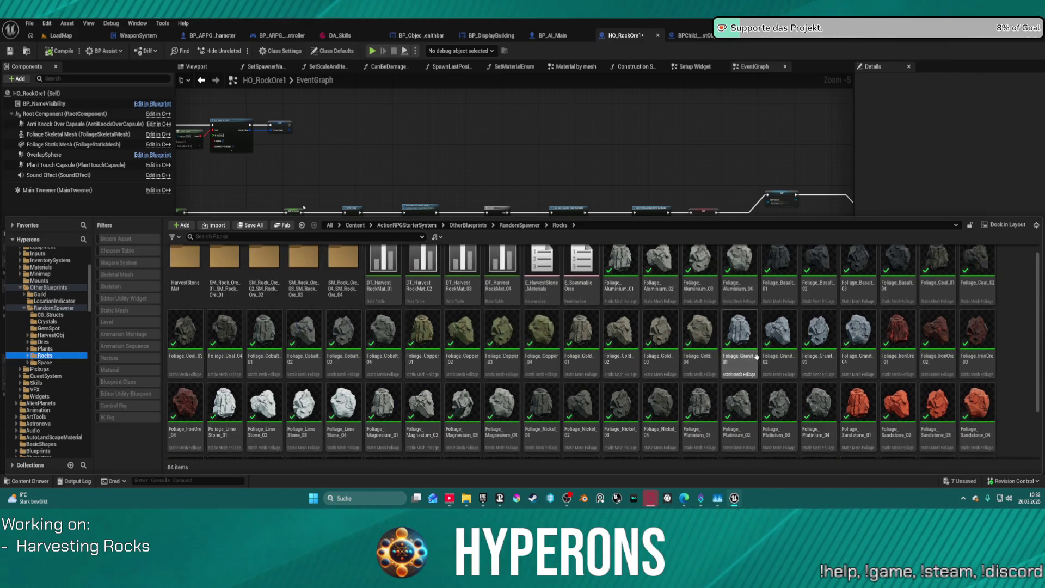
pyautogui.scroll(-2, 740, 354)
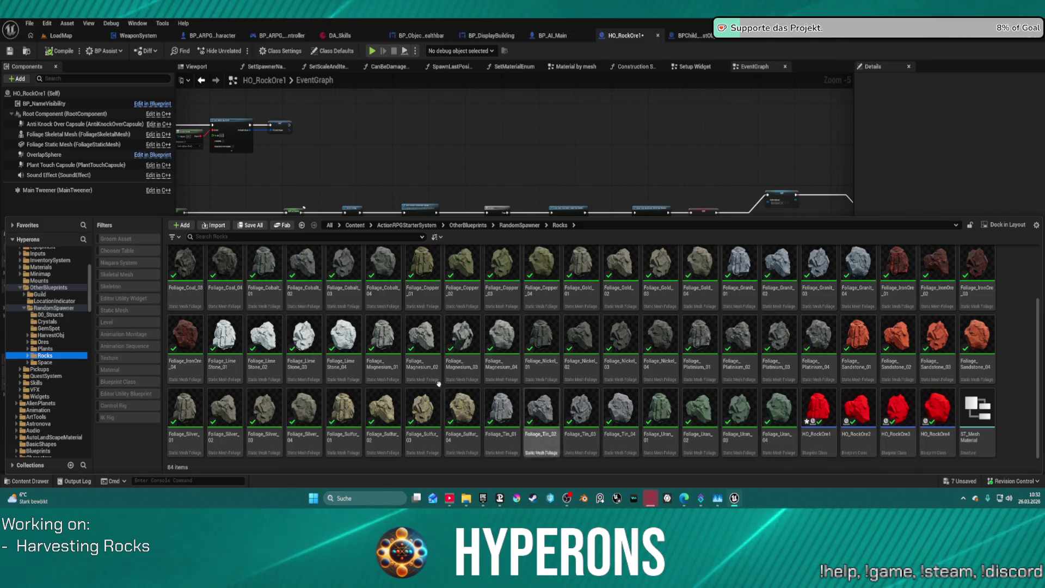
pyautogui.click(54, 336)
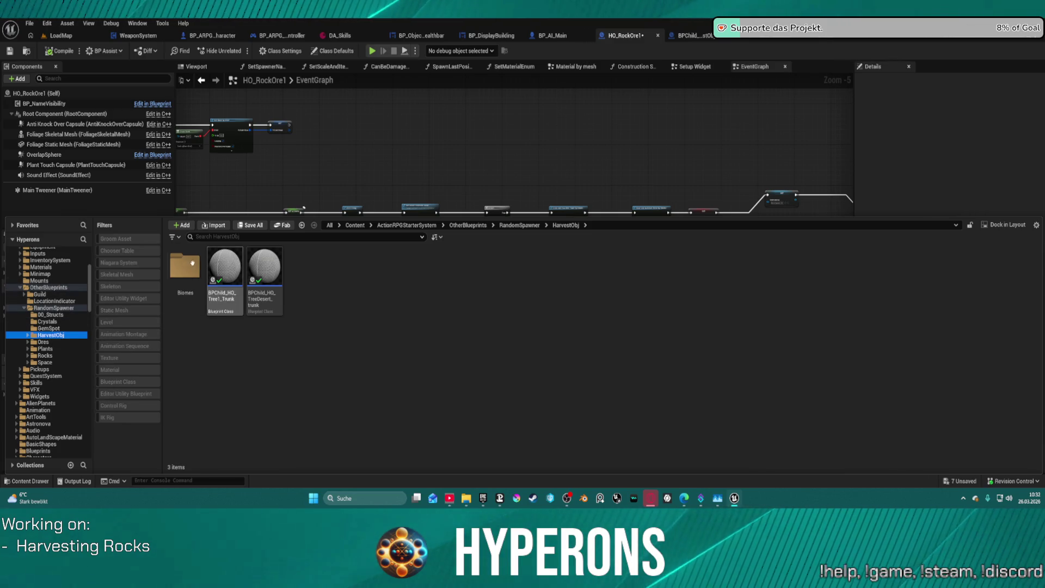
pyautogui.click(52, 308)
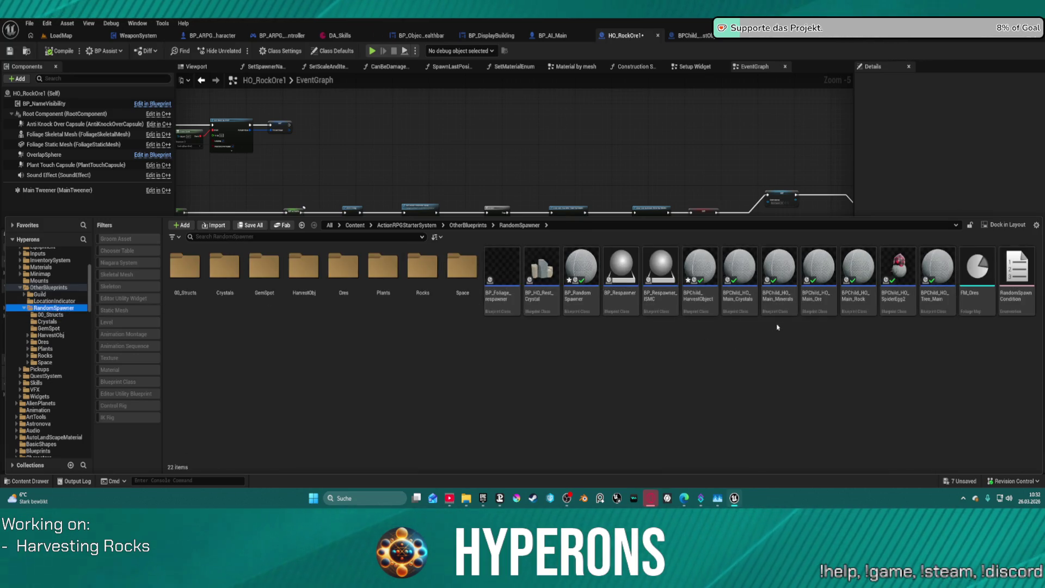
# Open the BPChild_HO_Main_Rock blueprint, then return to the LoadMap level.
pyautogui.click(858, 272)
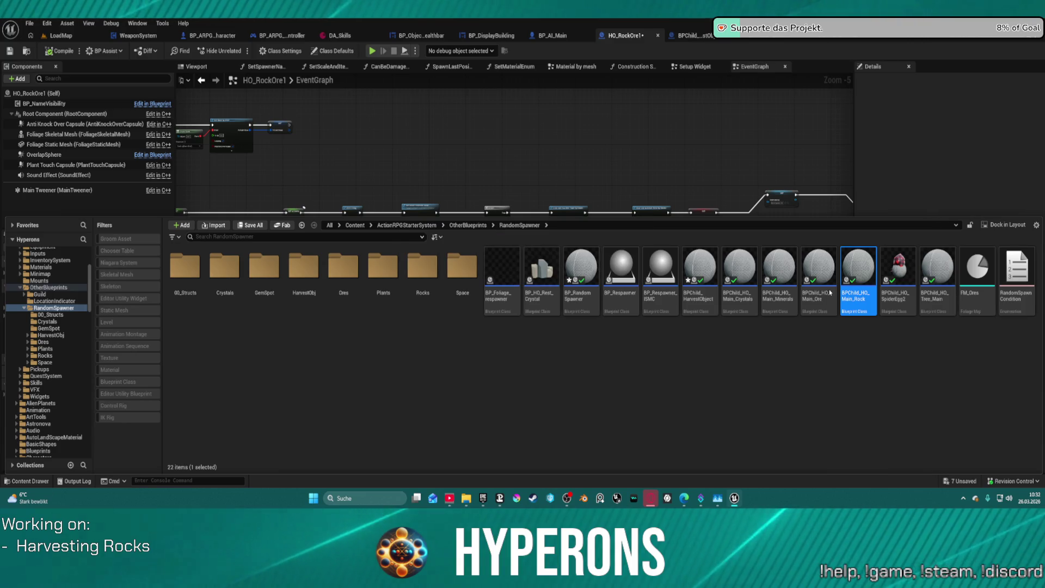
pyautogui.press('Return')
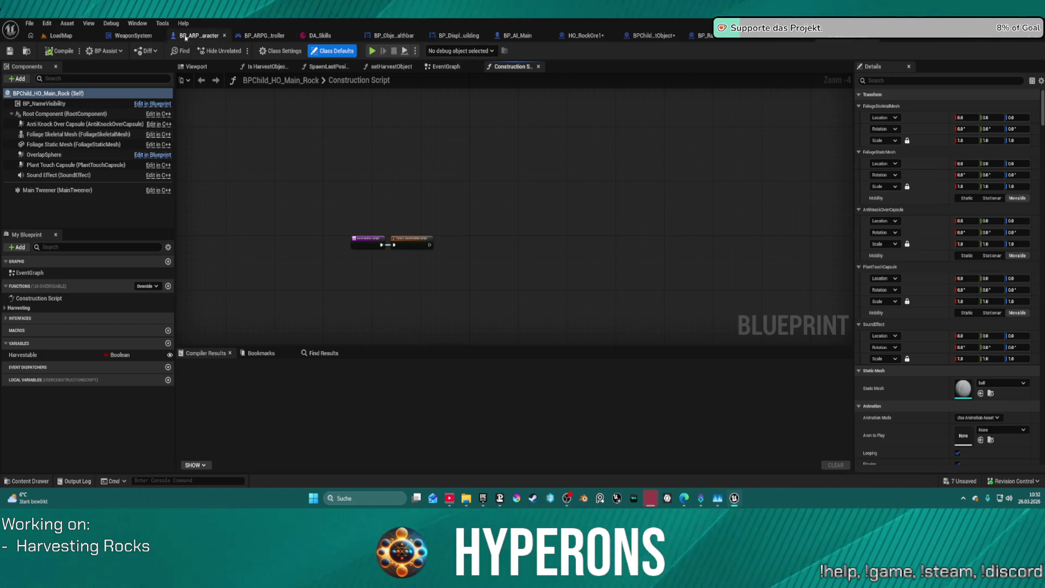
pyautogui.click(75, 37)
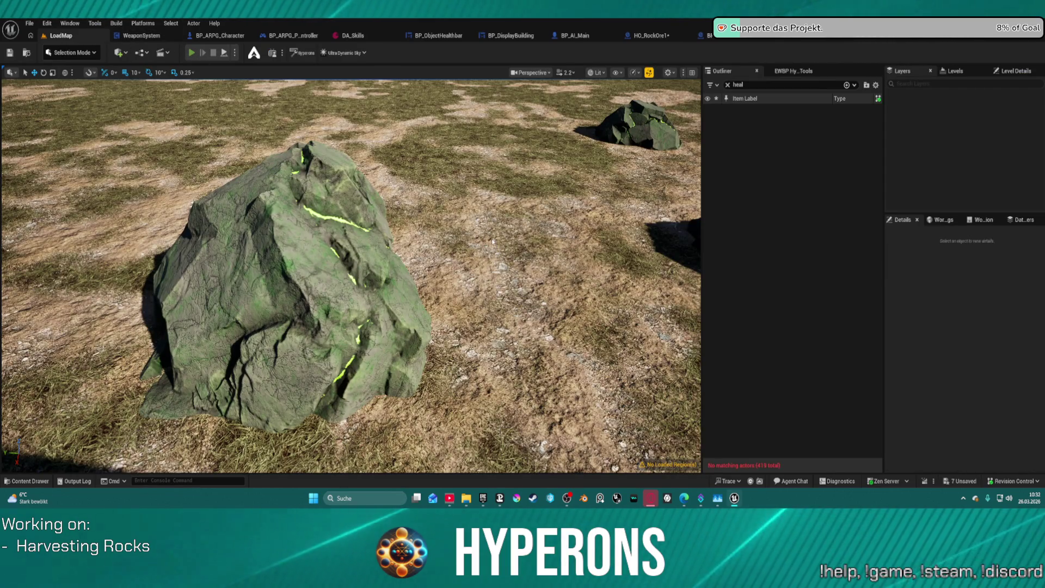
# Start a play test and run past the building, rock spire and white blocks.
pyautogui.hotkey('alt', 'p')
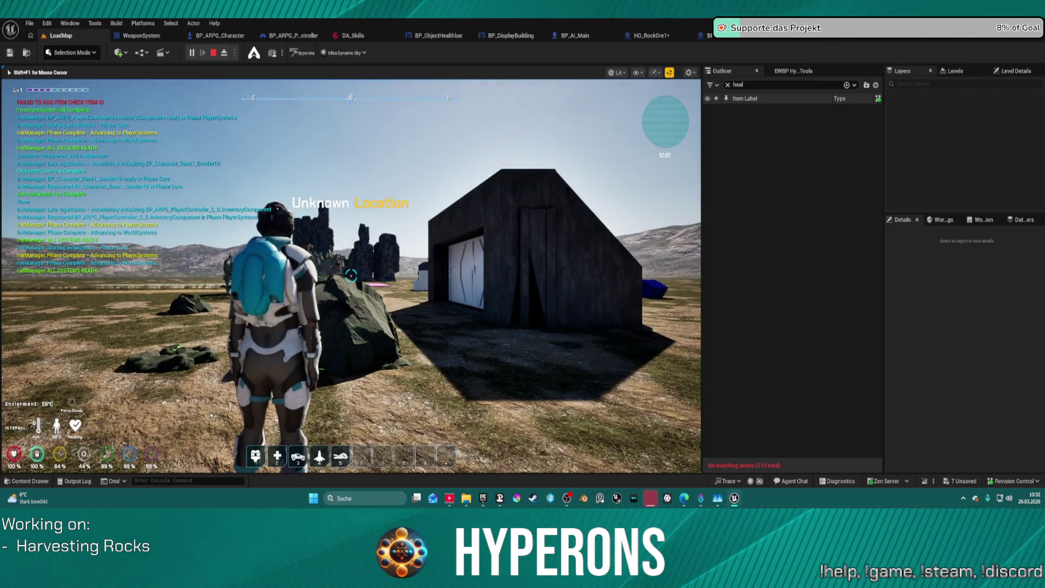
pyautogui.press('w')
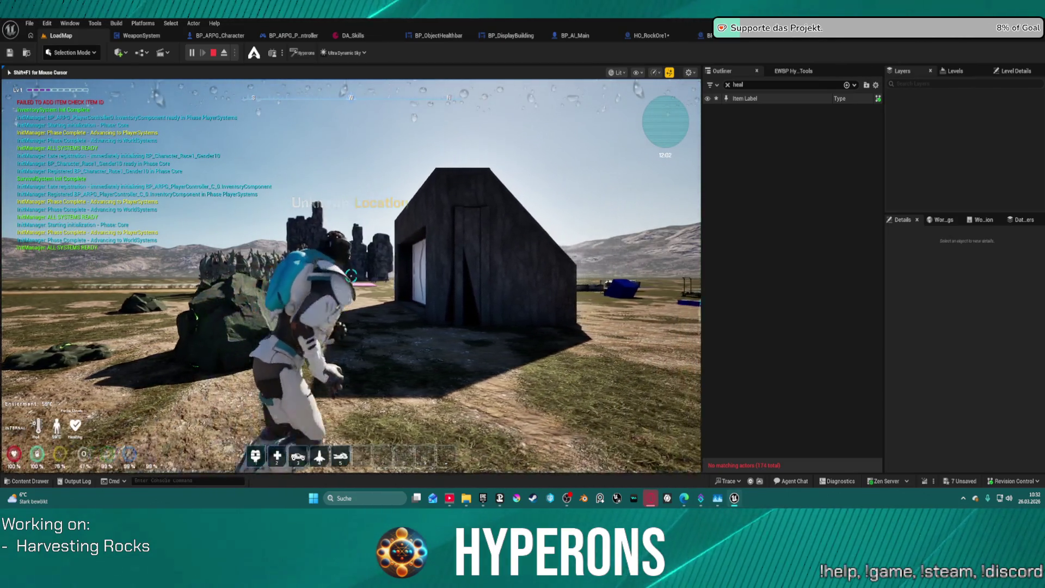
pyautogui.press('w')
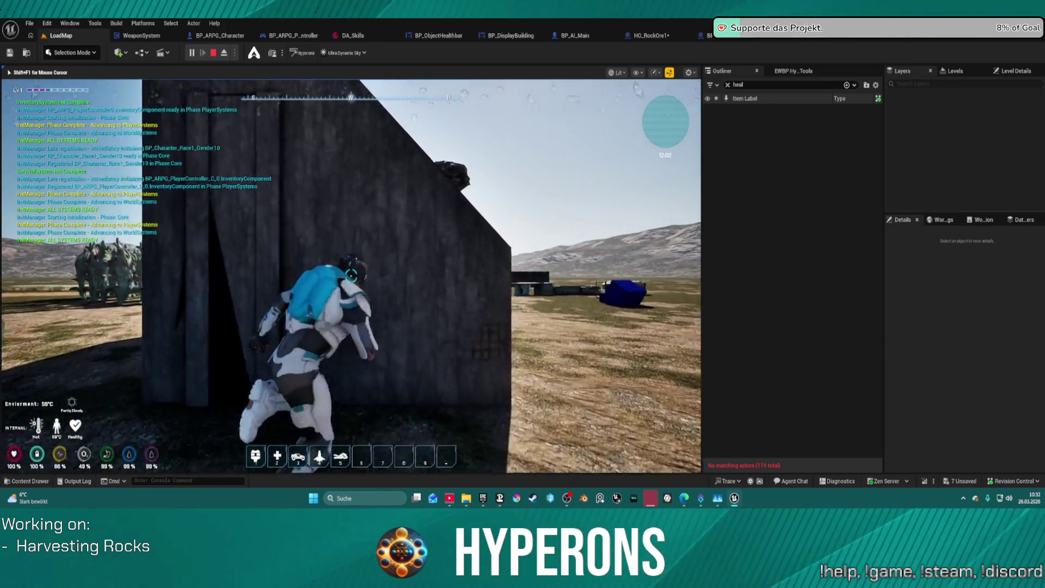
pyautogui.press('w')
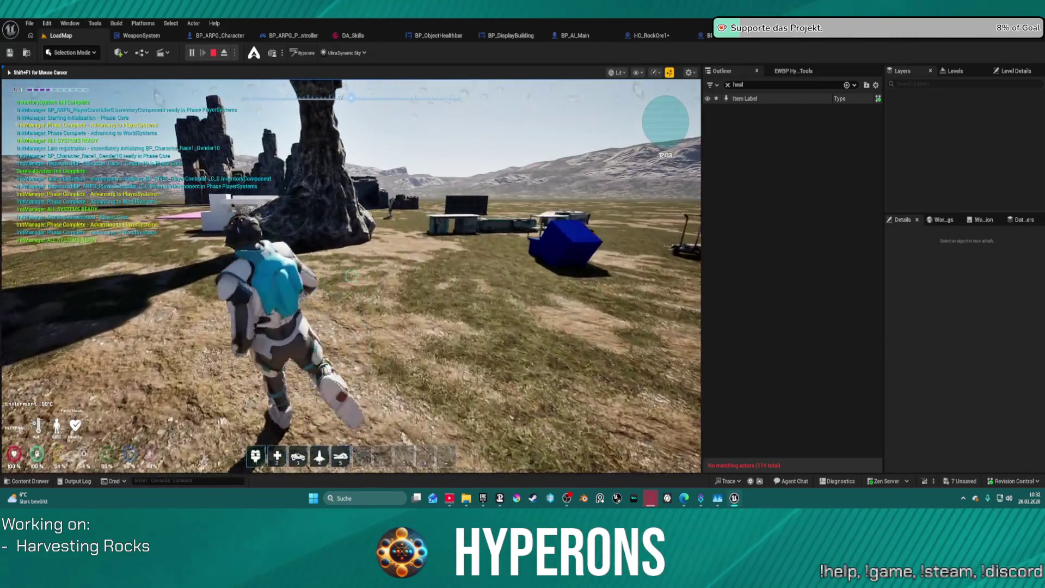
pyautogui.press('w')
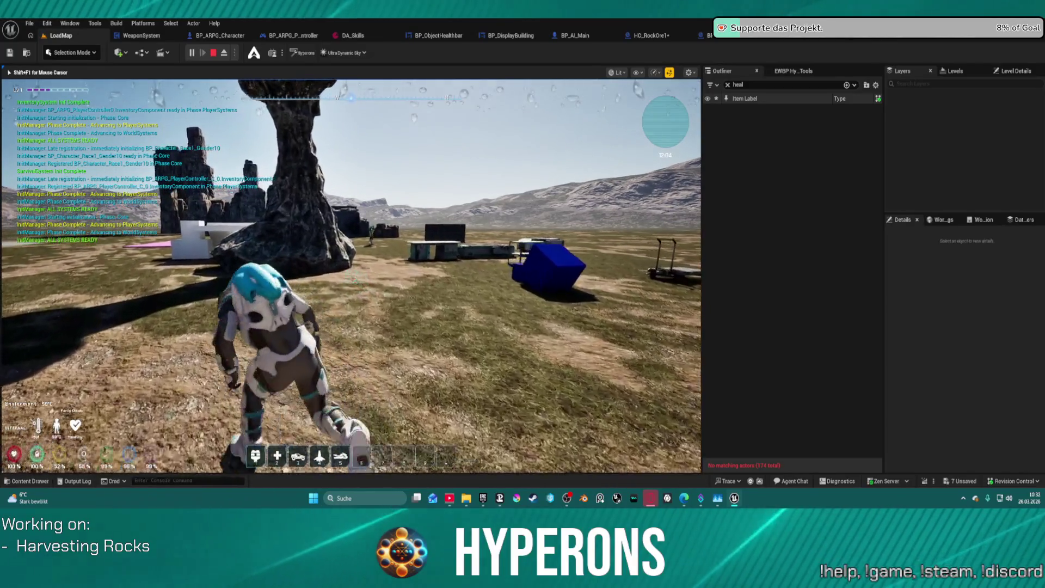
pyautogui.press('w')
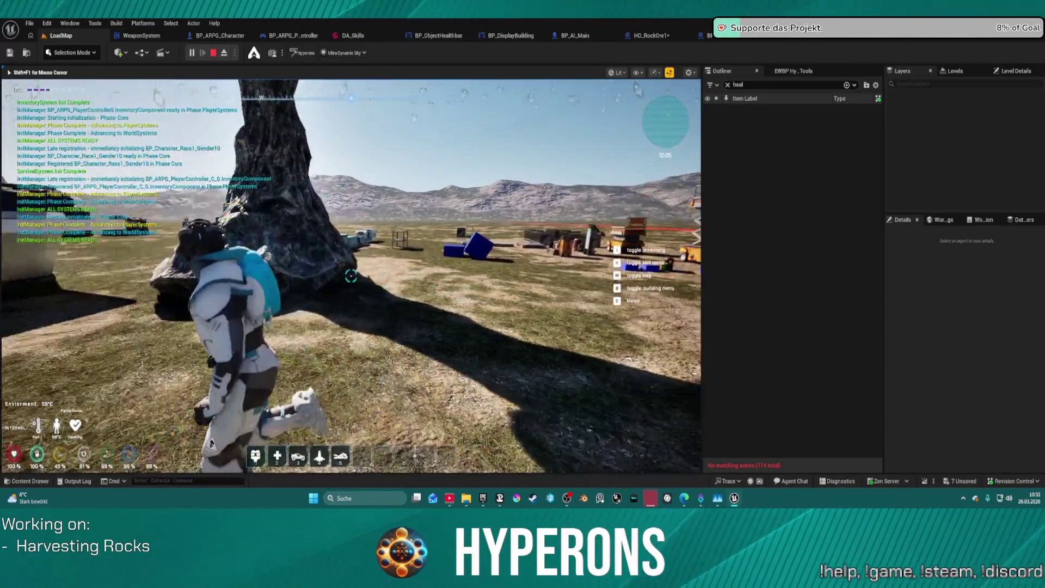
pyautogui.press('w')
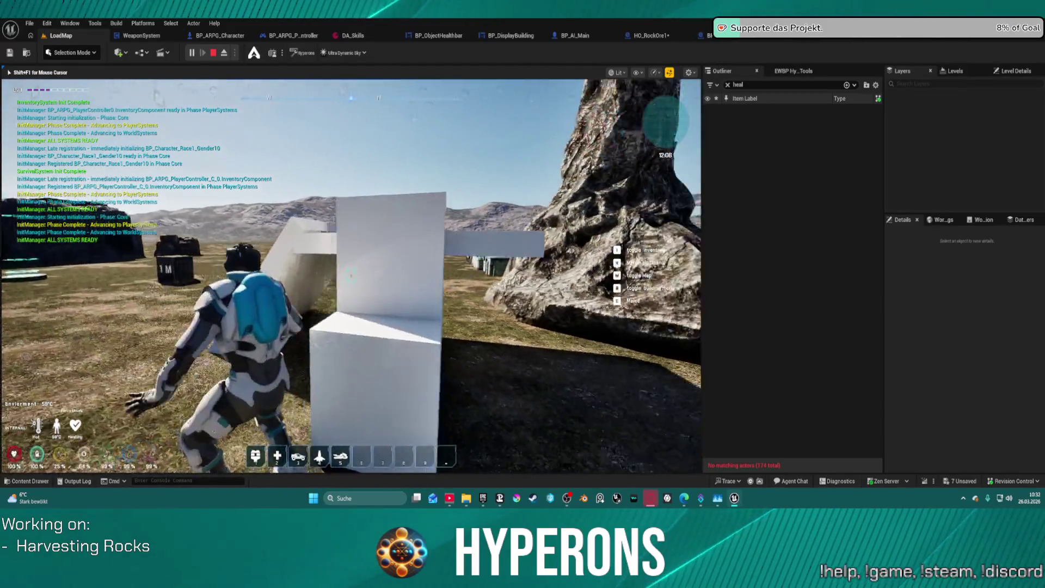
pyautogui.press('w')
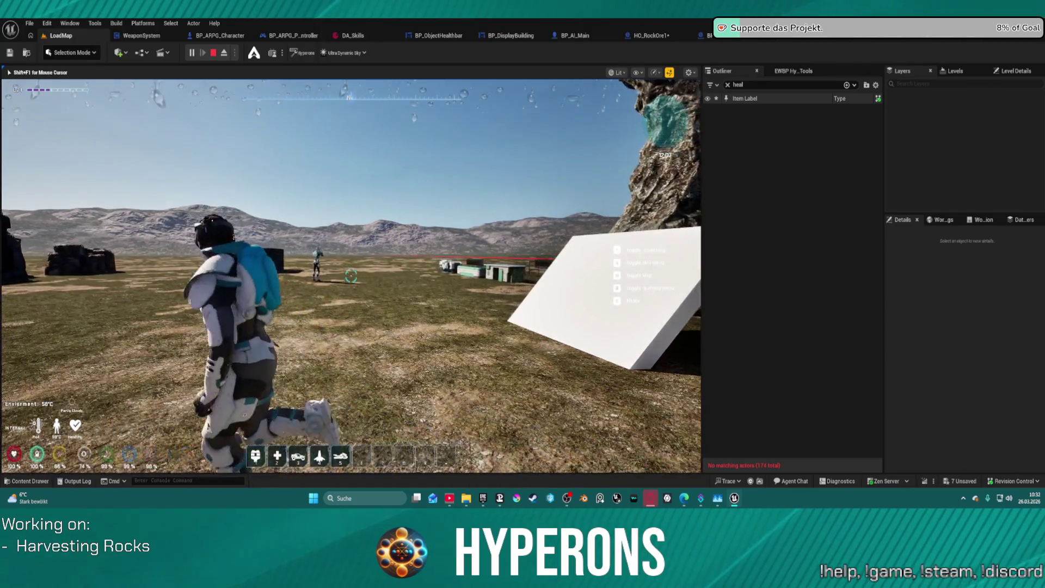
pyautogui.press('w')
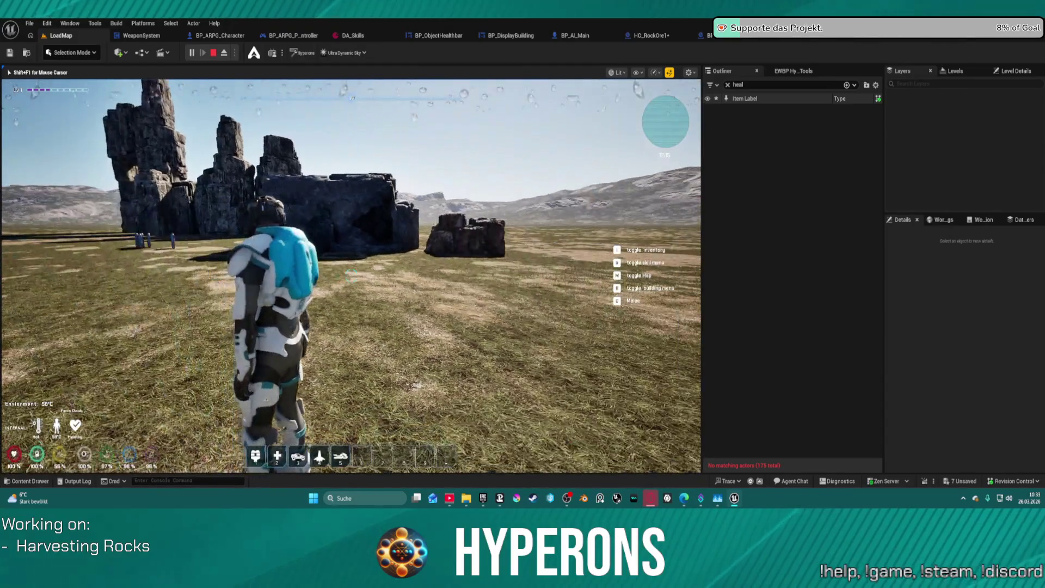
# Run among the rock pillars and around the glowing ring pad toward the big rock.
pyautogui.press('w')
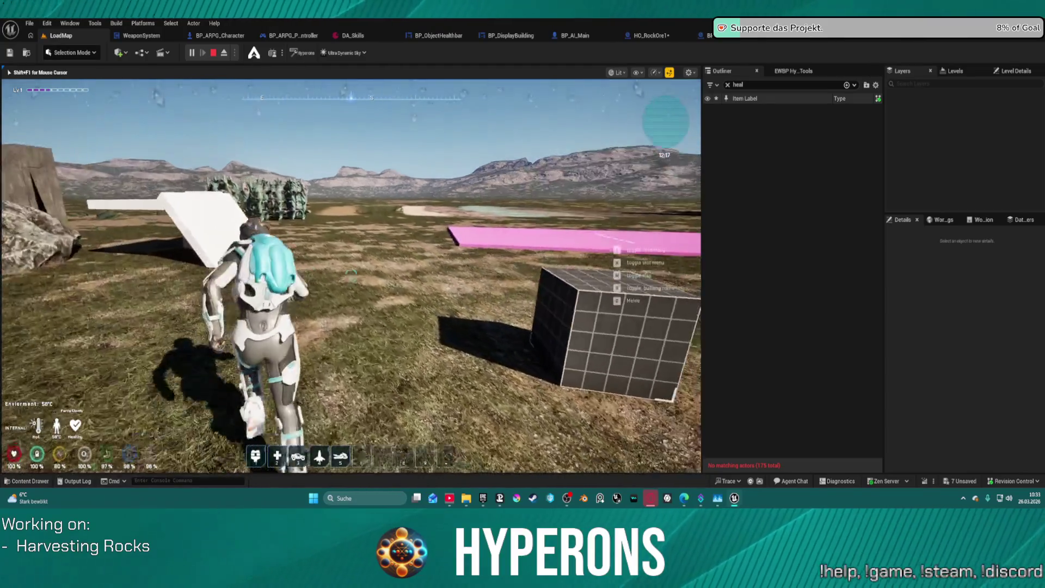
pyautogui.press('w')
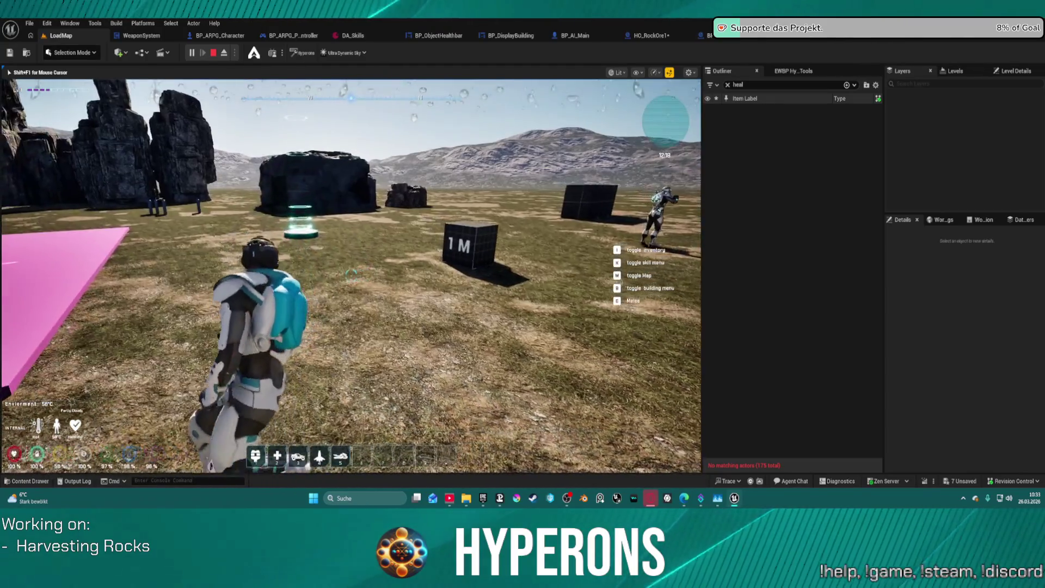
pyautogui.press('w')
pyautogui.press('w')
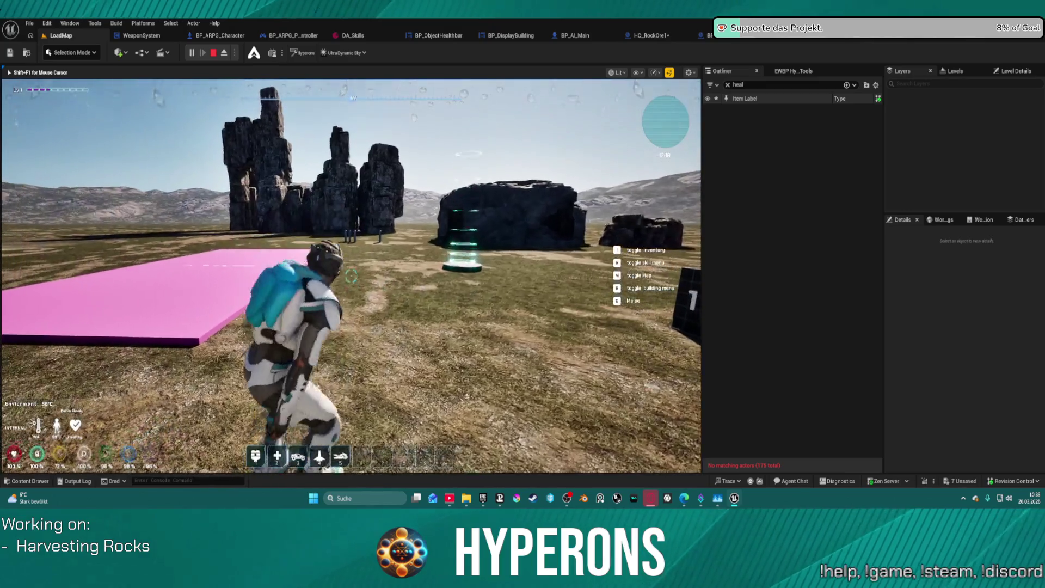
pyautogui.press('w')
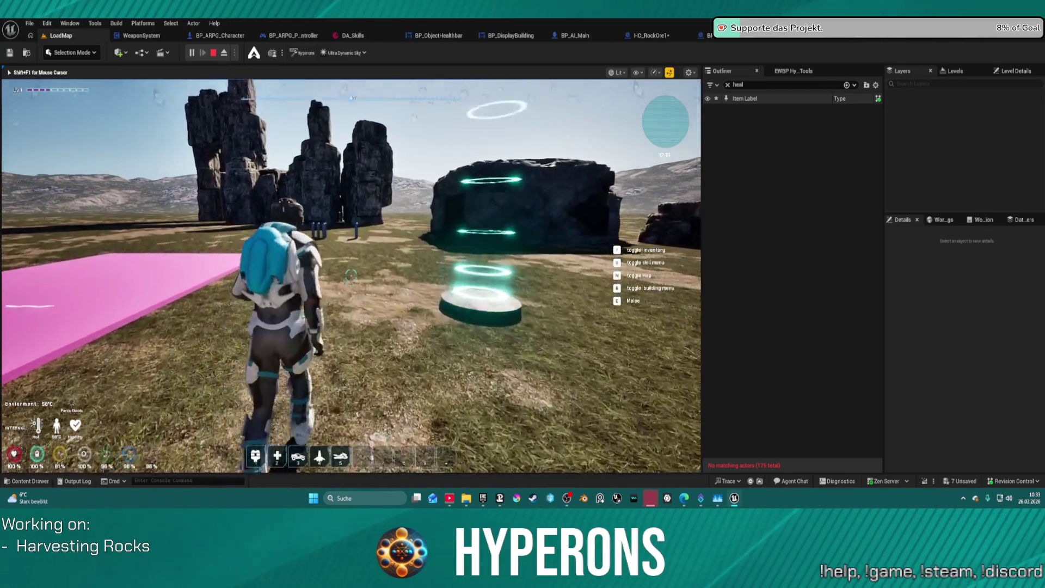
pyautogui.press('w')
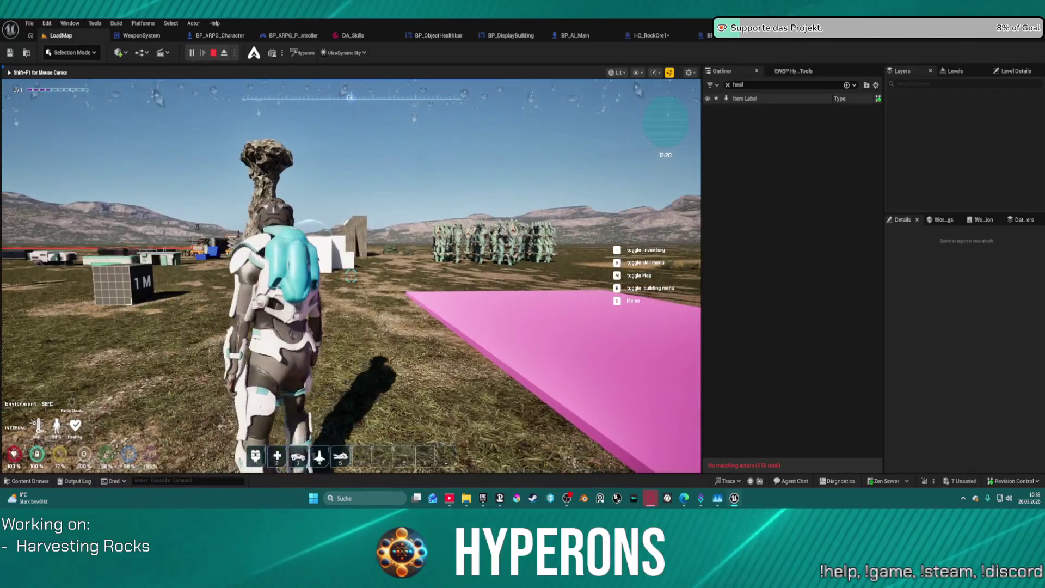
pyautogui.press('w')
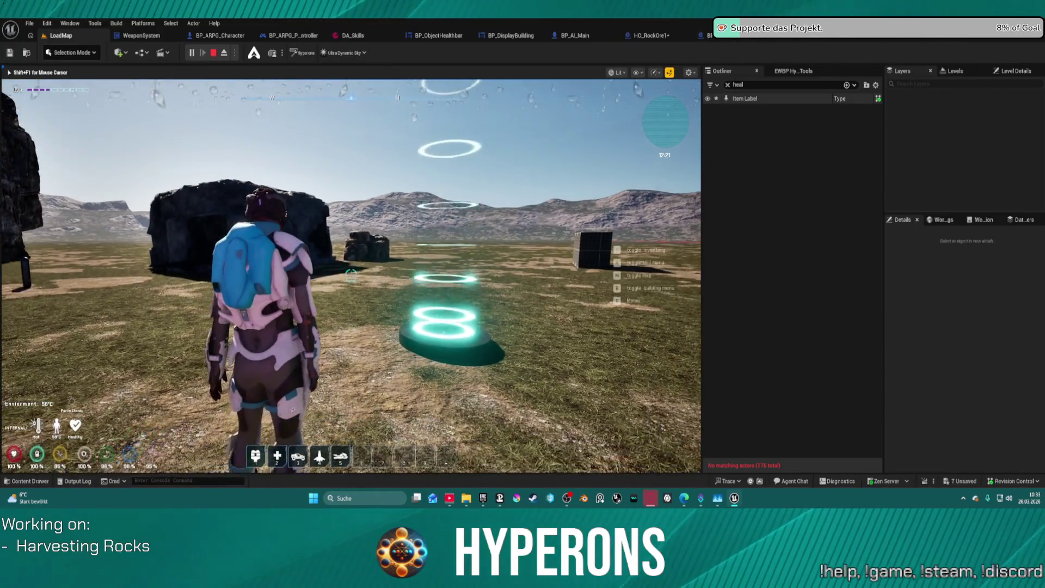
pyautogui.press('w')
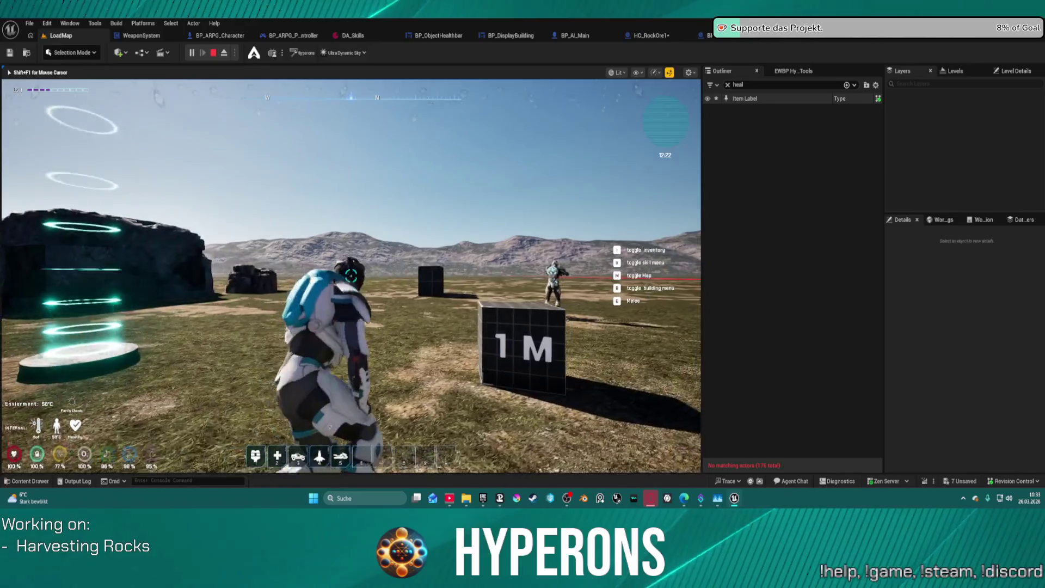
pyautogui.press('w')
pyautogui.press('w')
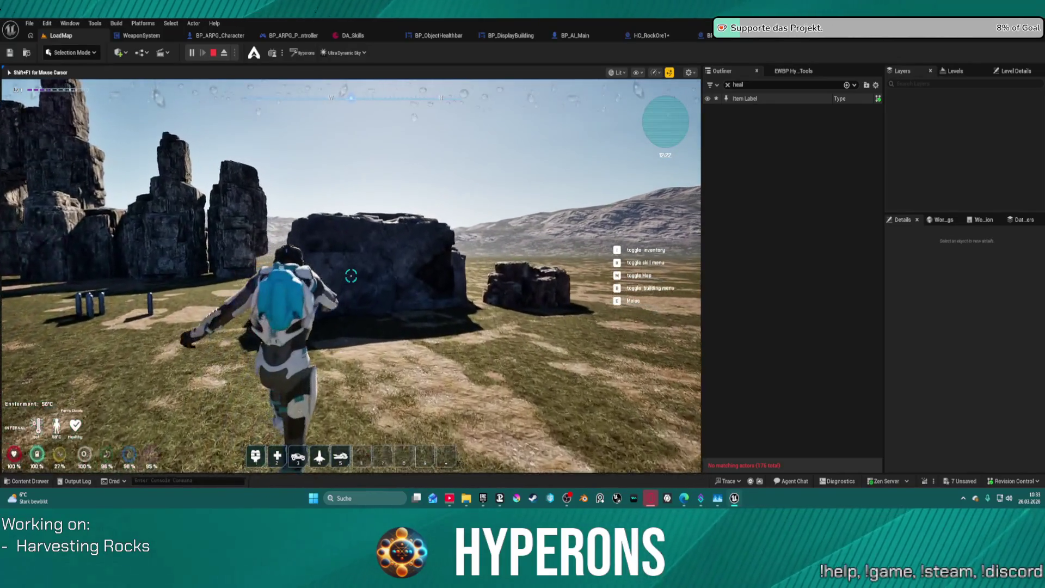
pyautogui.press('w')
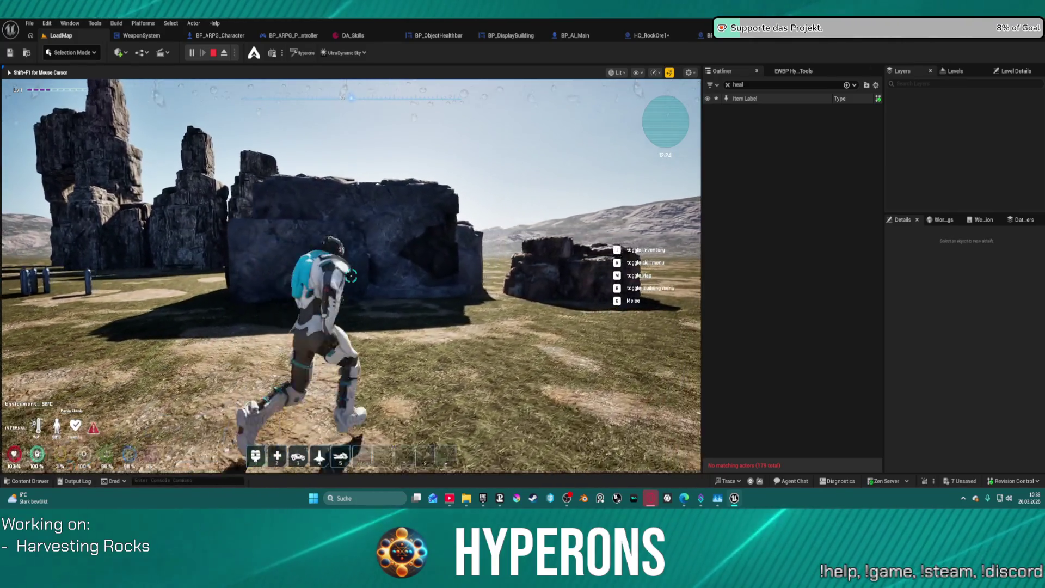
# Climb onto the large rock and jump back down onto the plain.
pyautogui.press('s')
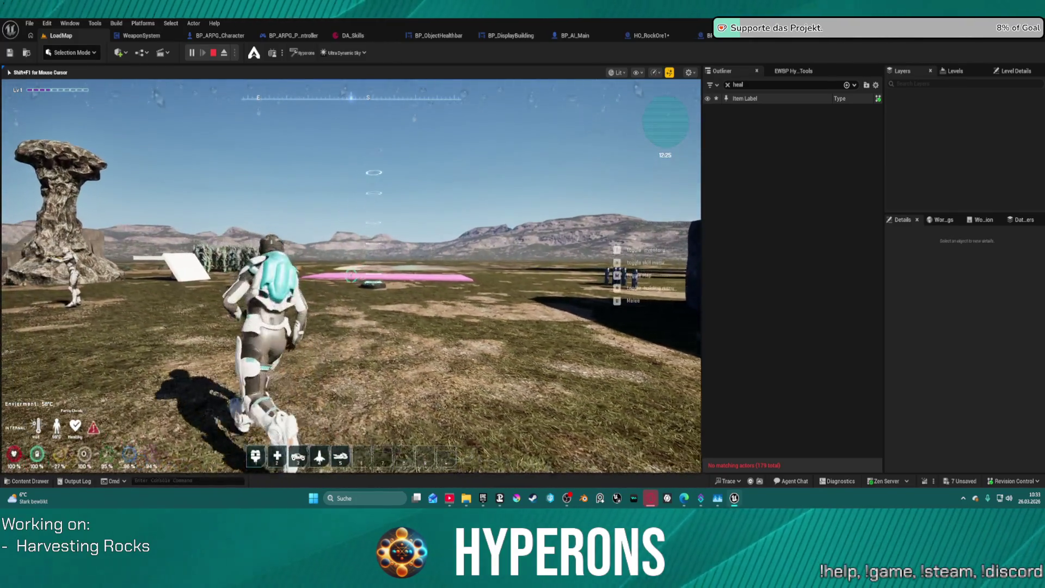
pyautogui.press('w')
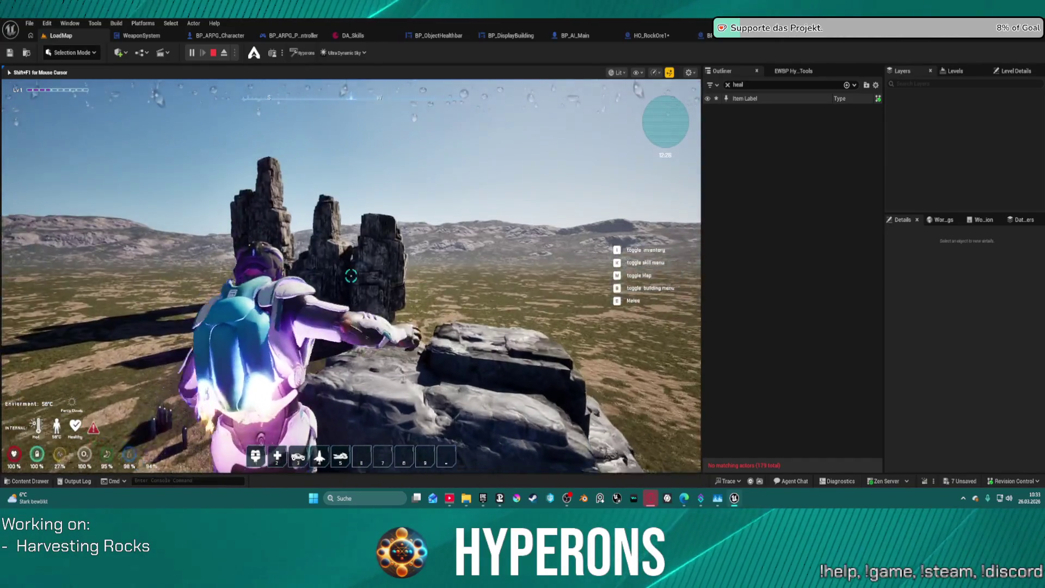
pyautogui.press('w')
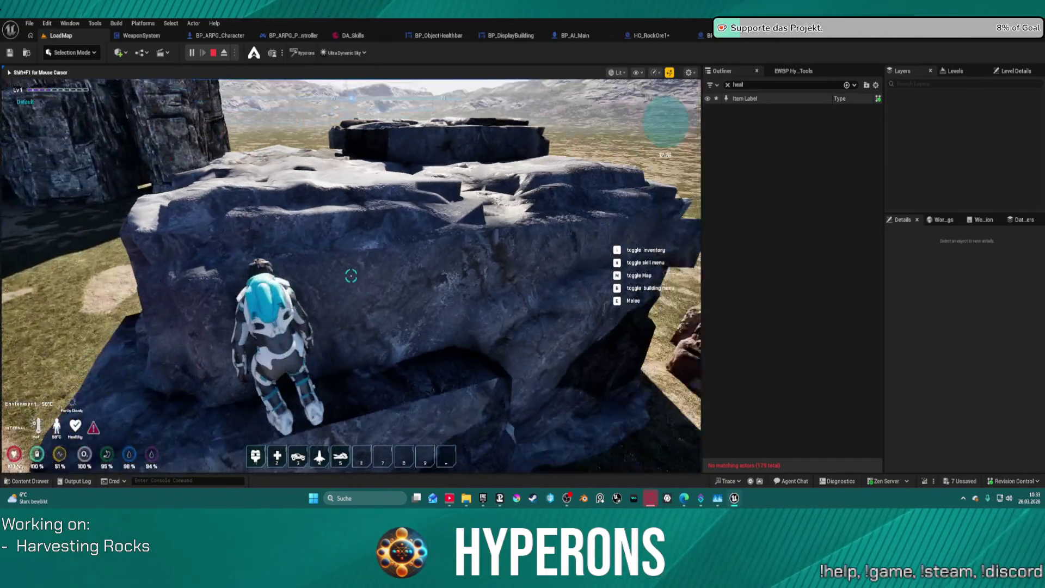
pyautogui.press('w')
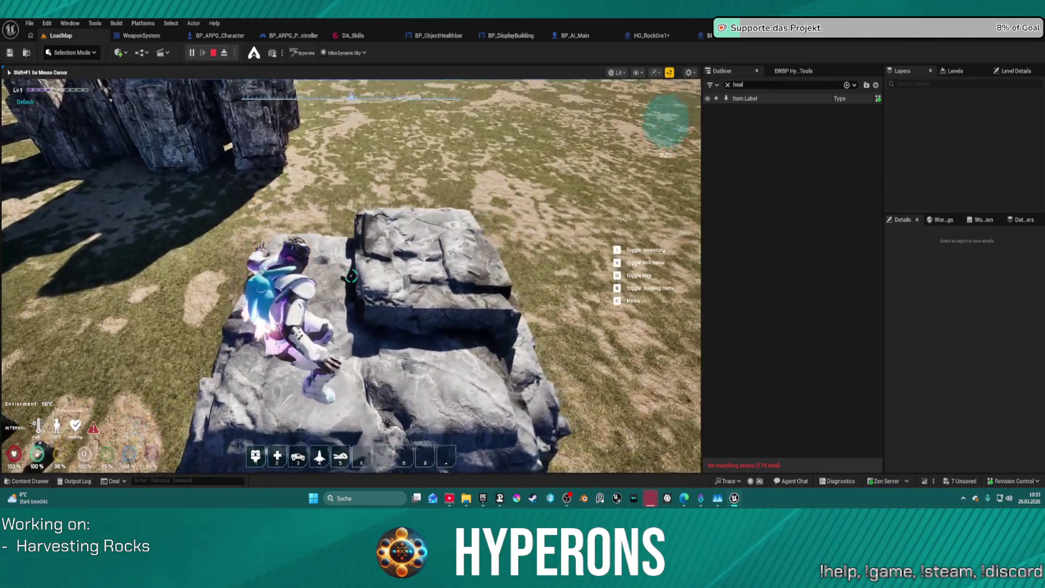
pyautogui.press('w')
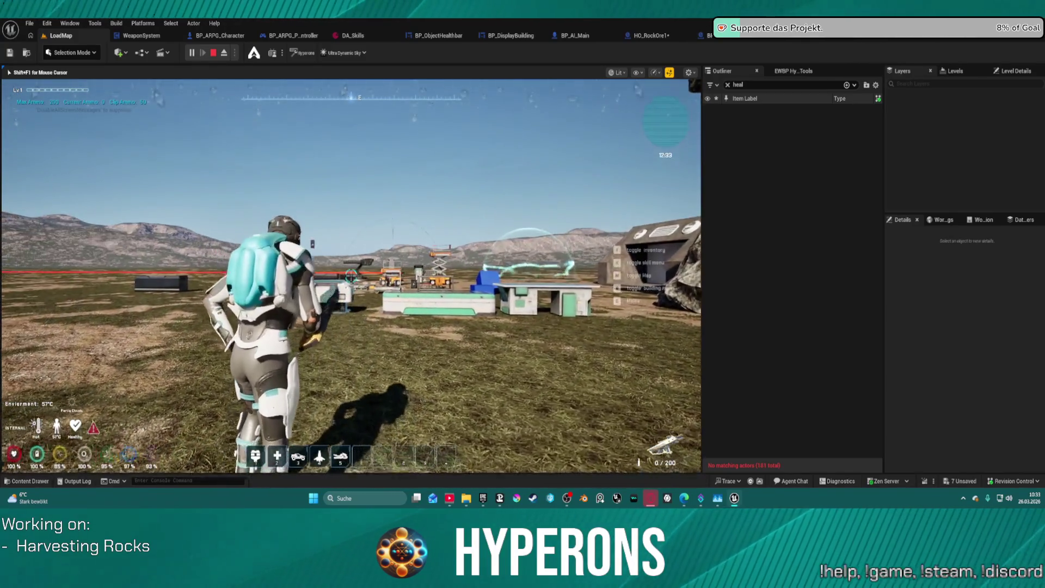
# Reload, run toward the base, and fire continuously at the blue target box.
pyautogui.press('r')
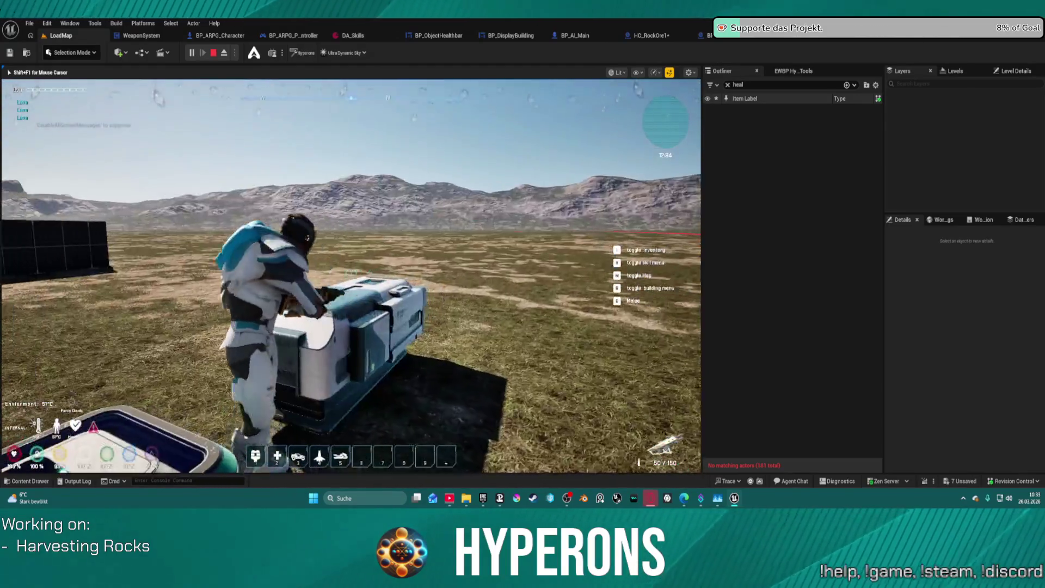
pyautogui.press('w')
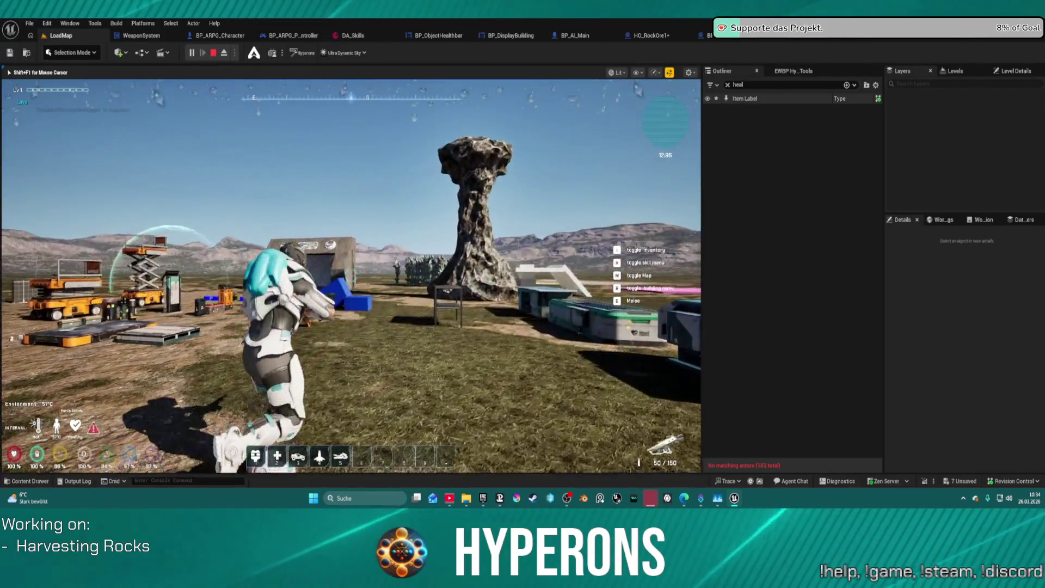
pyautogui.press('w')
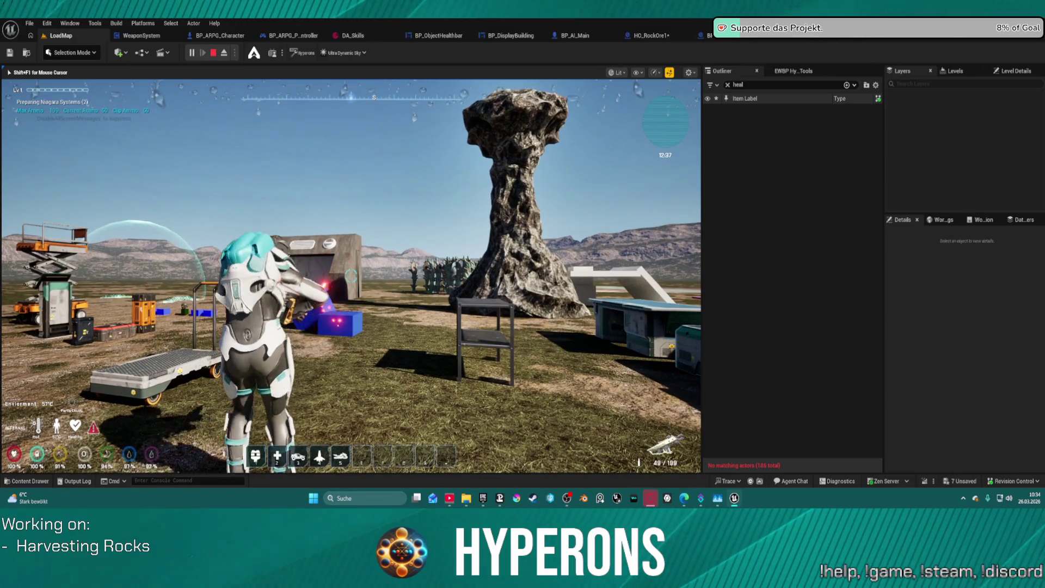
pyautogui.click(351, 277)
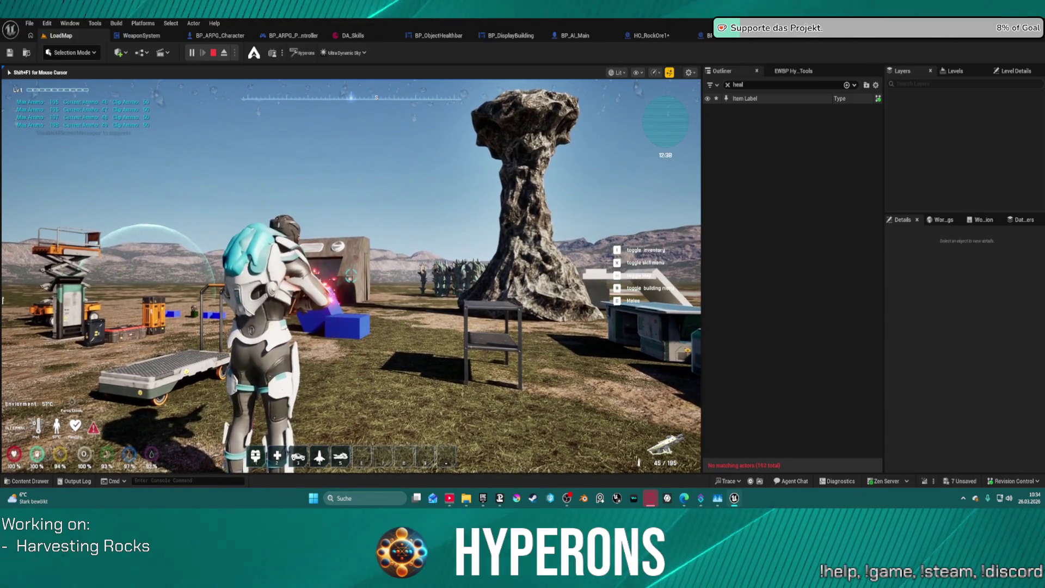
pyautogui.moveTo(351, 276); pyautogui.dragTo(351, 276)
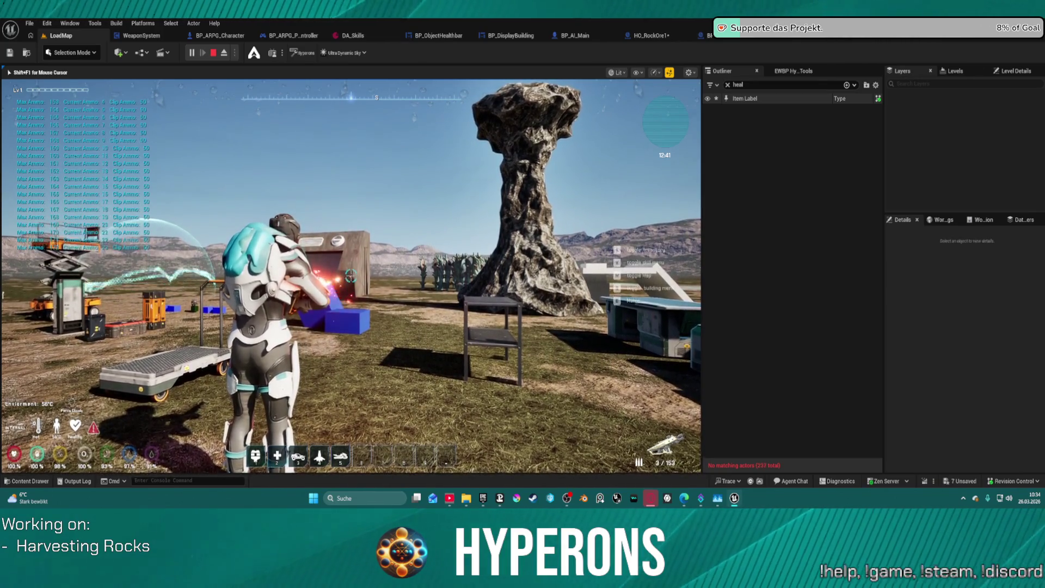
# Check the inventory, reload the harvest tool to 40/960, and head for the ore rocks by the bunker.
pyautogui.press('w')
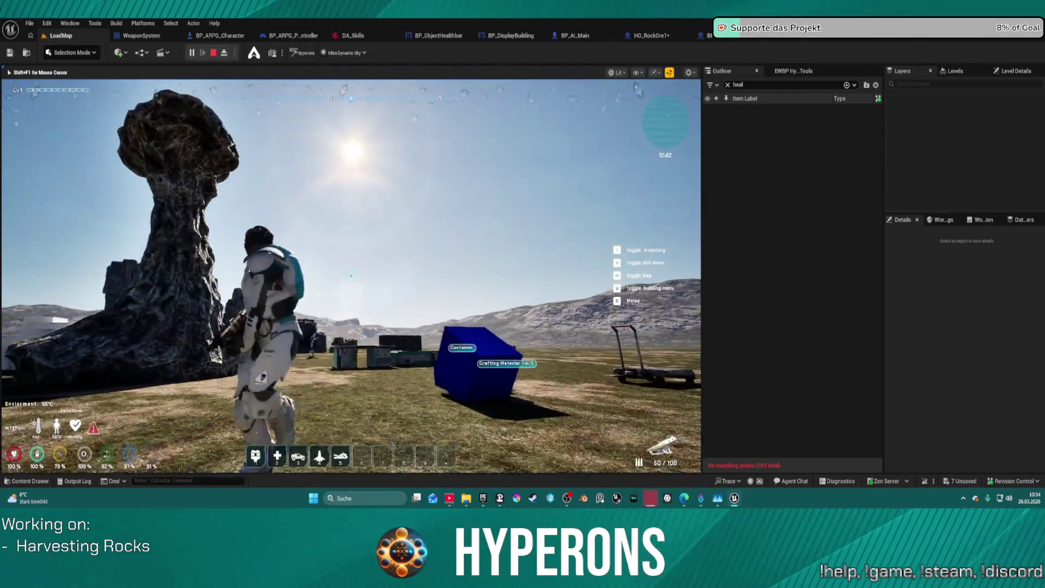
pyautogui.press('i')
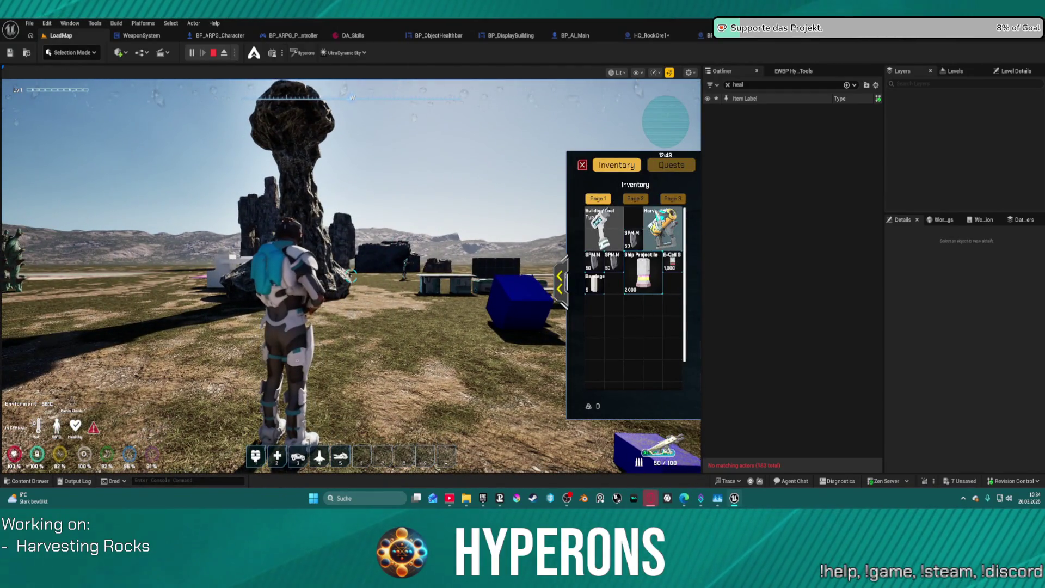
pyautogui.click(584, 165)
pyautogui.press('w')
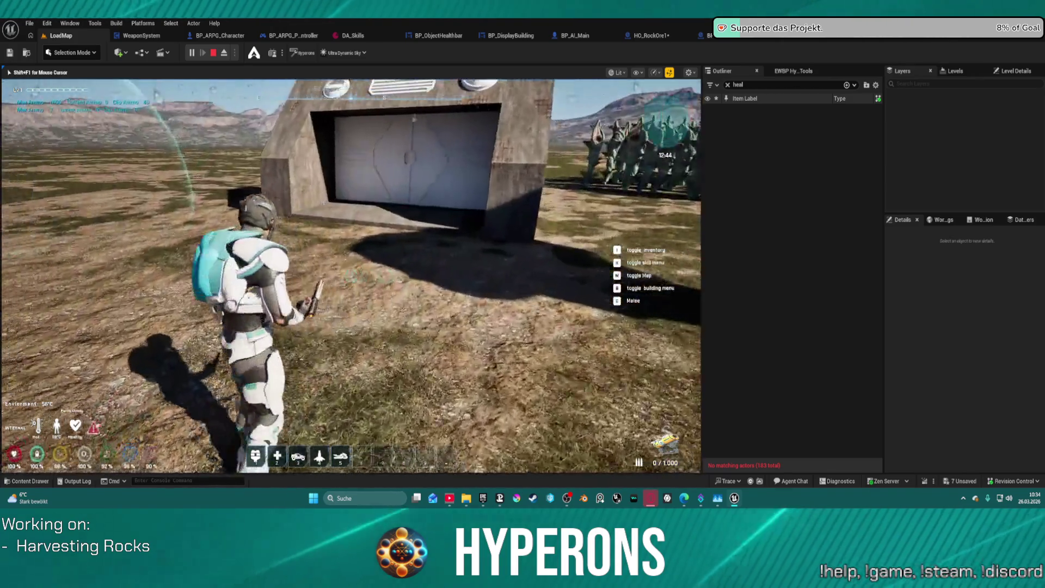
pyautogui.press('w')
pyautogui.press('r')
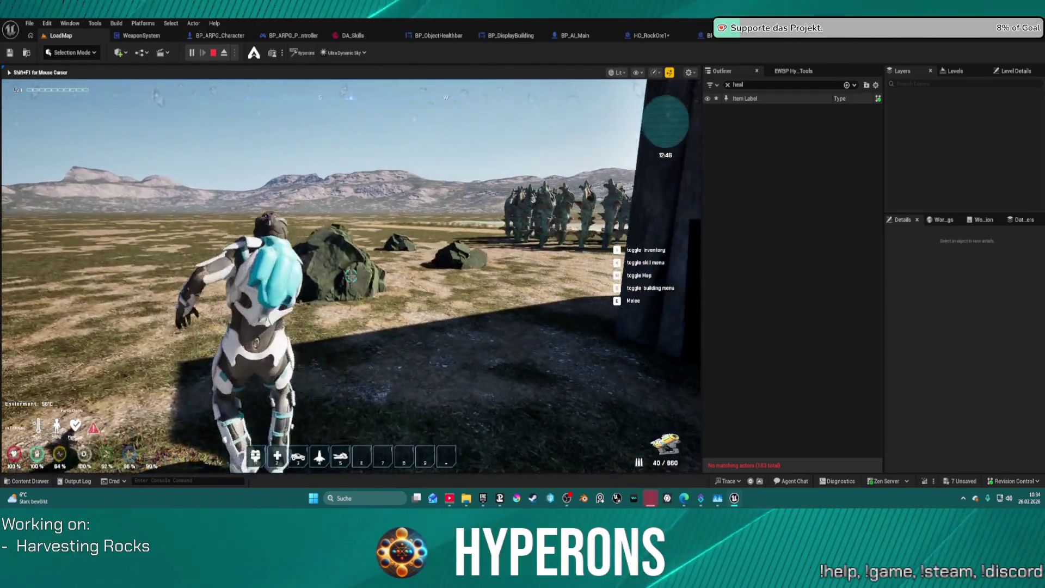
# Mine the ore rock beside the bunker with the beam until it breaks into ore and stone drops.
pyautogui.click(351, 276)
pyautogui.press('a')
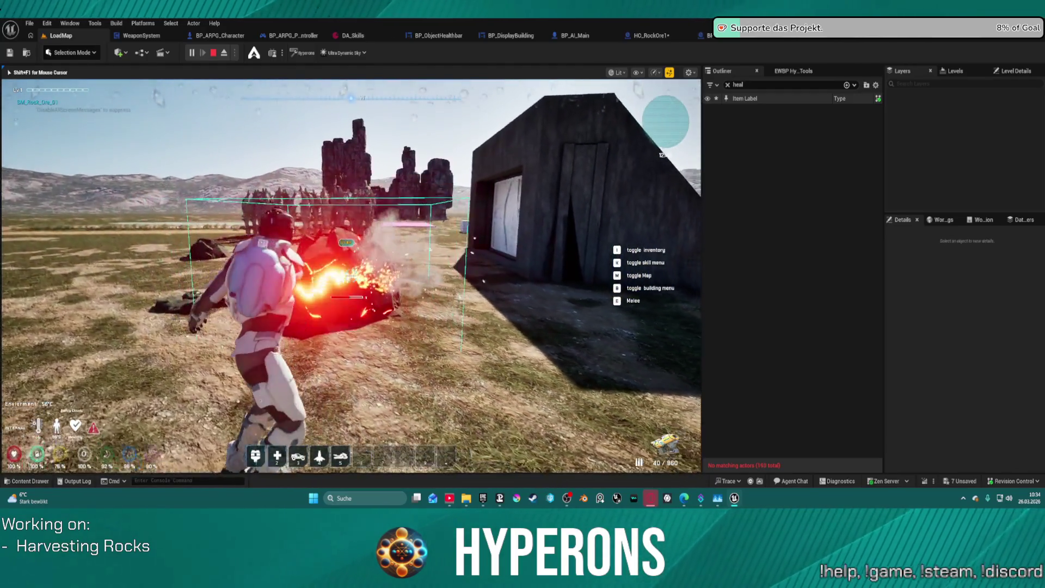
pyautogui.press('w')
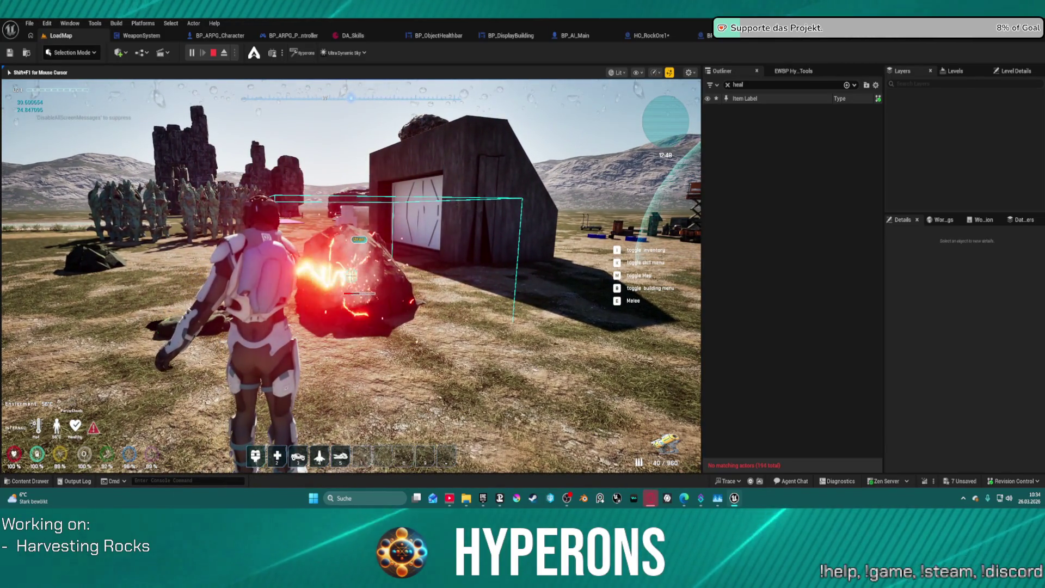
pyautogui.press('w')
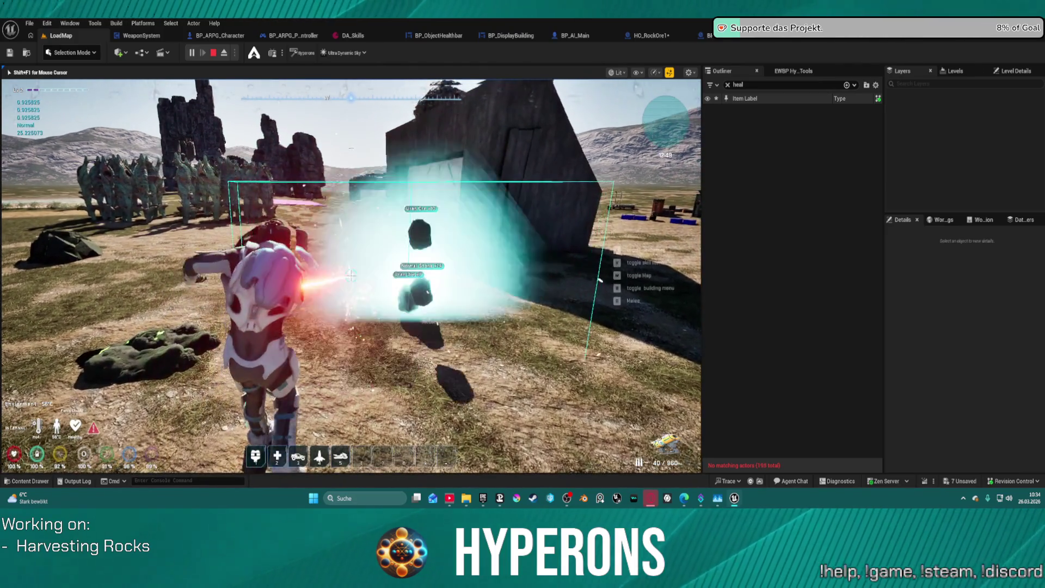
pyautogui.press('w')
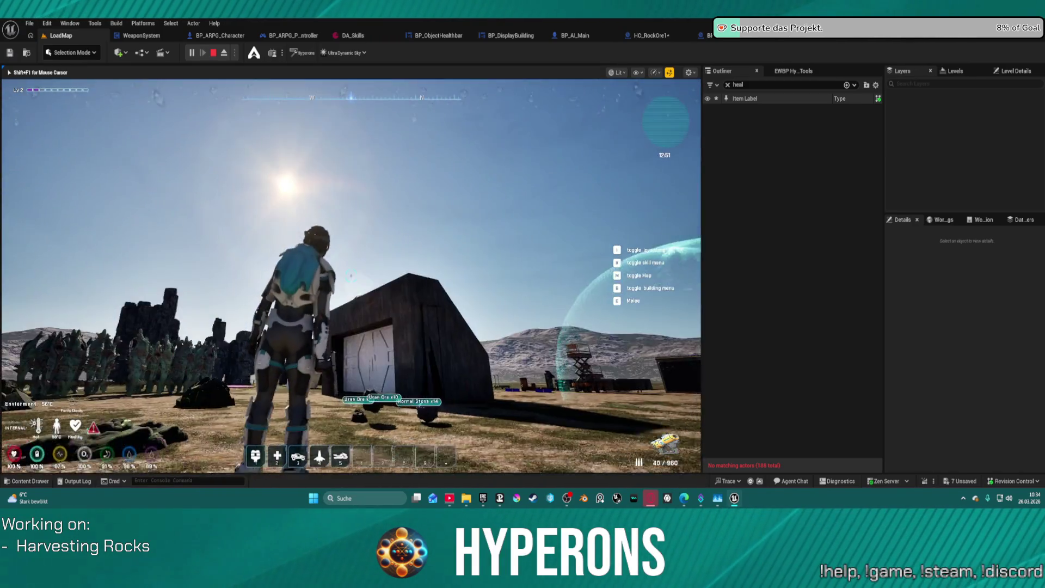
# Run across the building's roof, drop down beside it, and fire at another ore rock.
pyautogui.press('w')
pyautogui.press('w')
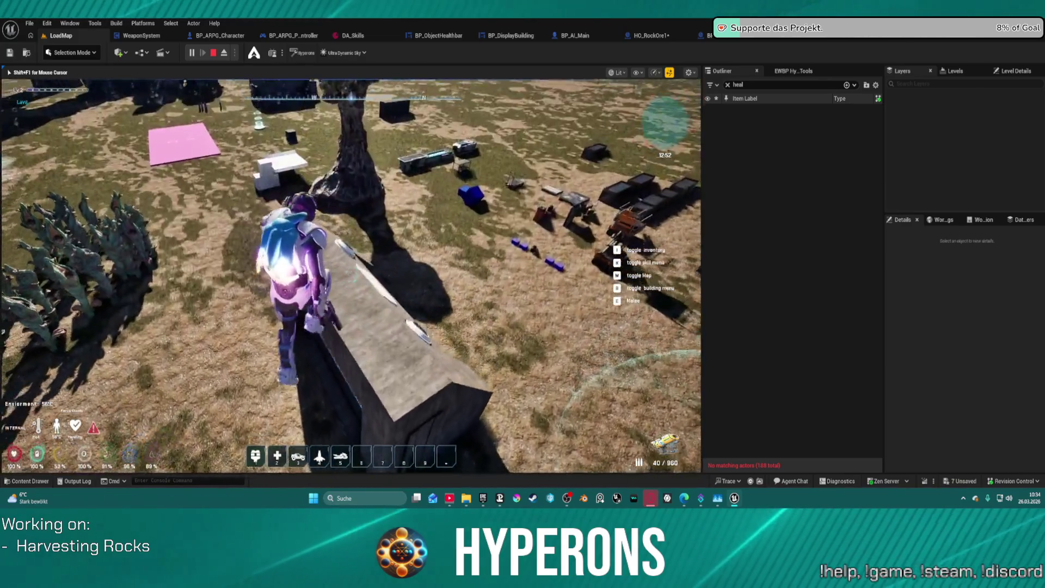
pyautogui.press('w')
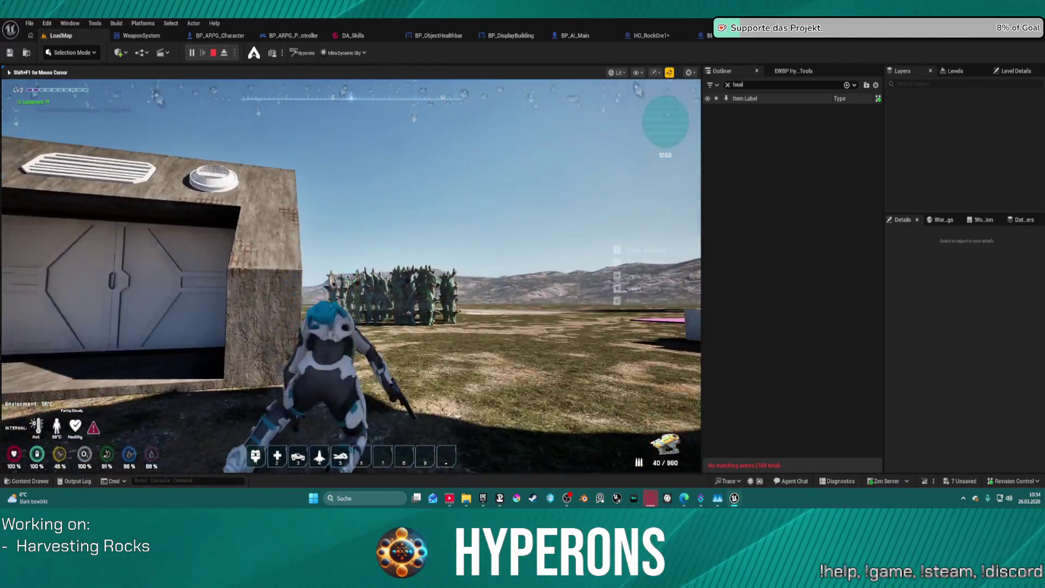
pyautogui.press('w')
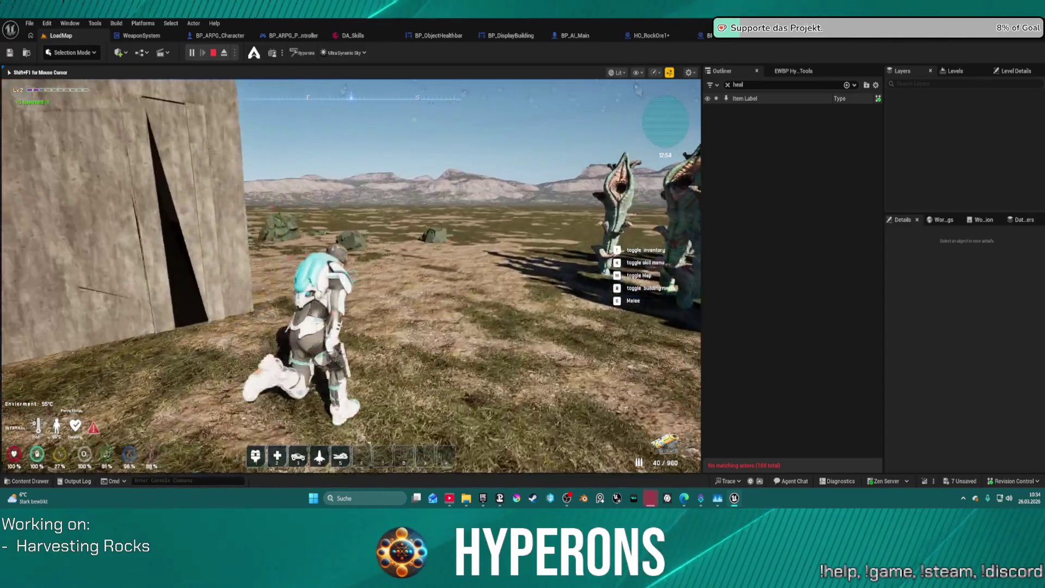
pyautogui.press('w')
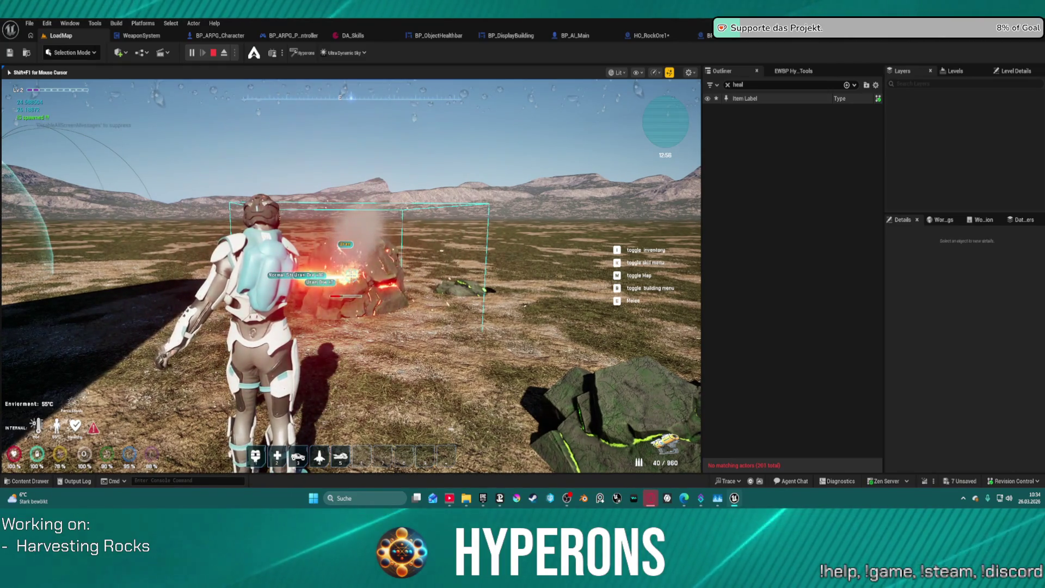
# Walk among the green ore rocks to inspect their Uran Ore drops and health bars.
pyautogui.press('w')
pyautogui.press('w')
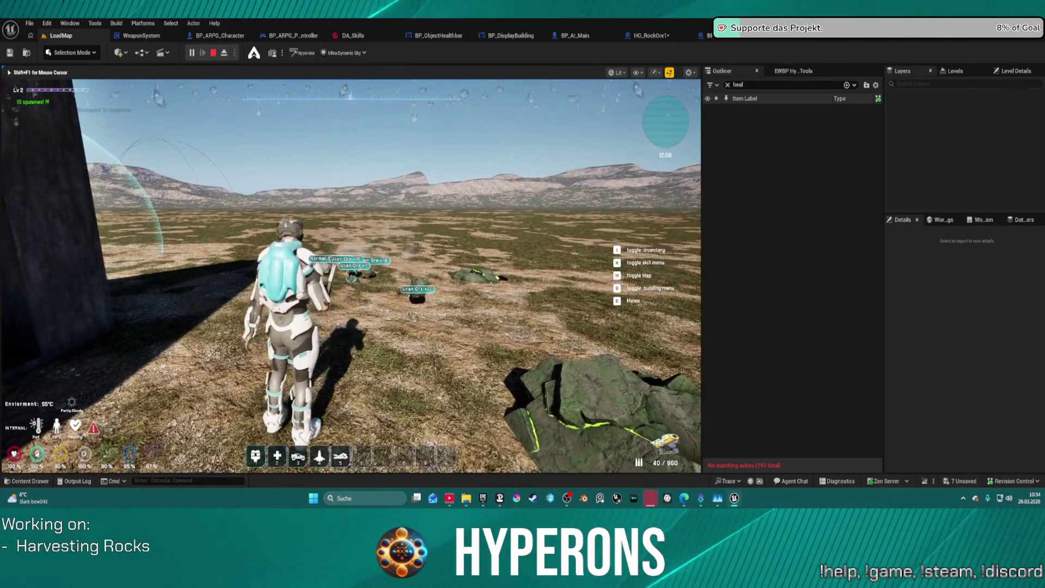
pyautogui.press('w')
pyautogui.press('w')
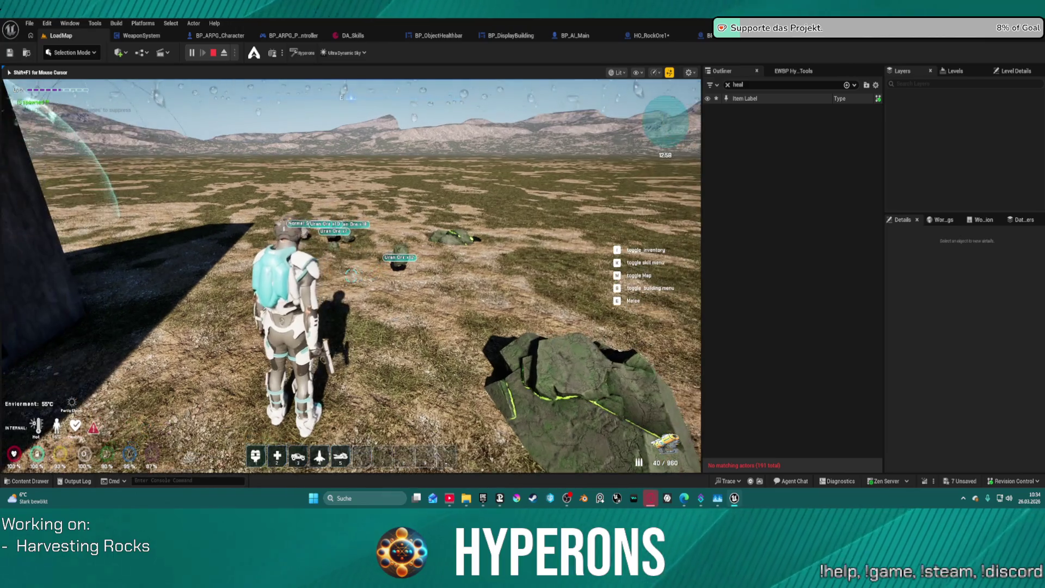
pyautogui.press('w')
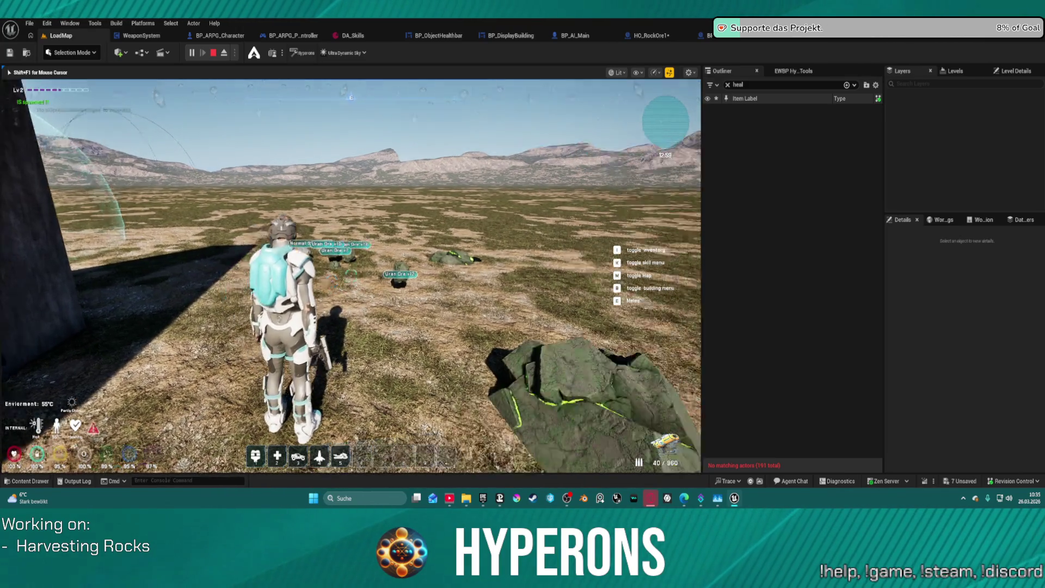
pyautogui.press('w')
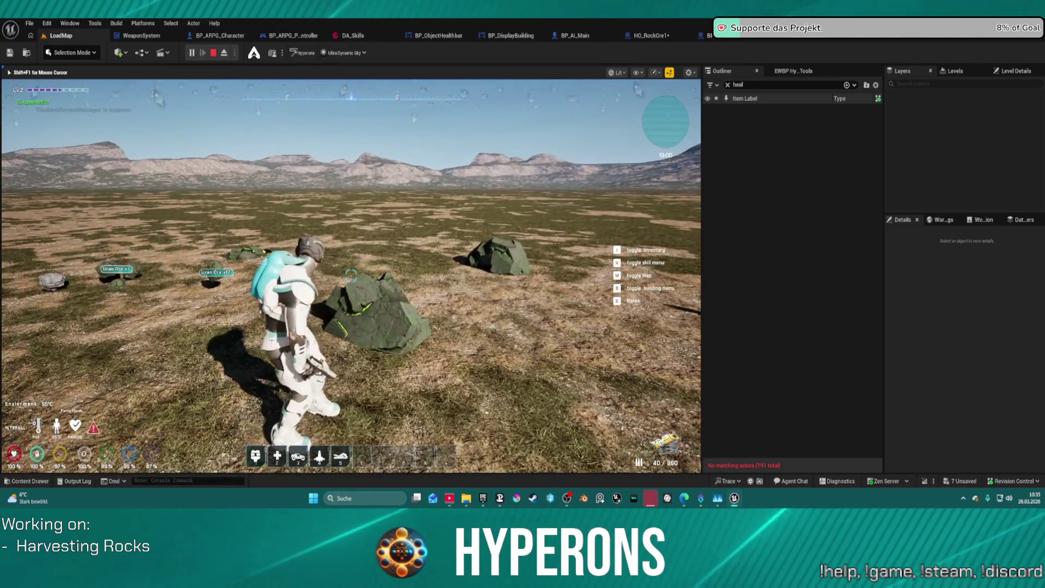
pyautogui.press('w')
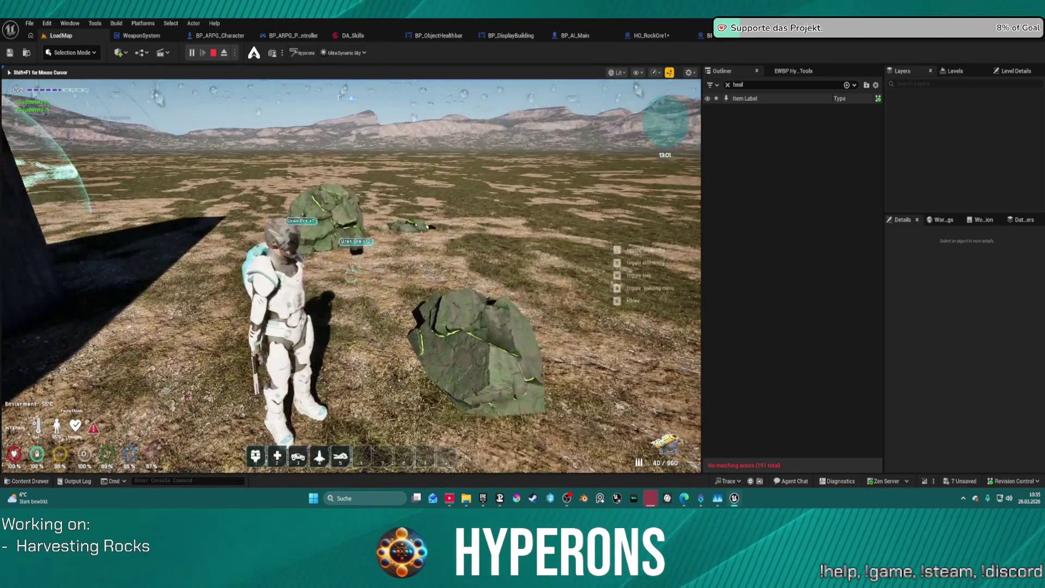
pyautogui.press('w')
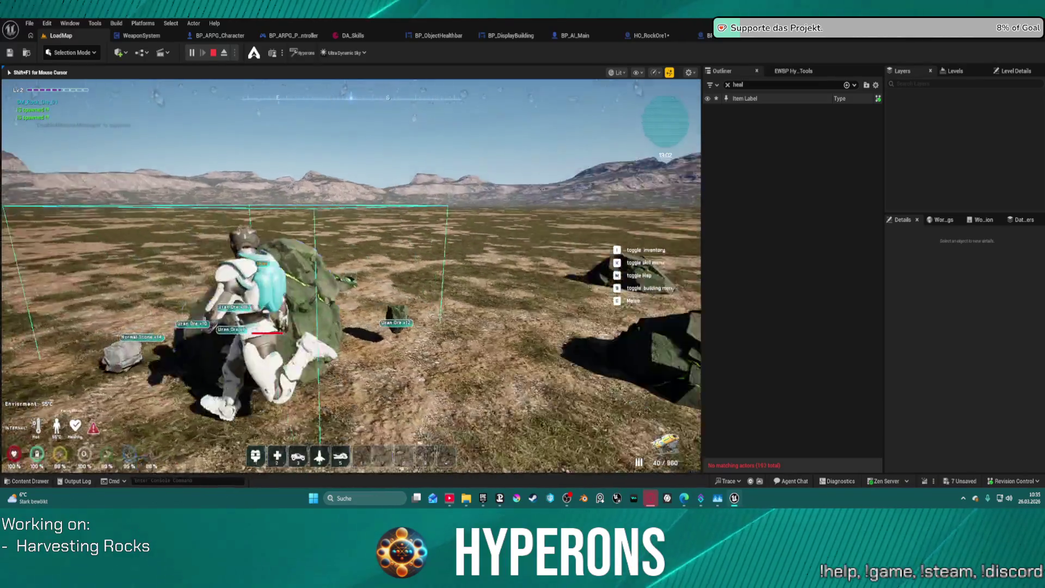
pyautogui.press('w')
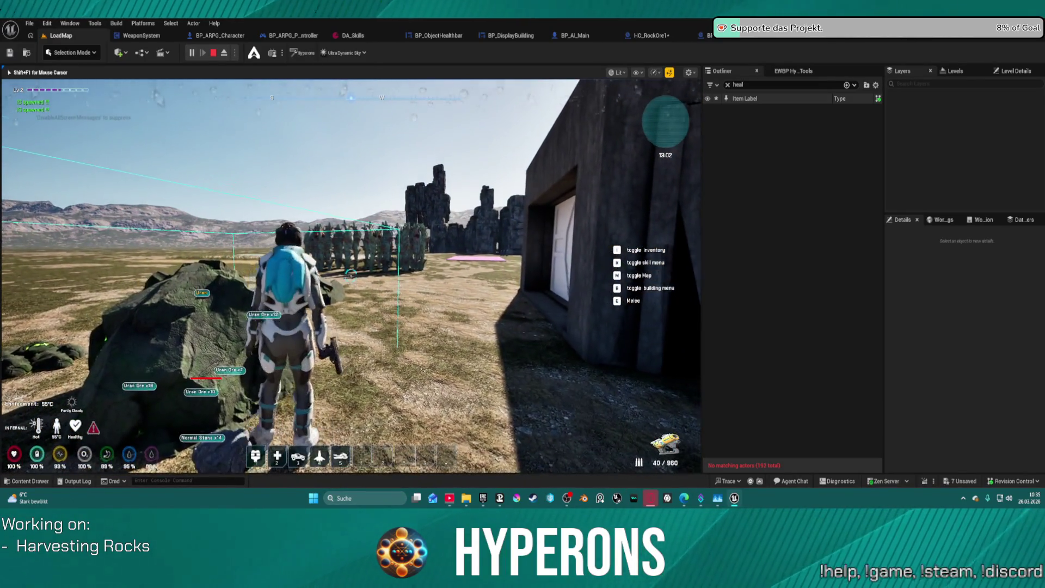
# Move along the building wall past the ore rocks and jump onto the dark building.
pyautogui.press('w')
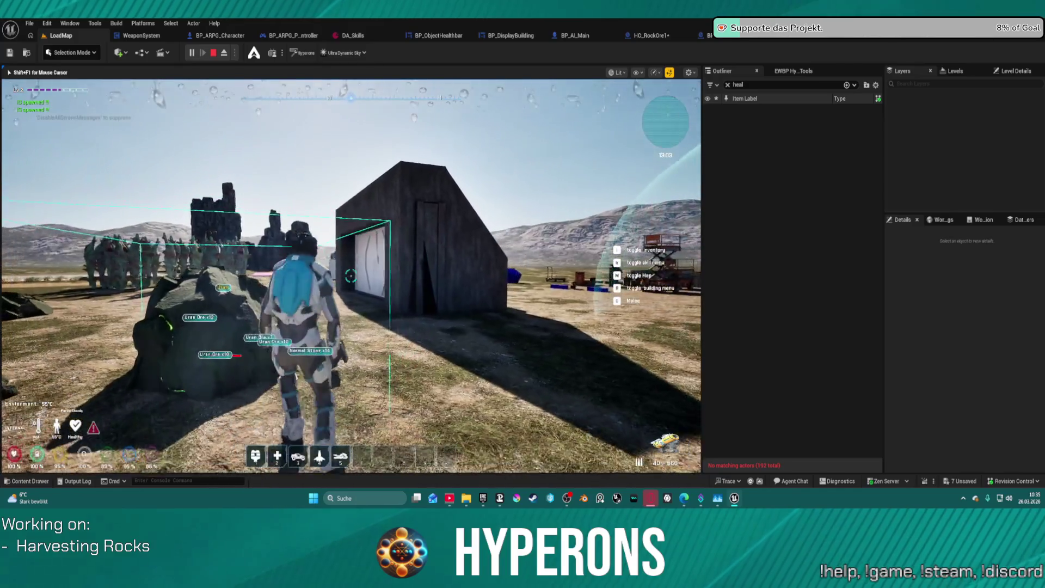
pyautogui.press('w')
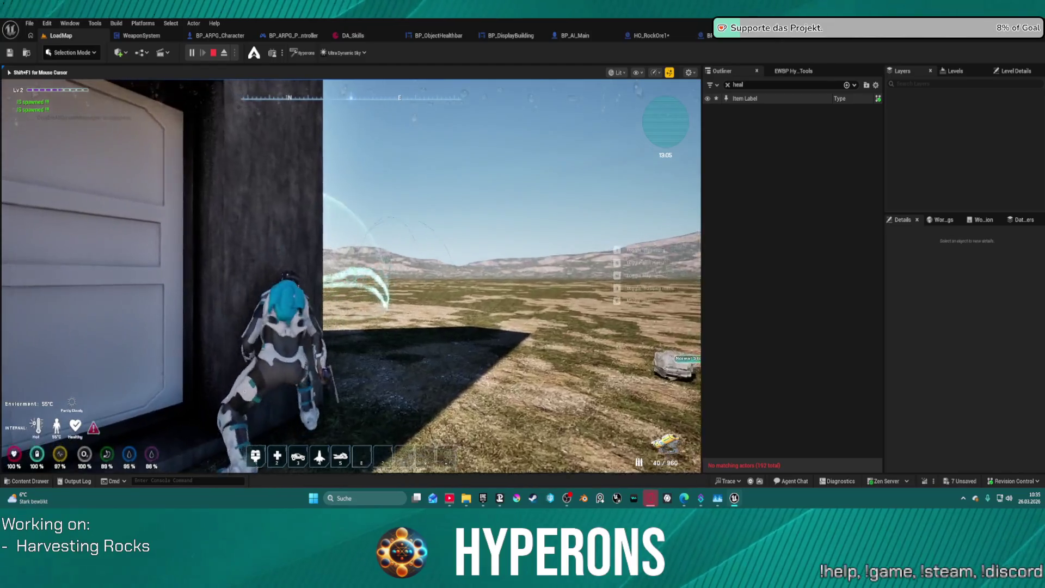
pyautogui.press('w')
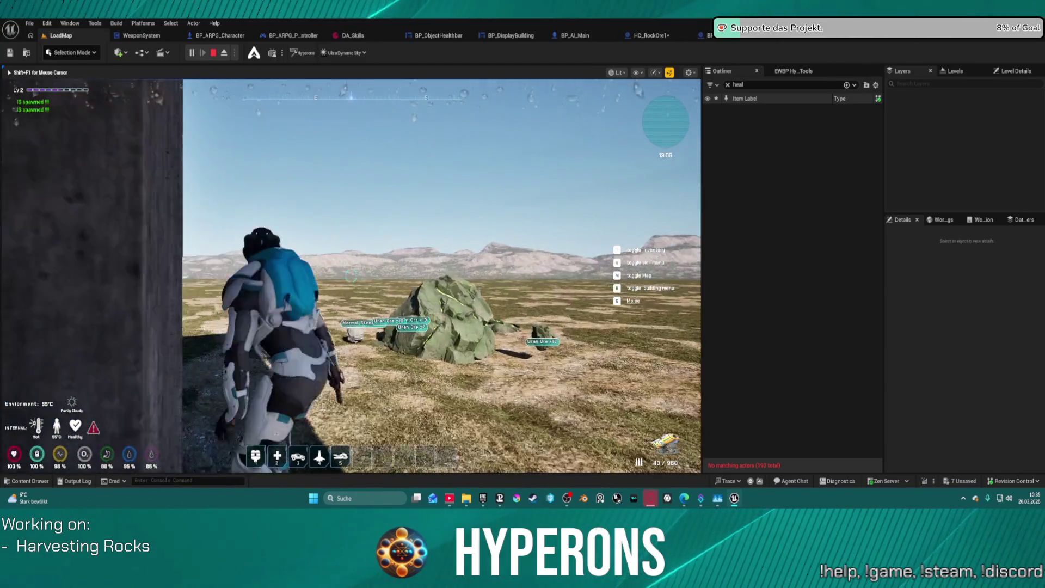
pyautogui.press('w')
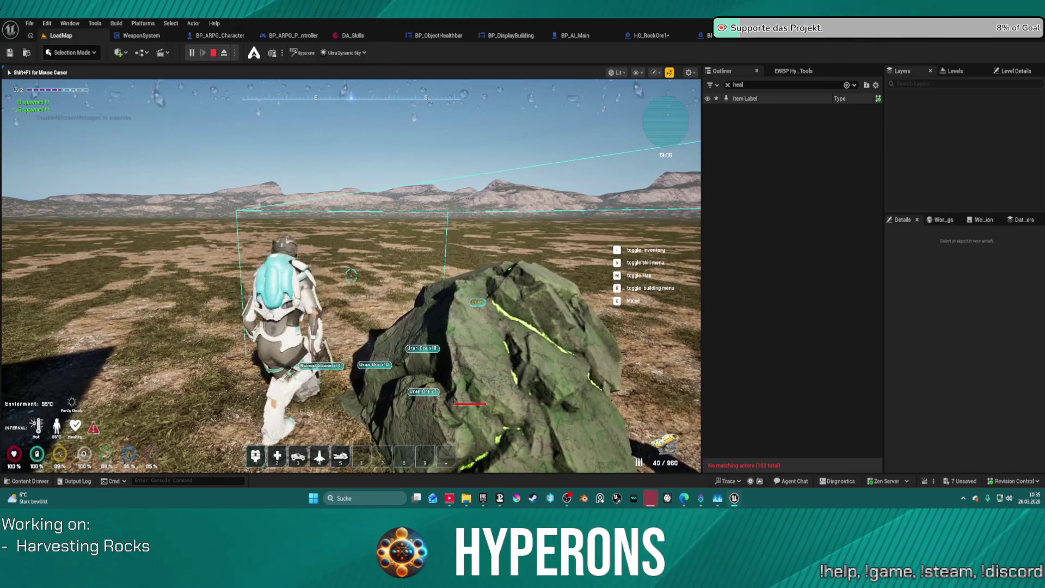
pyautogui.press('w')
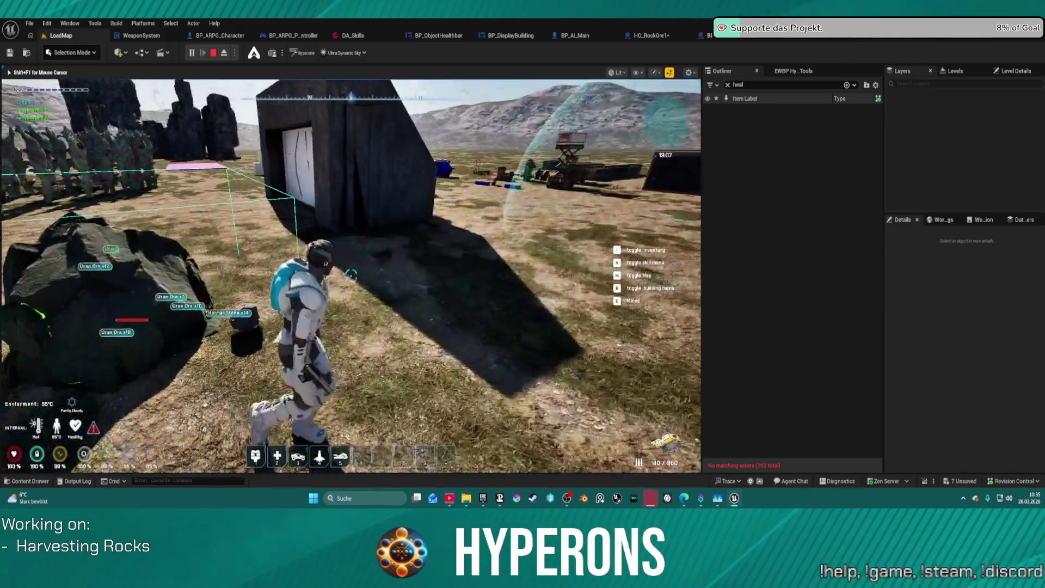
pyautogui.press('w')
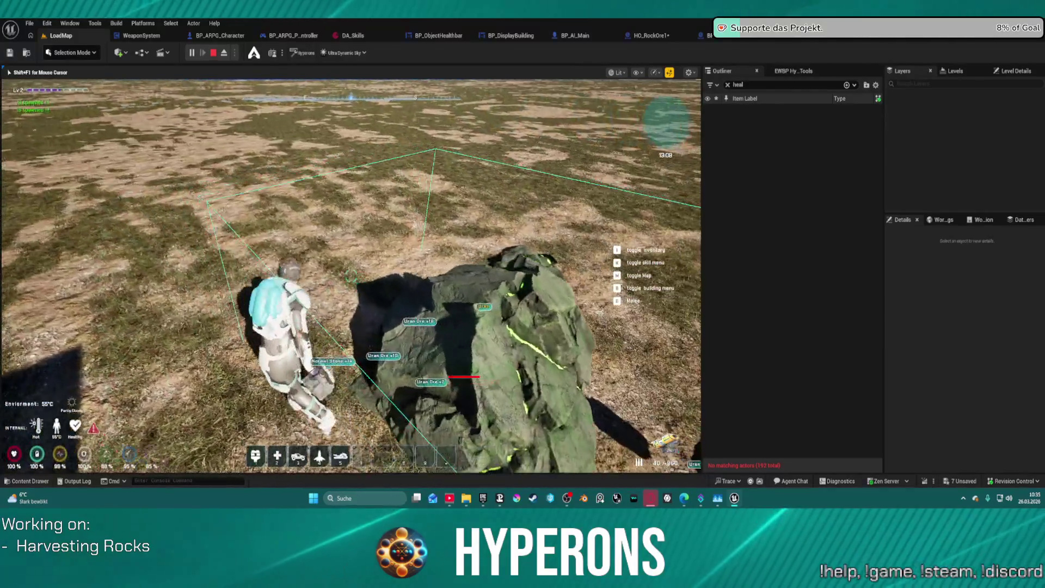
pyautogui.press('space')
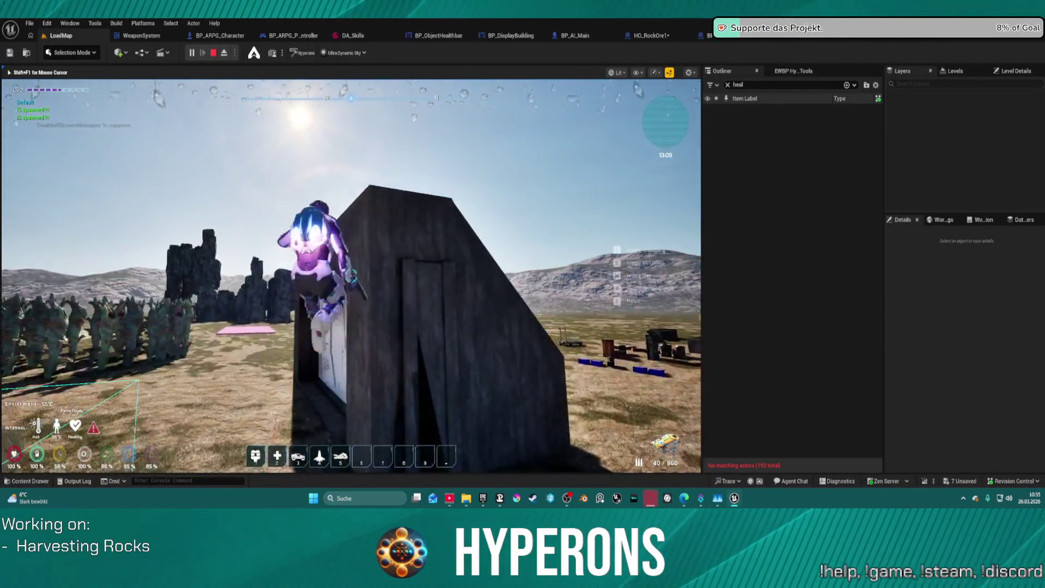
pyautogui.press('w')
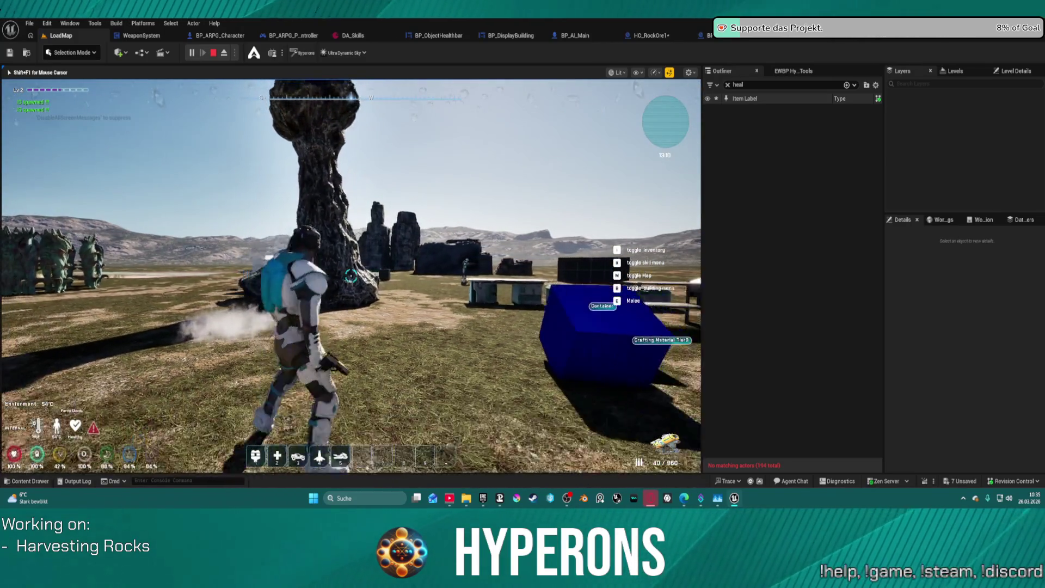
pyautogui.press('w')
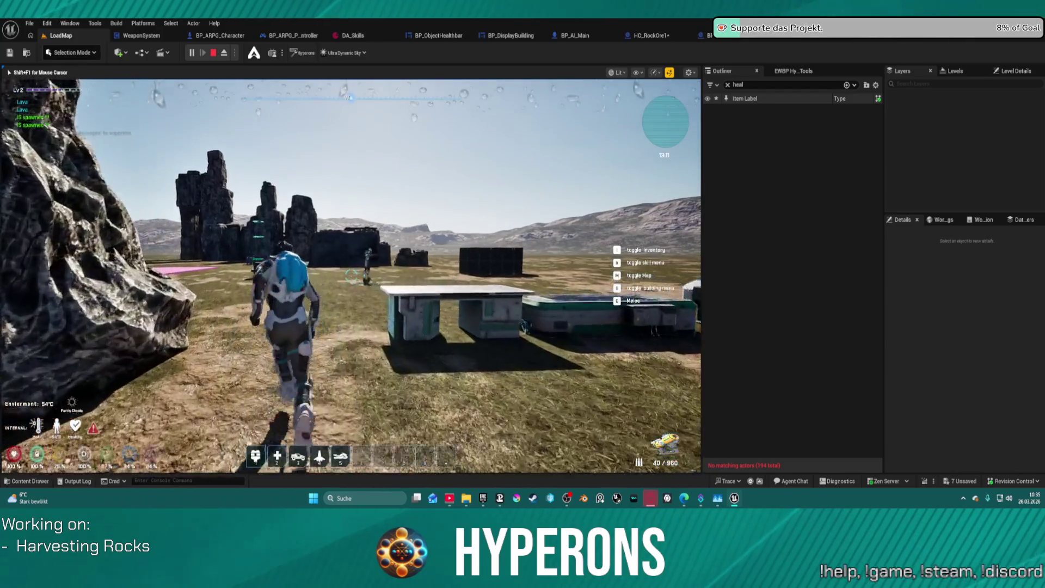
pyautogui.press('w')
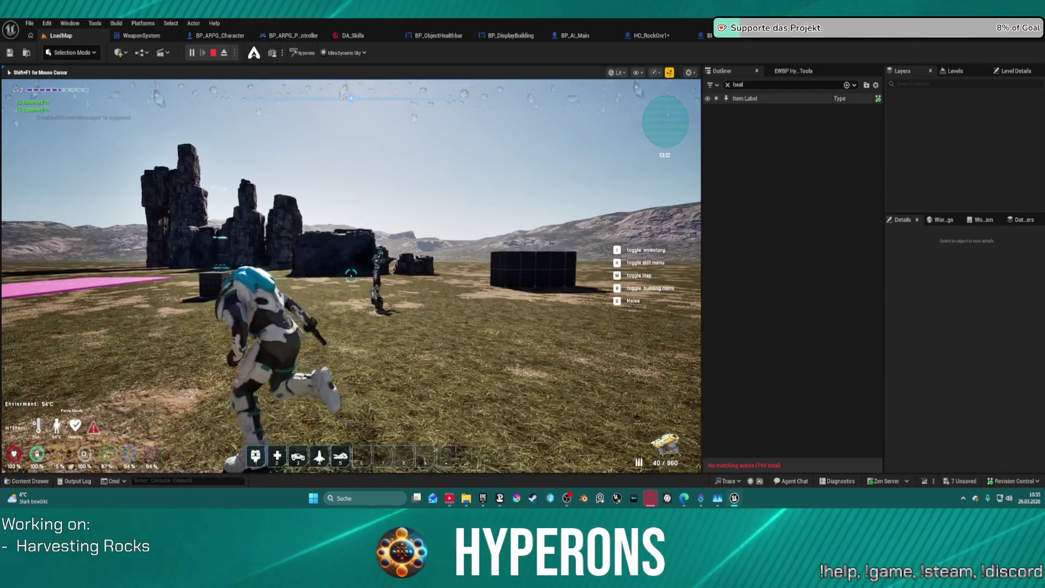
pyautogui.press('w')
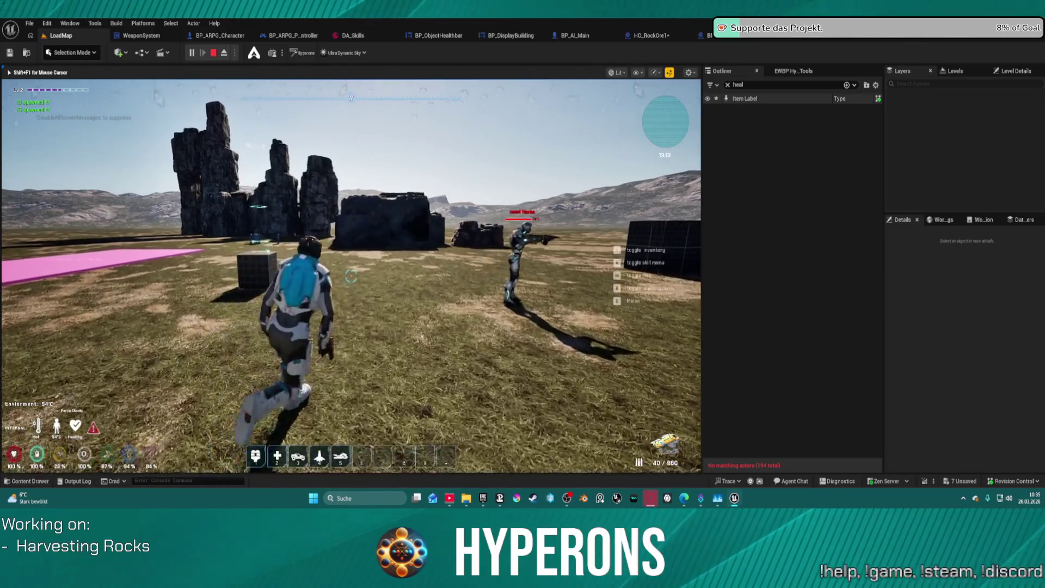
pyautogui.press('w')
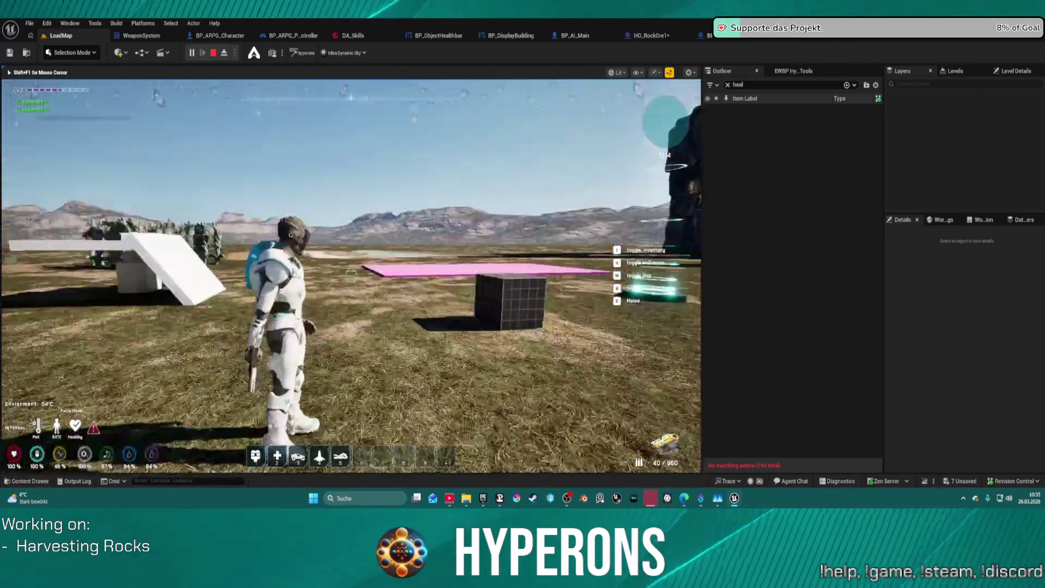
pyautogui.press('w')
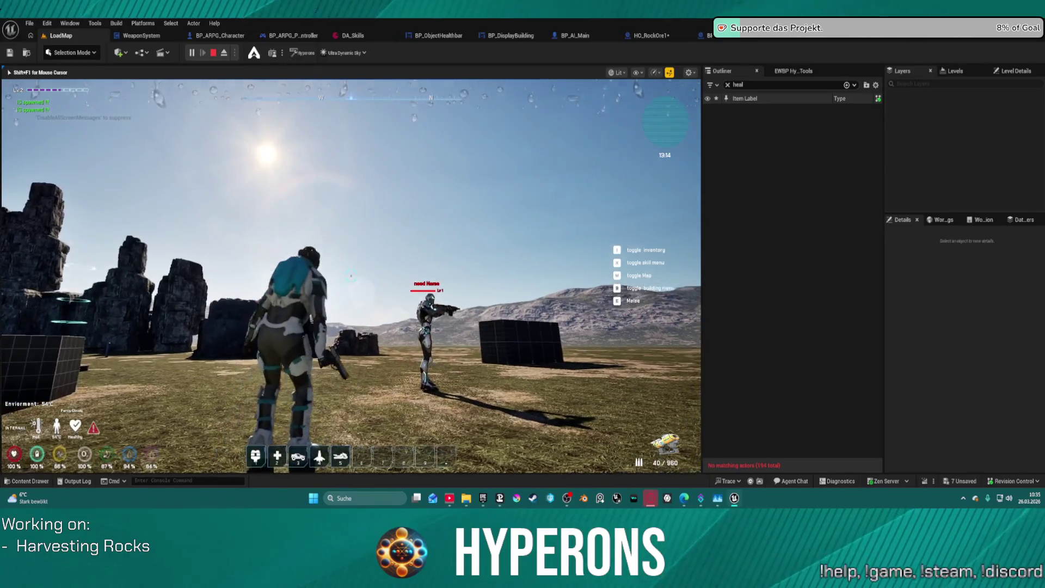
pyautogui.press('w')
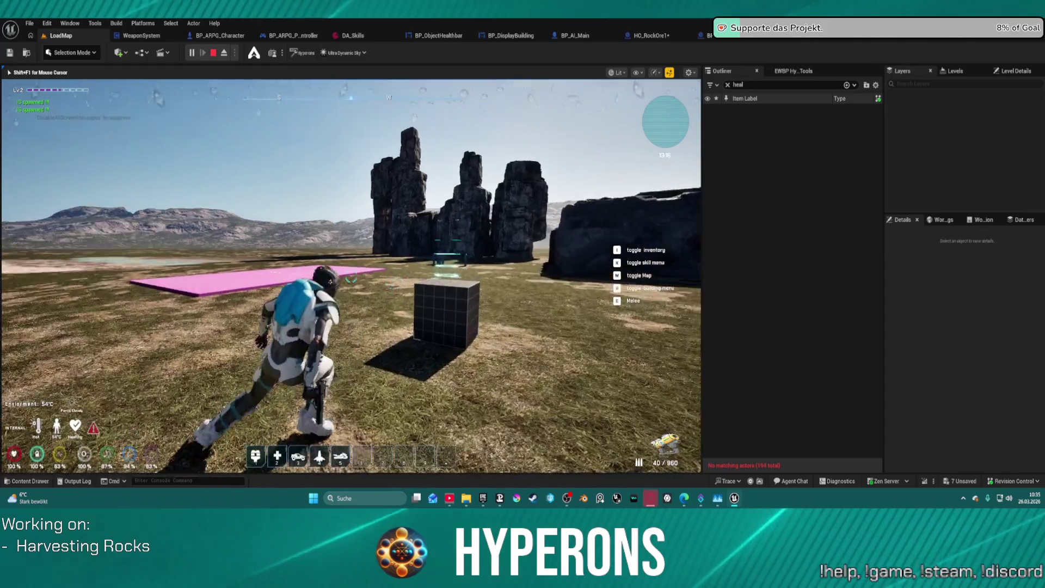
pyautogui.press('w')
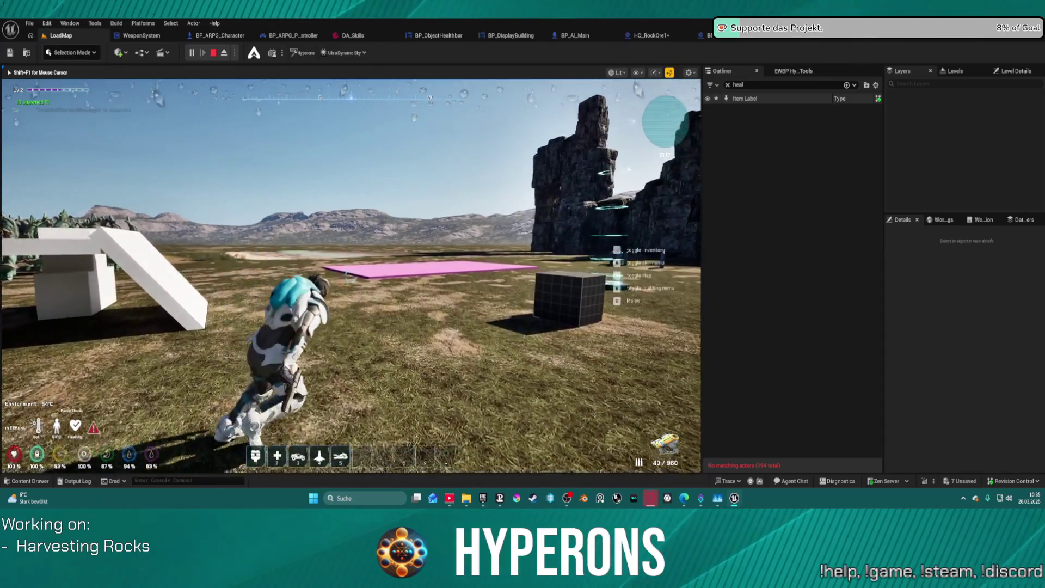
pyautogui.press('w')
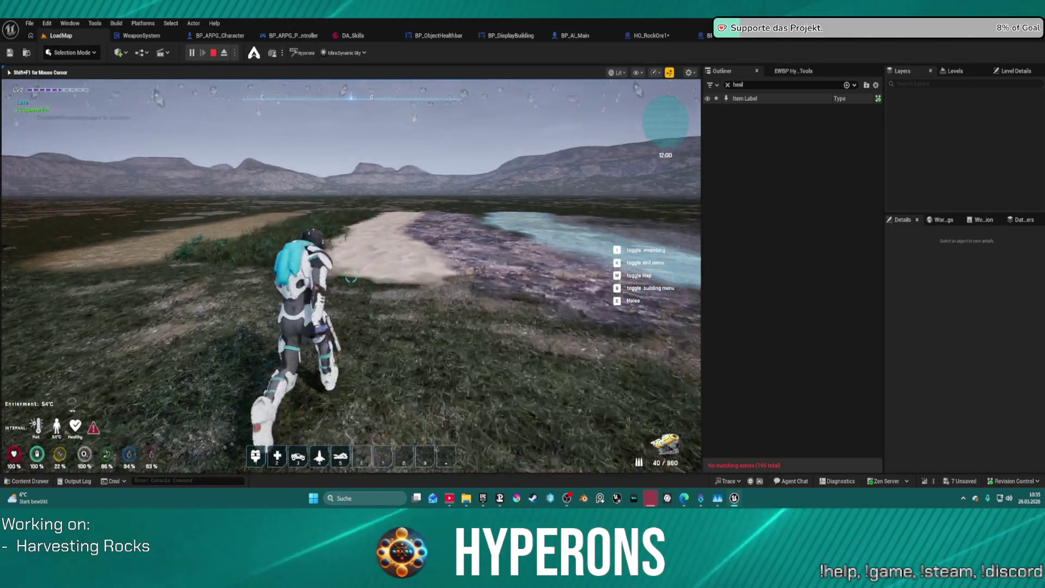
pyautogui.press('w')
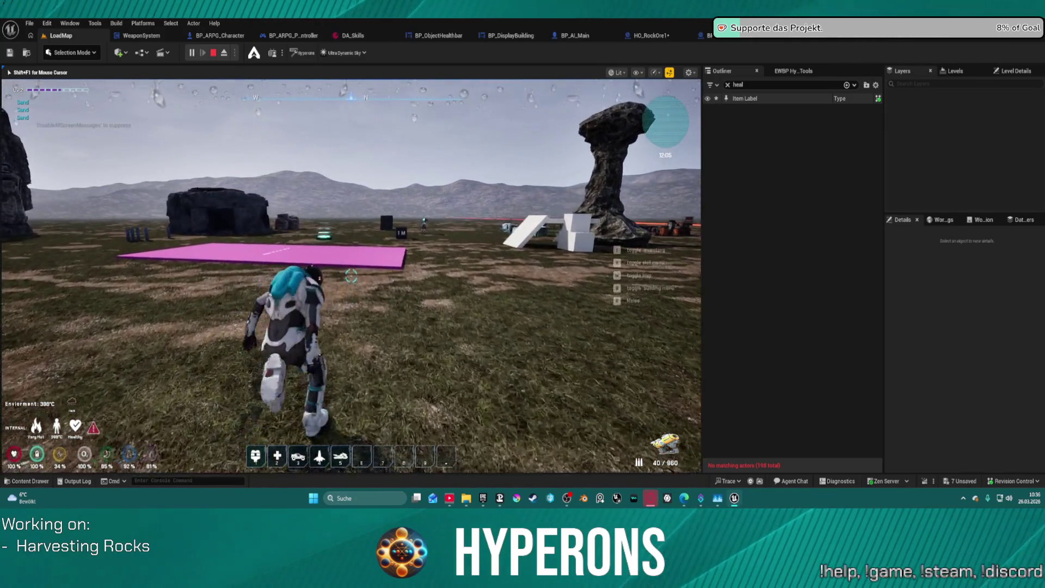
pyautogui.press('space')
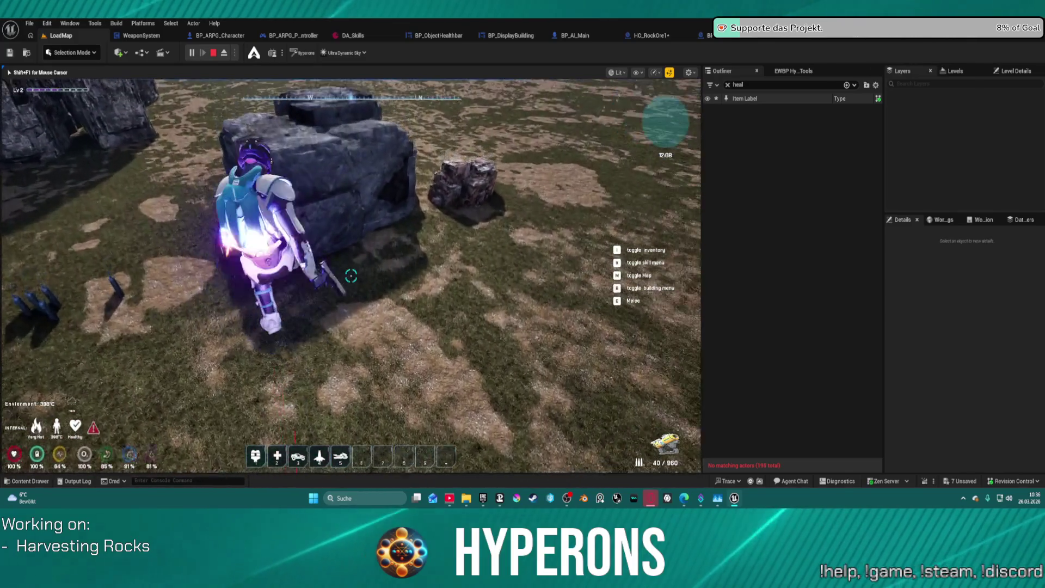
pyautogui.press('w')
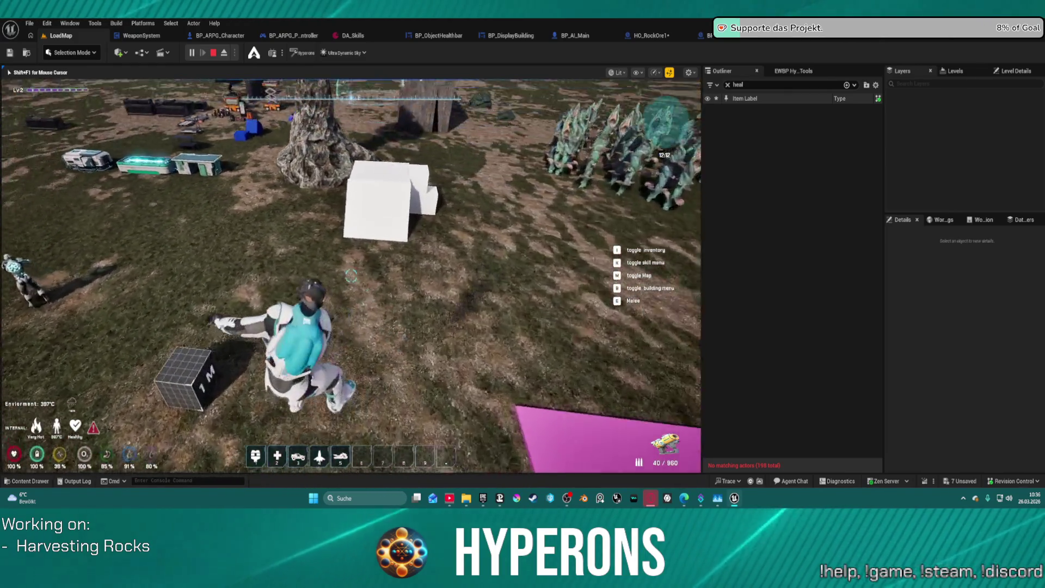
pyautogui.click(351, 276)
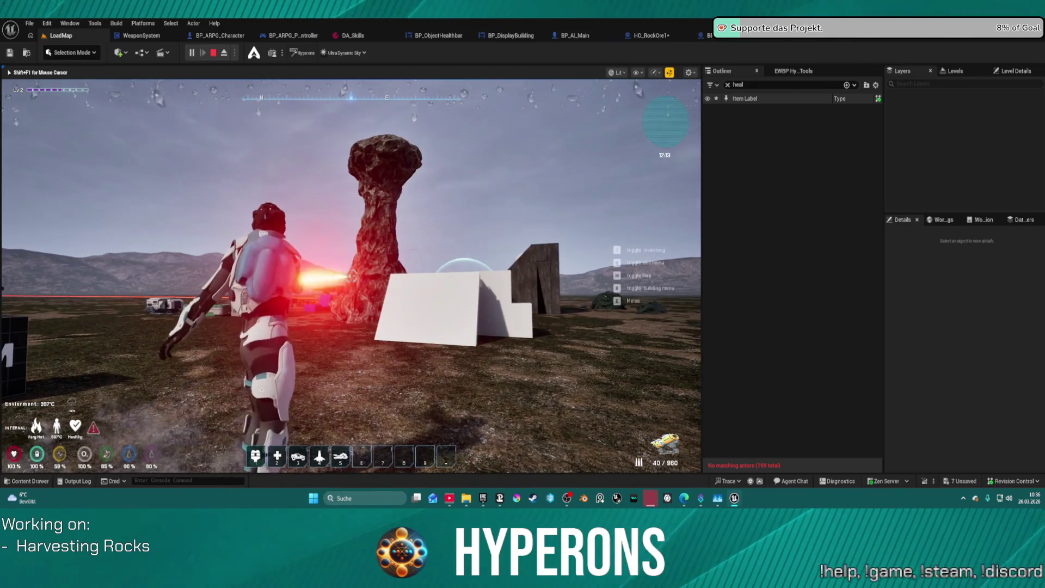
# Fire beams and fireballs at the creature group and rocks while running past the concrete structure.
pyautogui.click(351, 276)
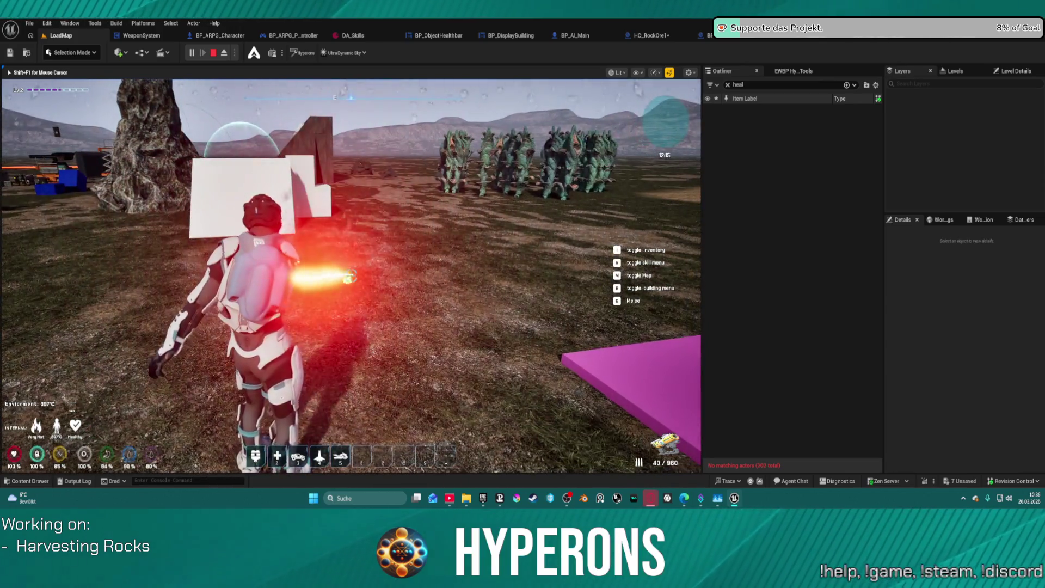
pyautogui.click(351, 276)
pyautogui.click(351, 276)
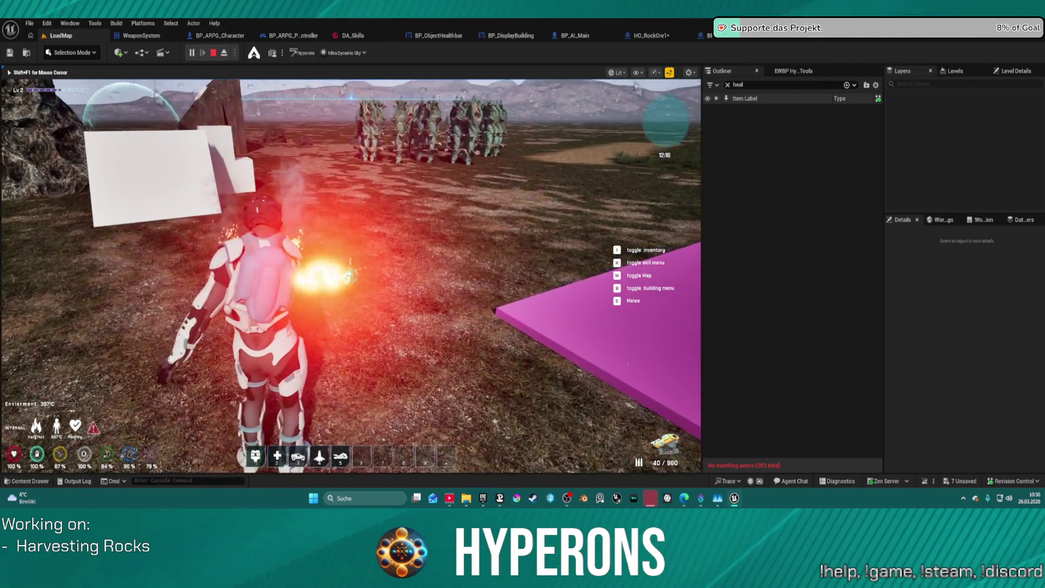
pyautogui.press('w')
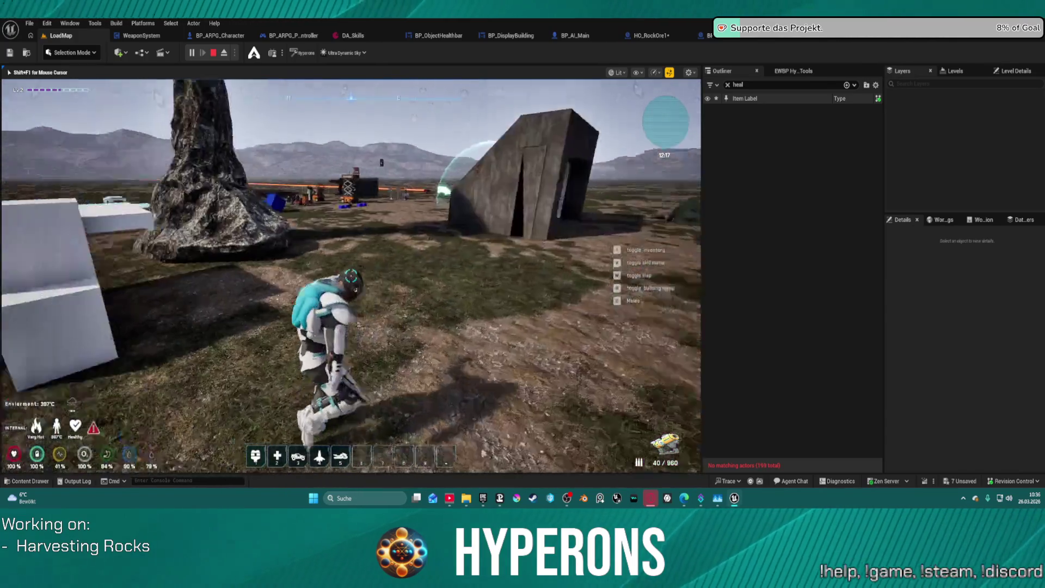
pyautogui.press('s')
pyautogui.click(351, 276)
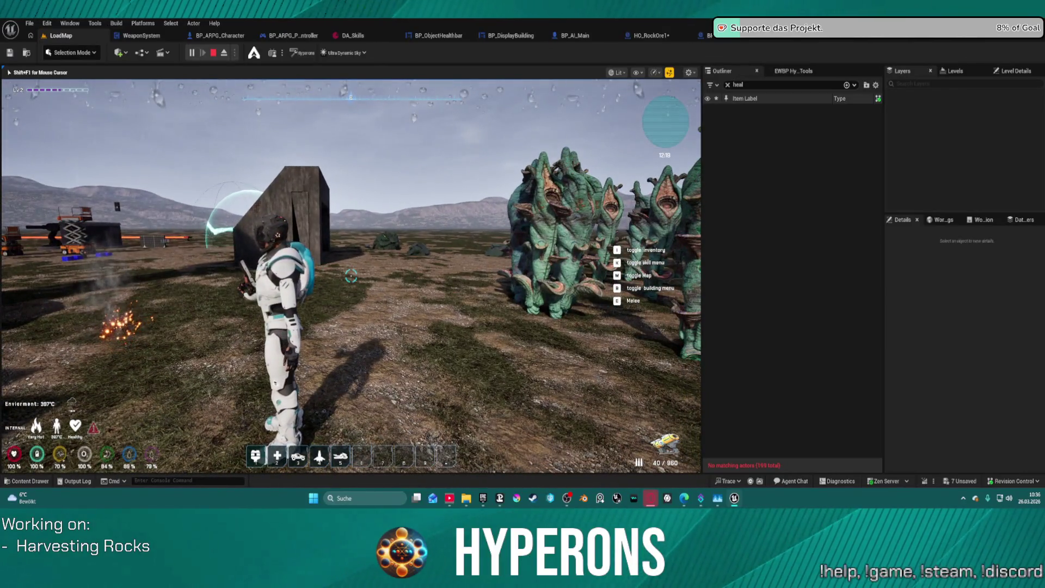
pyautogui.press('w')
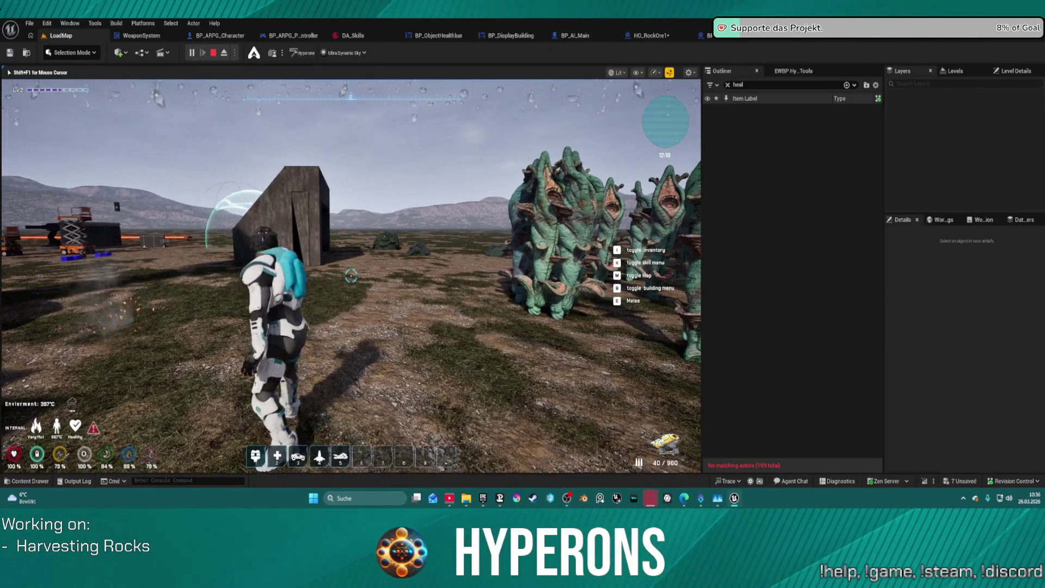
pyautogui.press('w')
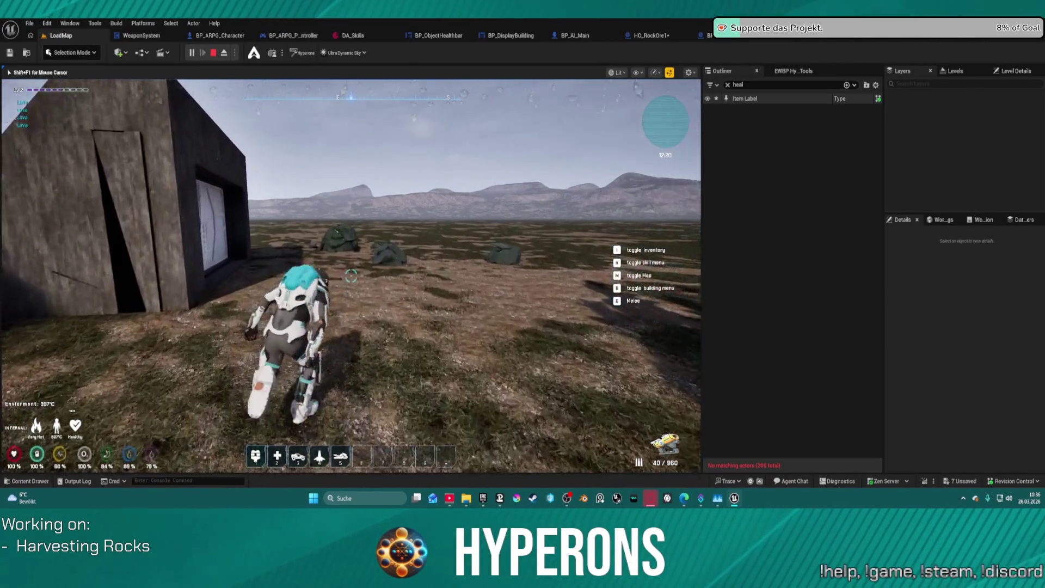
# Stop Play In Editor, start a fresh session with Alt+P, and open the inventory.
pyautogui.press('Escape')
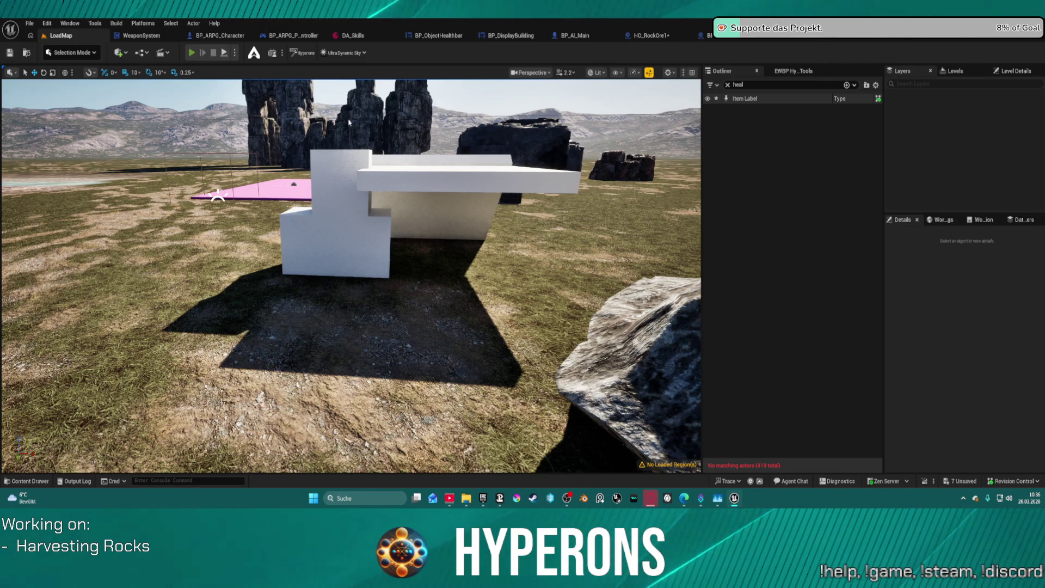
pyautogui.hotkey('alt', 'p')
pyautogui.press('i')
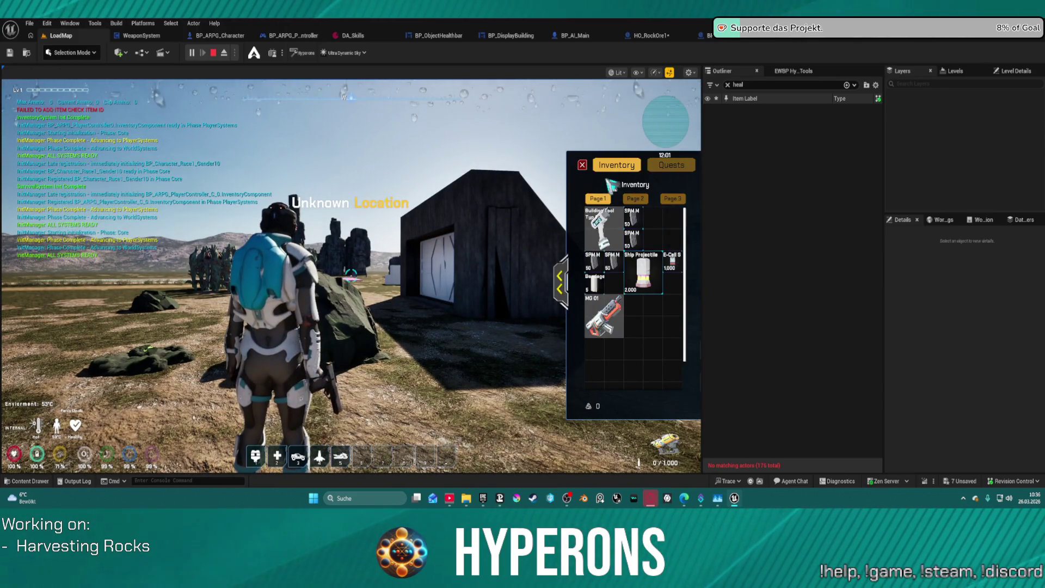
# Close the inventory, walk up to the rock ore, and hit it with the harvesting laser.
pyautogui.press('i')
pyautogui.press('w')
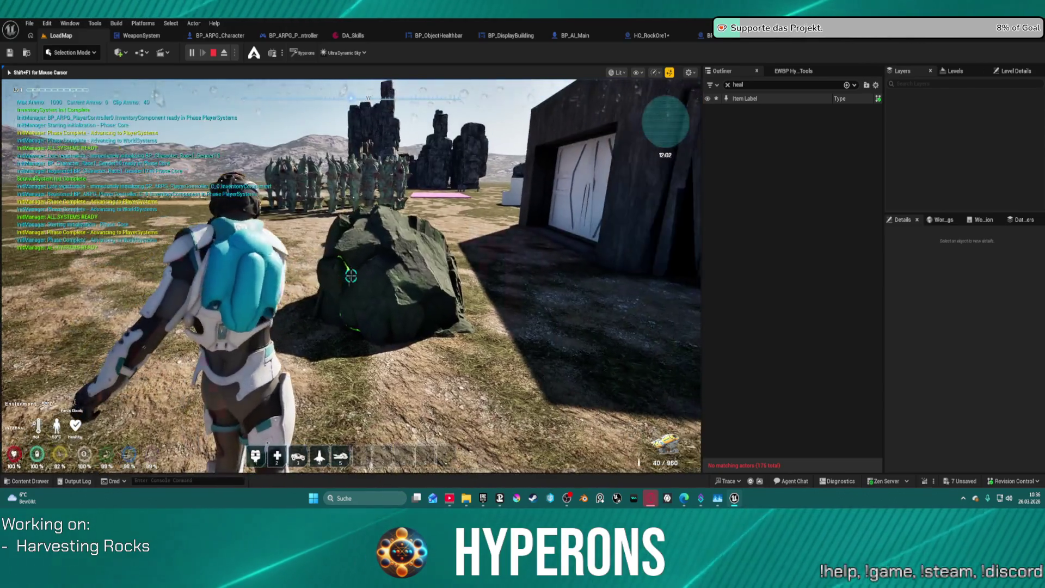
pyautogui.click(351, 275)
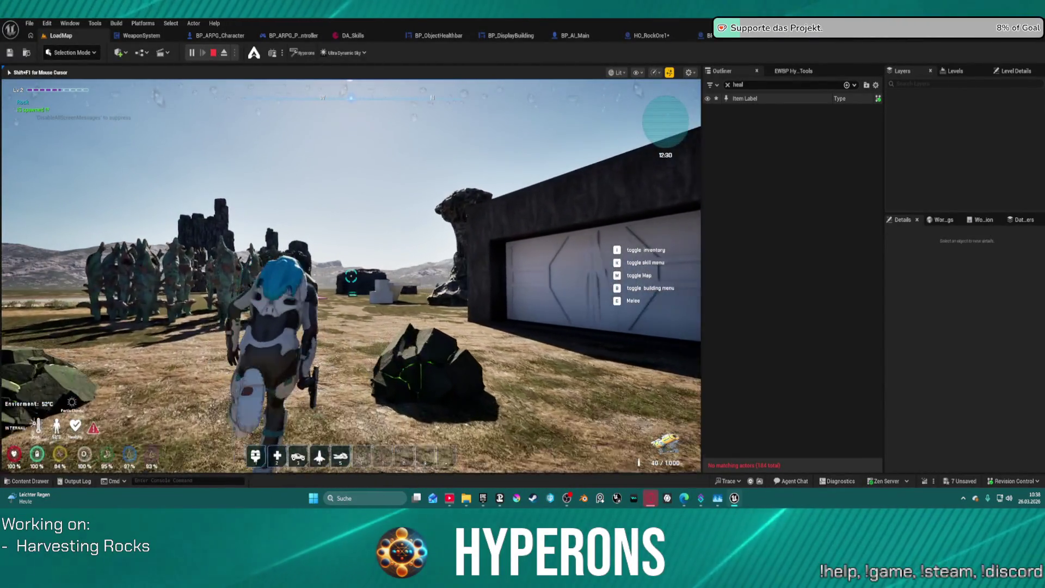
# Walk to the white block structure, jump onto it, and cross over the block.
pyautogui.press('w')
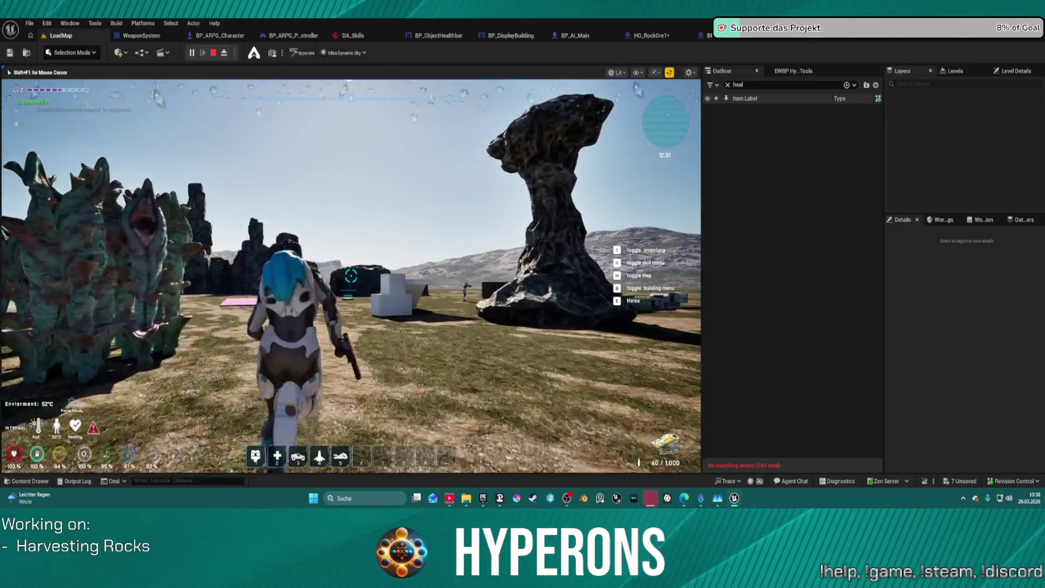
pyautogui.press('w')
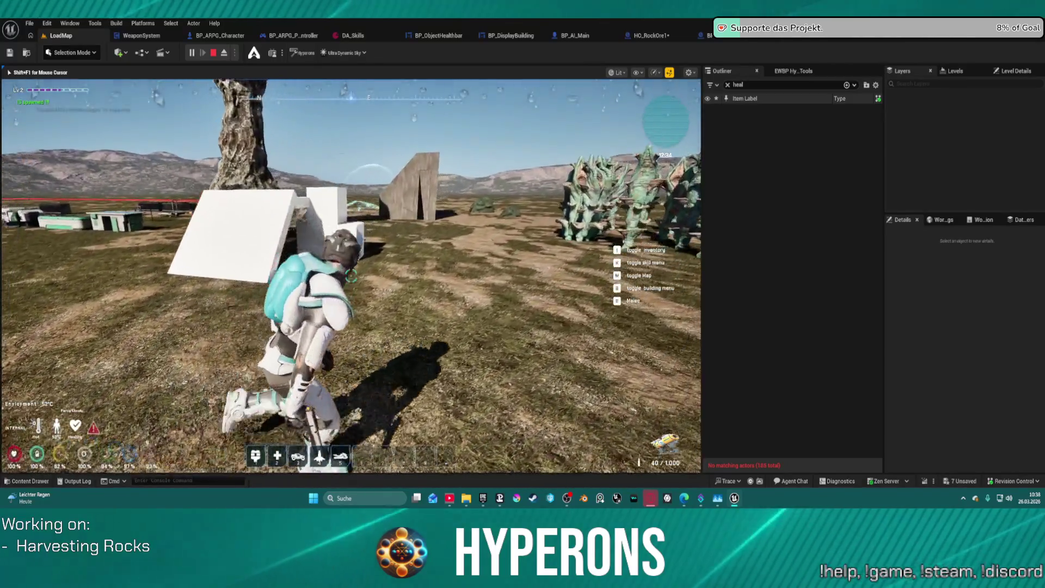
pyautogui.press('w')
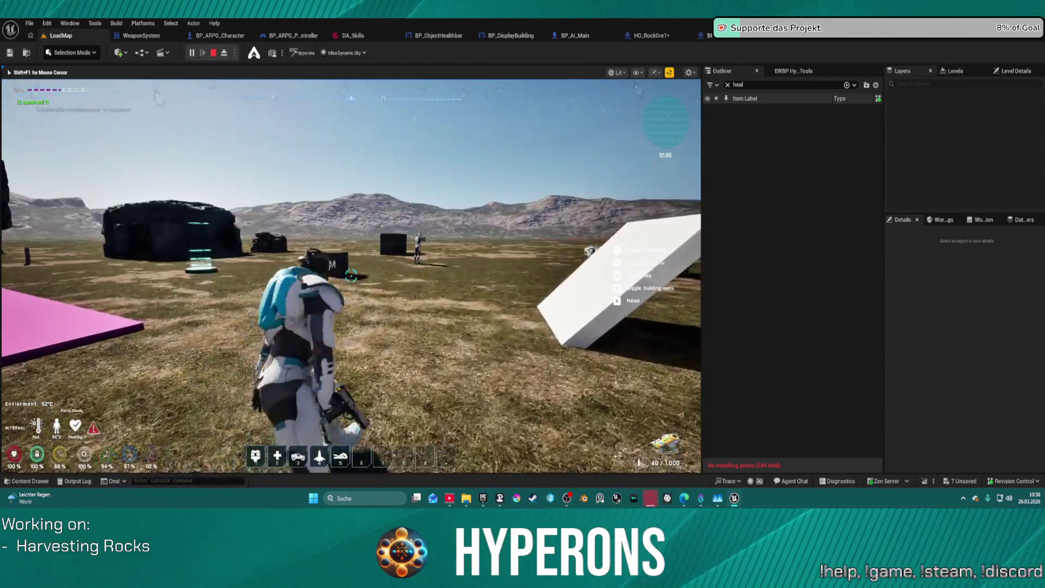
pyautogui.press('w')
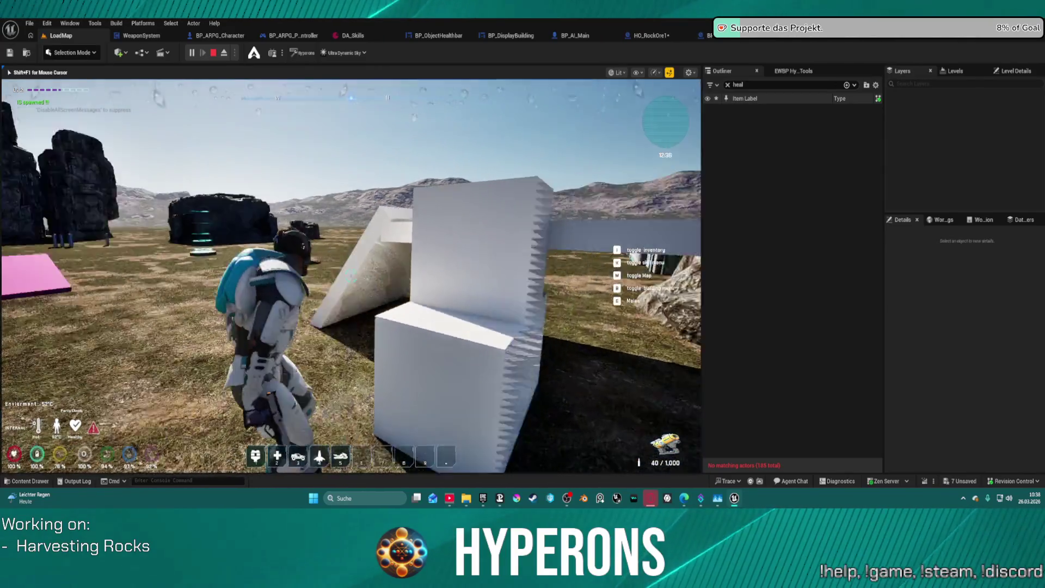
pyautogui.press('w')
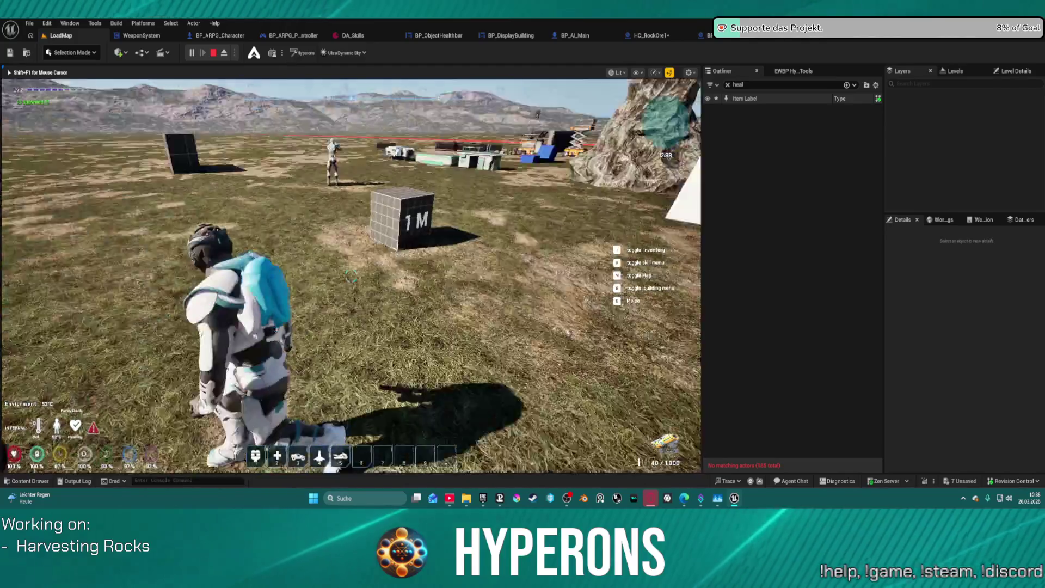
pyautogui.moveTo(351, 276)
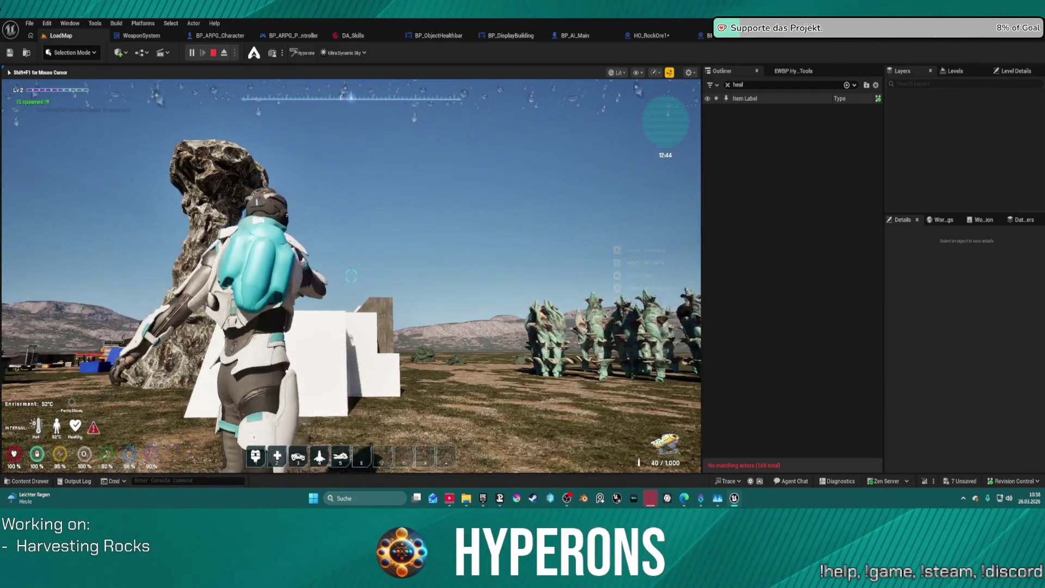
pyautogui.press('w')
pyautogui.press('space')
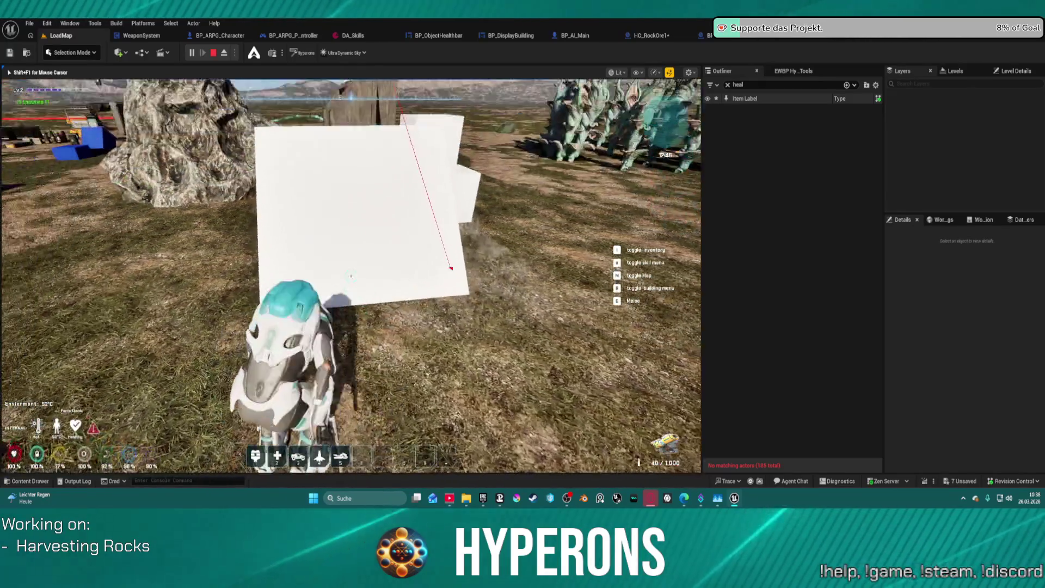
pyautogui.press('w')
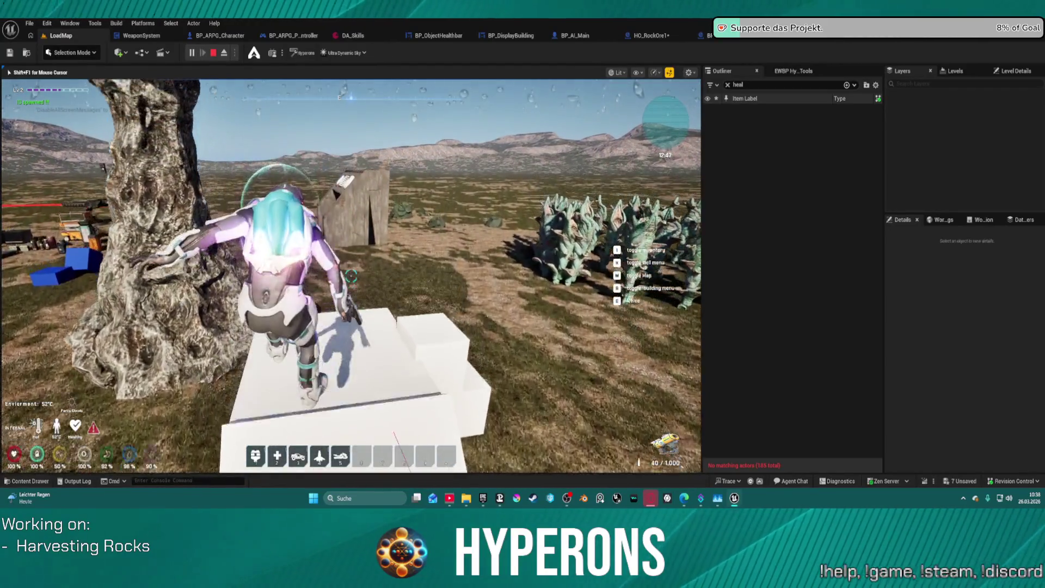
pyautogui.press('w')
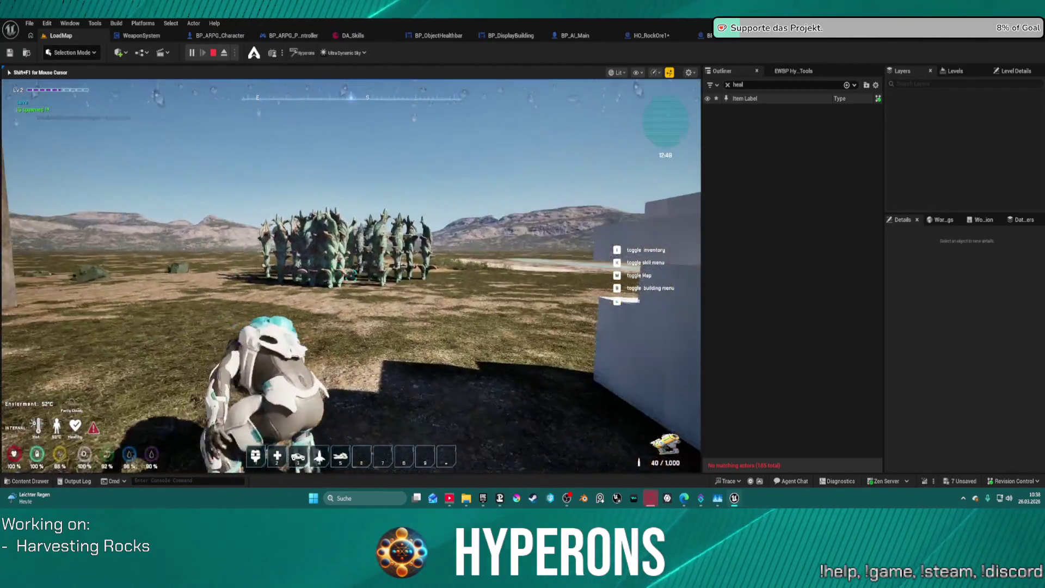
# Run through the dark rocks and white blocks toward the tall rock spire and attack near it.
pyautogui.press('w')
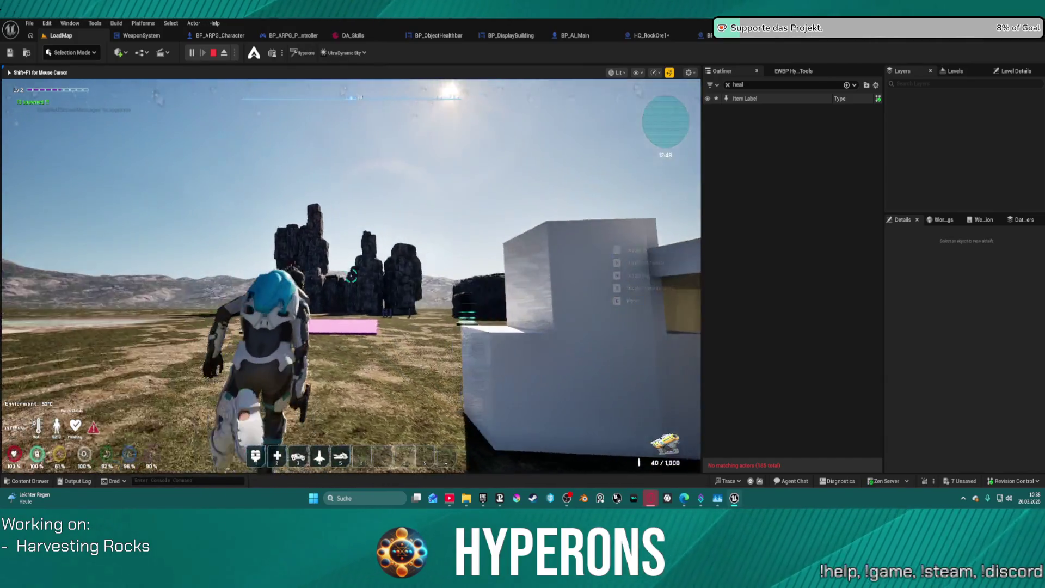
pyautogui.press('w')
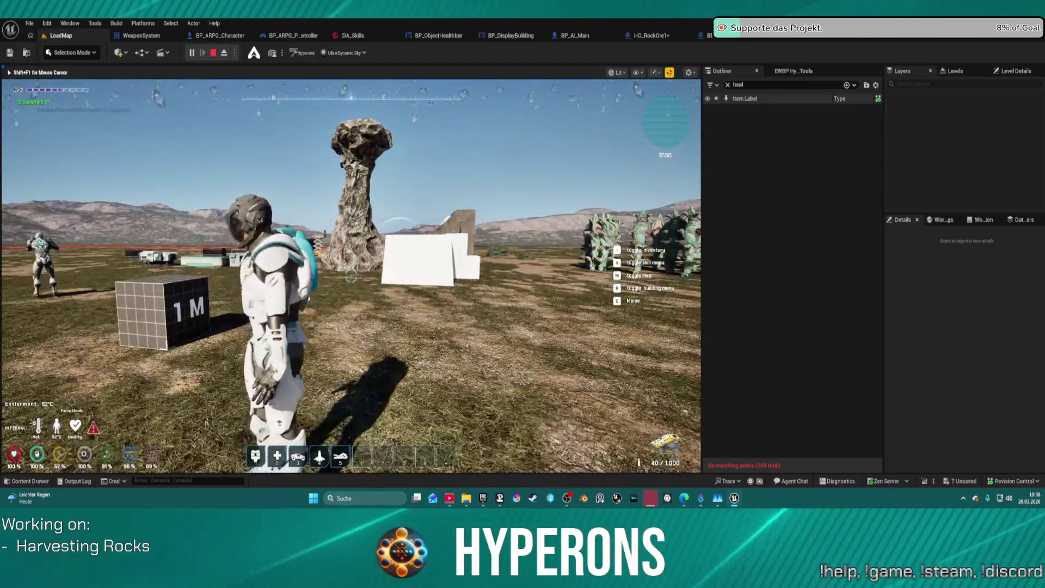
pyautogui.press('w')
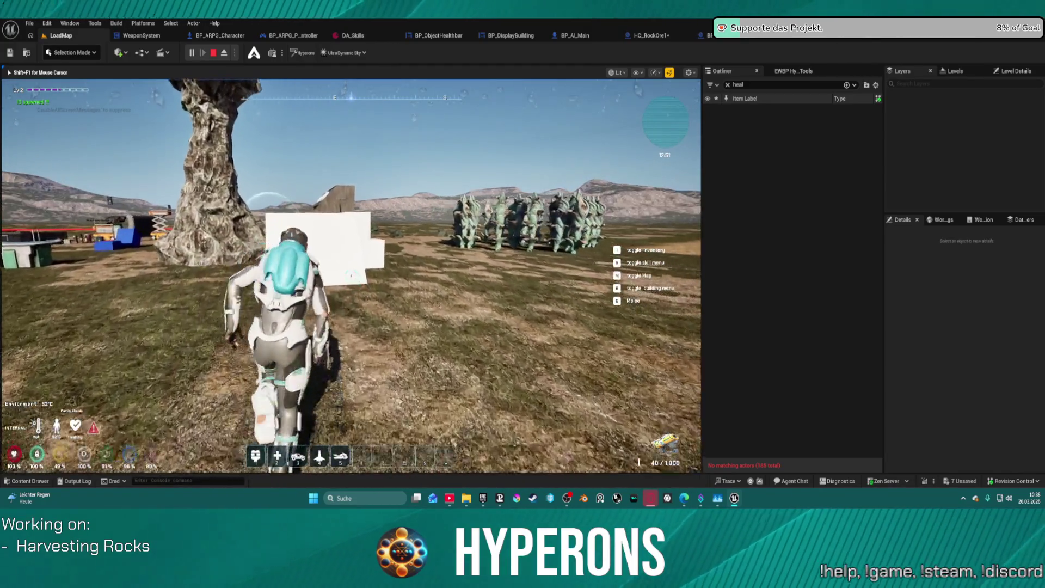
pyautogui.press('space')
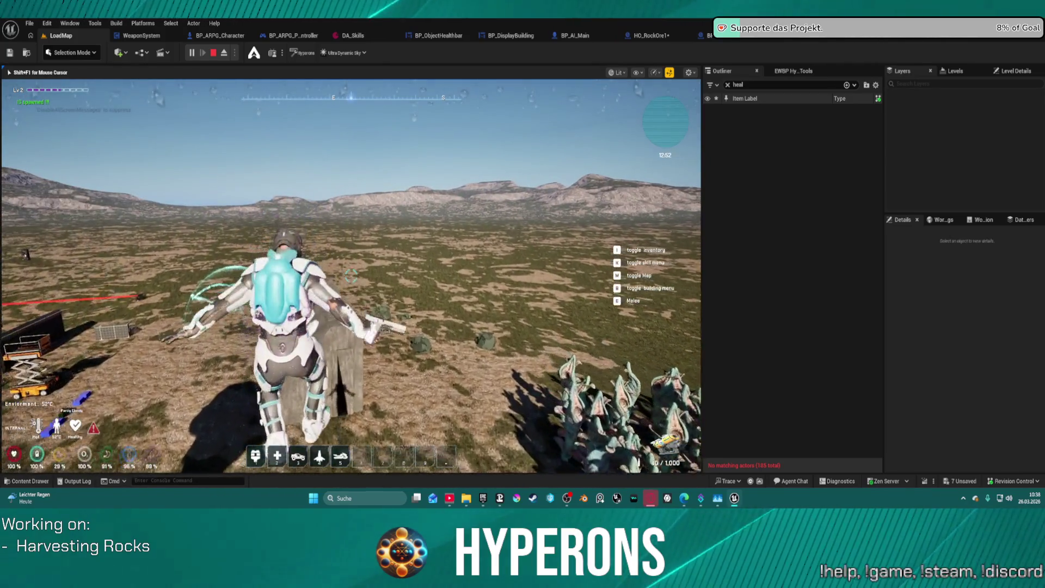
pyautogui.press('w')
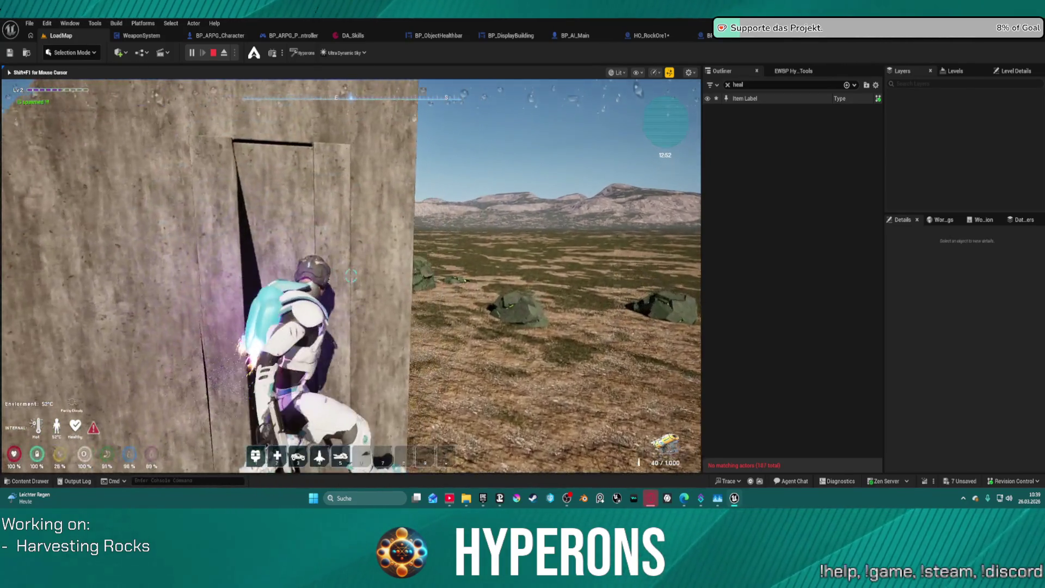
pyautogui.press('w')
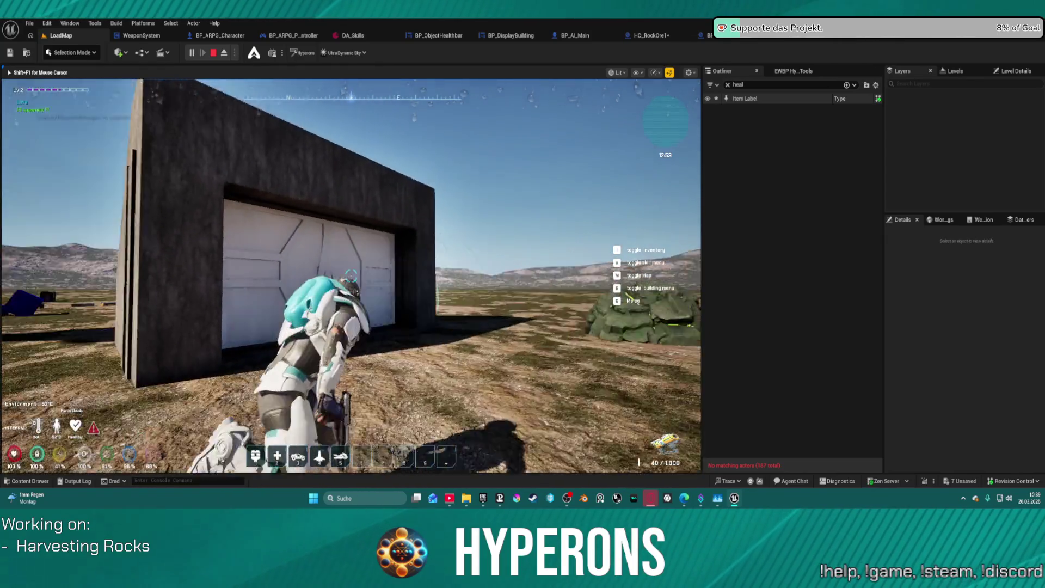
pyautogui.press('w')
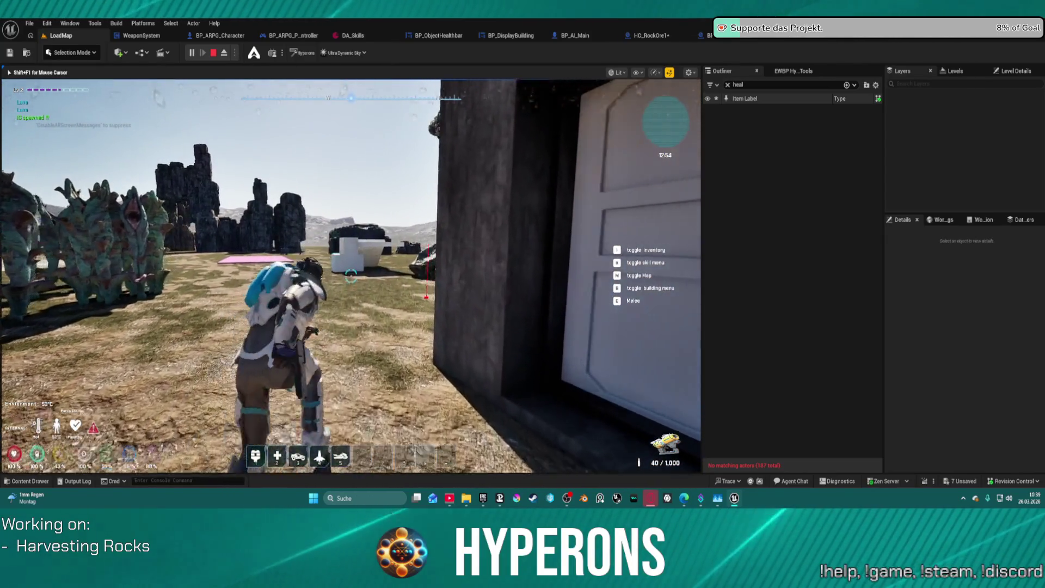
pyautogui.press('w')
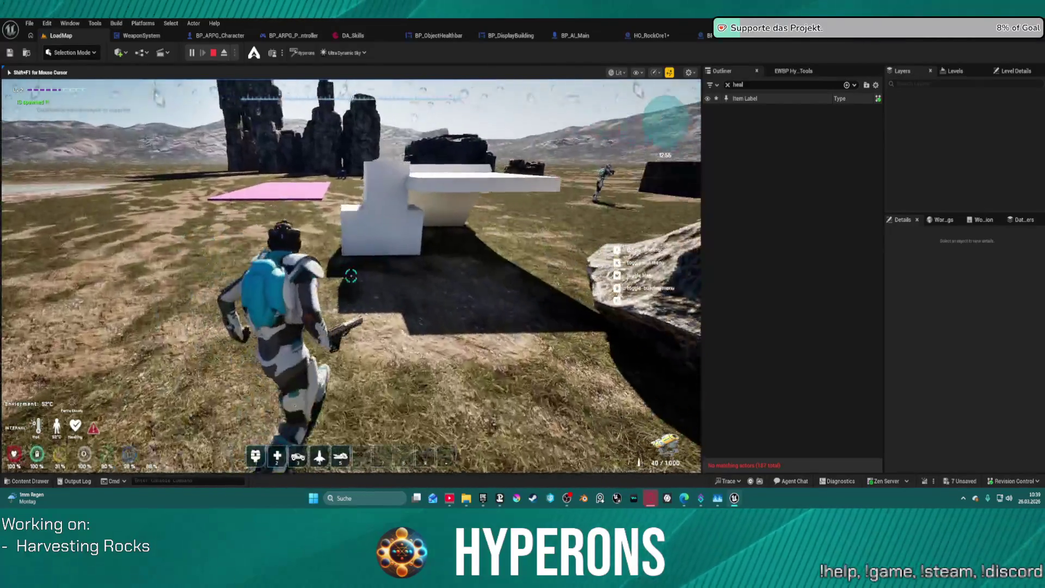
pyautogui.press('w')
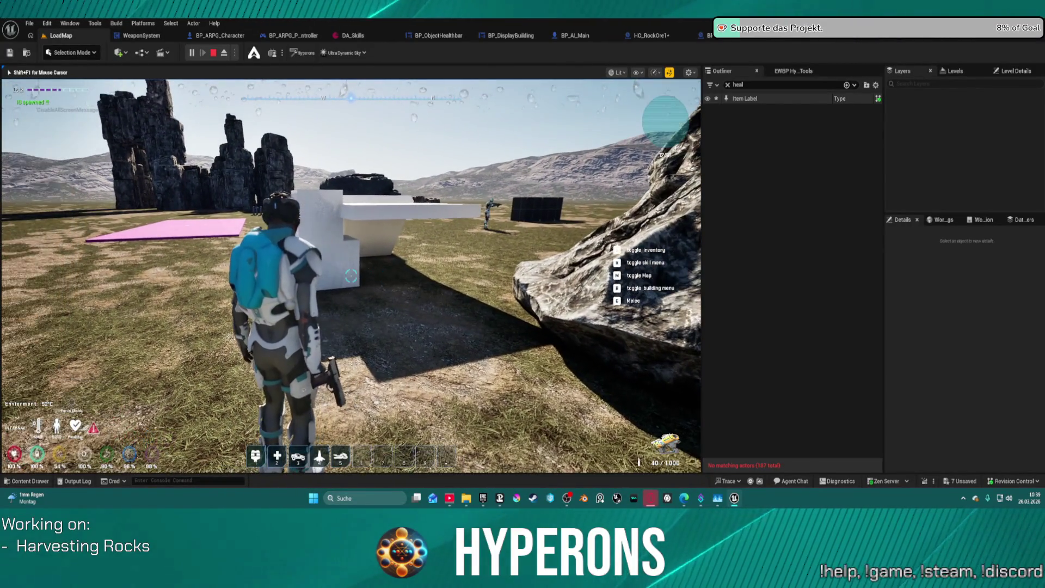
pyautogui.press('w')
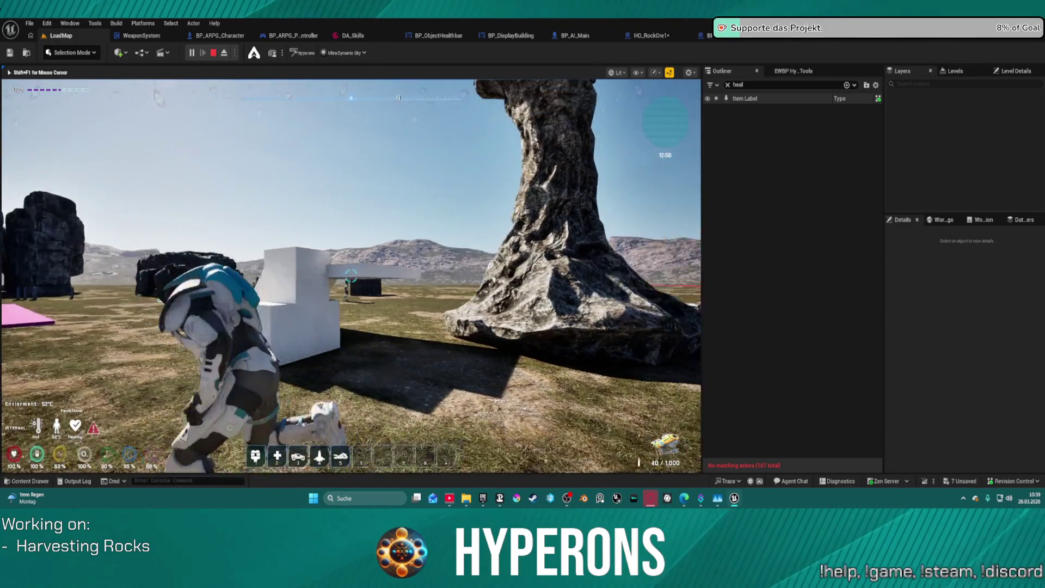
pyautogui.press('w')
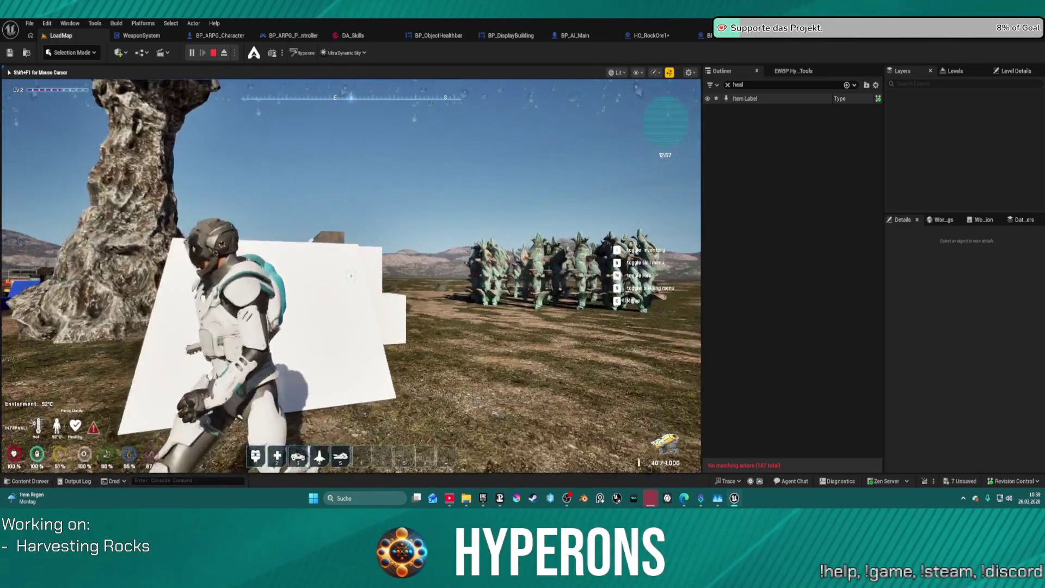
pyautogui.press('w')
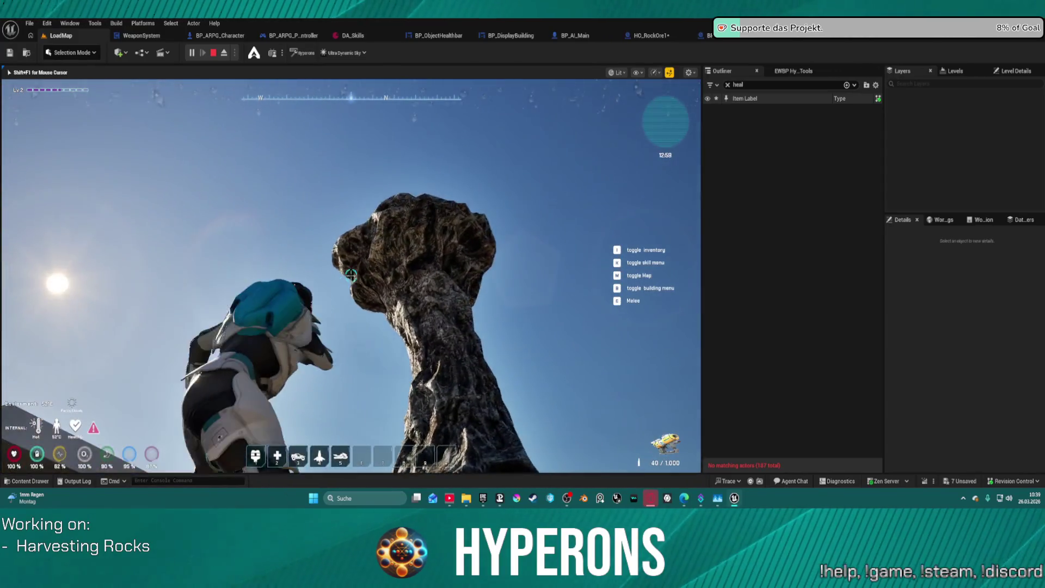
# Equip the MG 01 weapon from the inventory and aim it over the shoulder.
pyautogui.press('i')
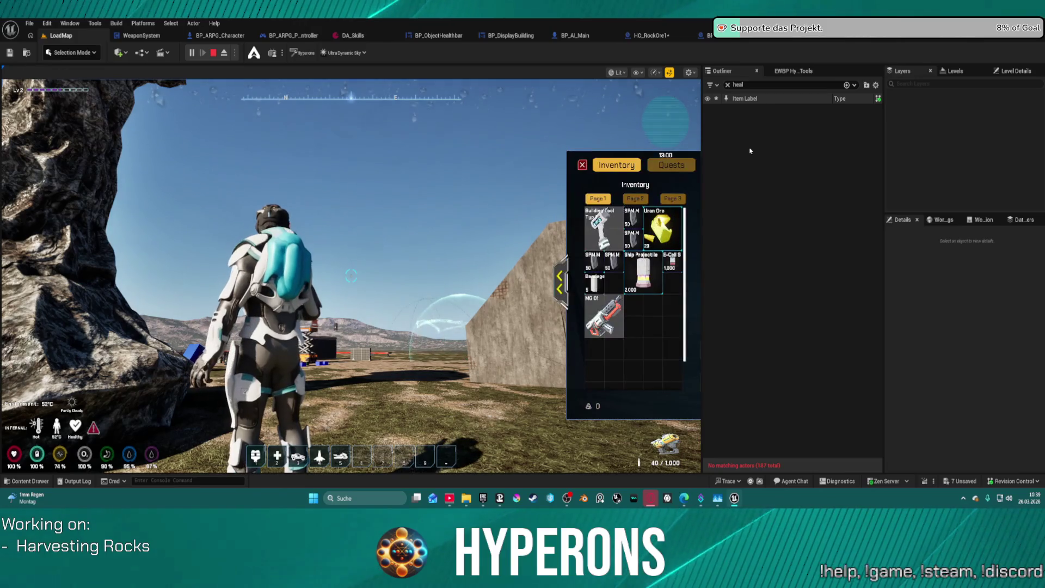
pyautogui.click(622, 324)
pyautogui.press('i')
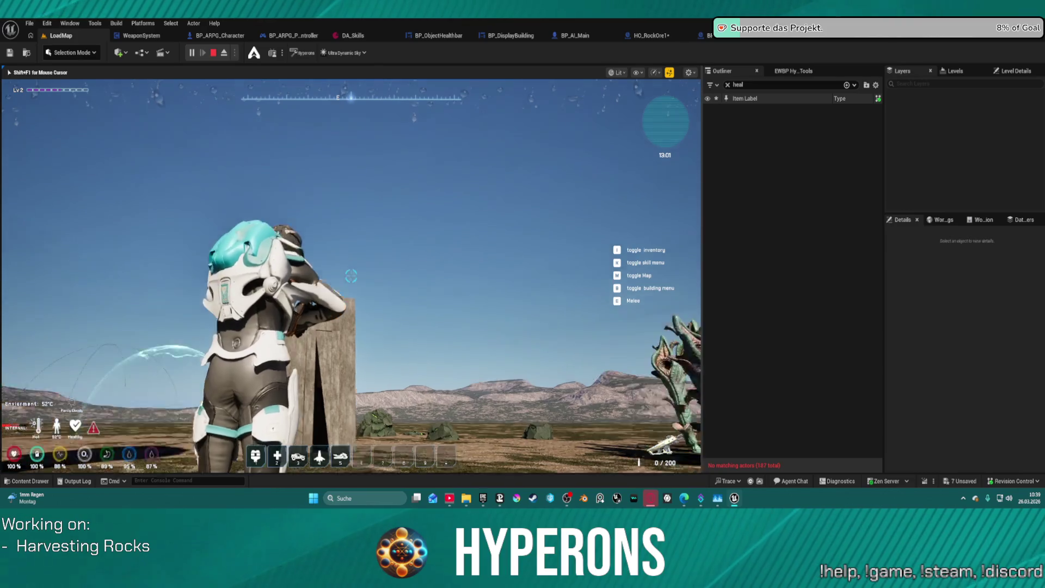
pyautogui.rightClick(351, 276)
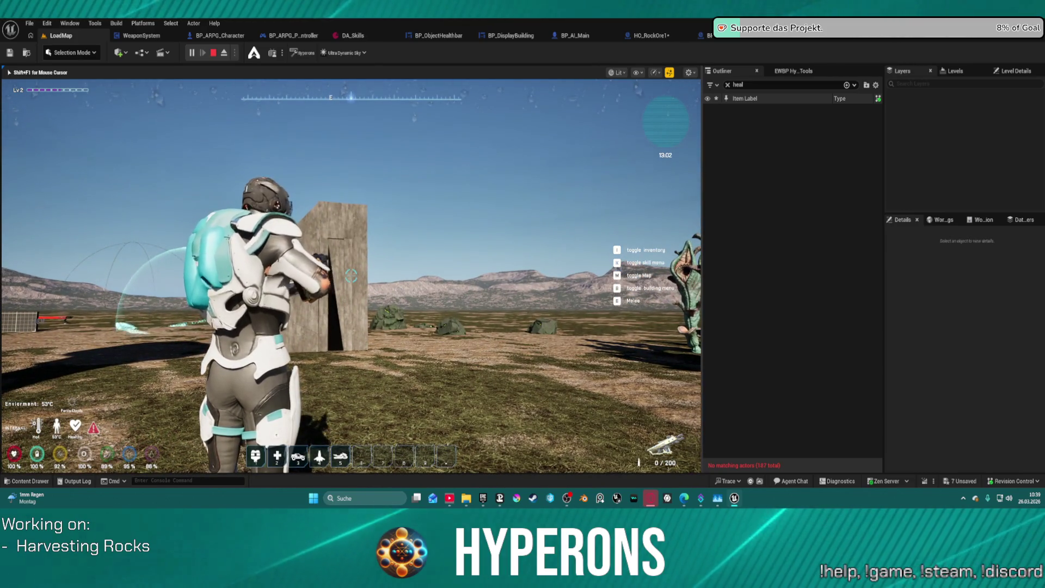
# Aim the rifle at the large rock pillar, approach it, and jump onto the block.
pyautogui.moveTo(351, 277)
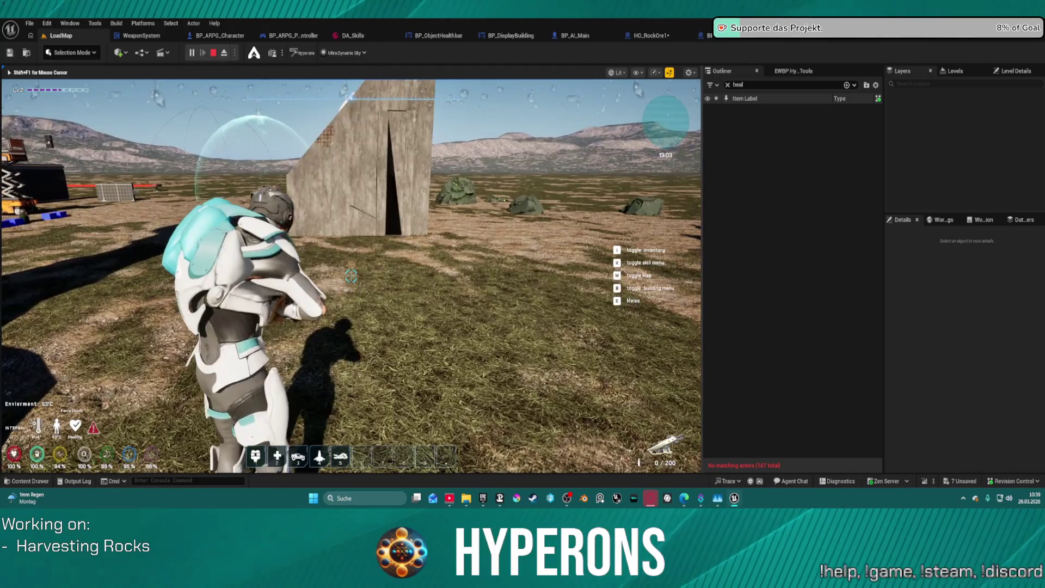
pyautogui.press('s')
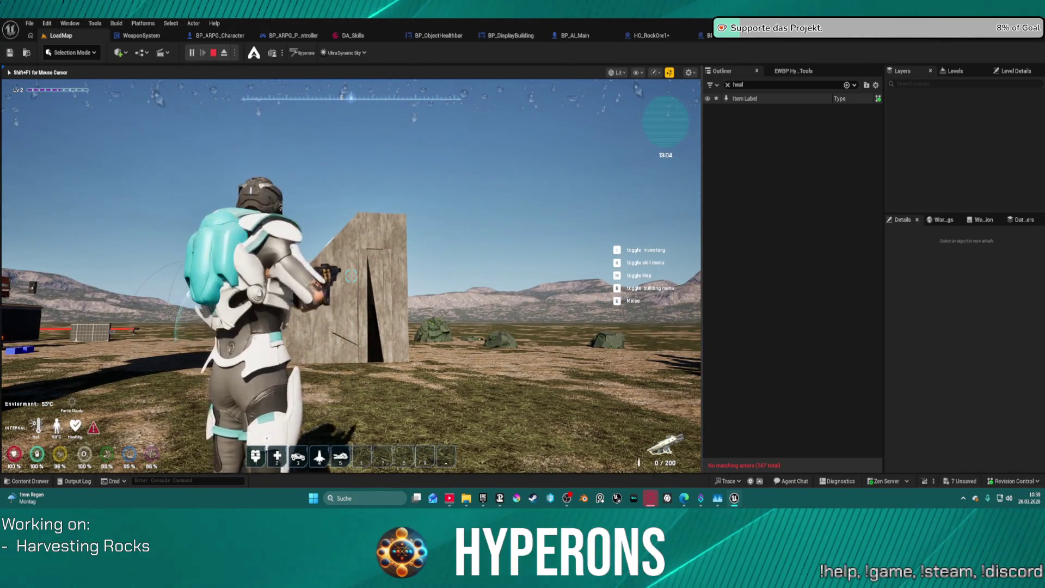
pyautogui.press('w')
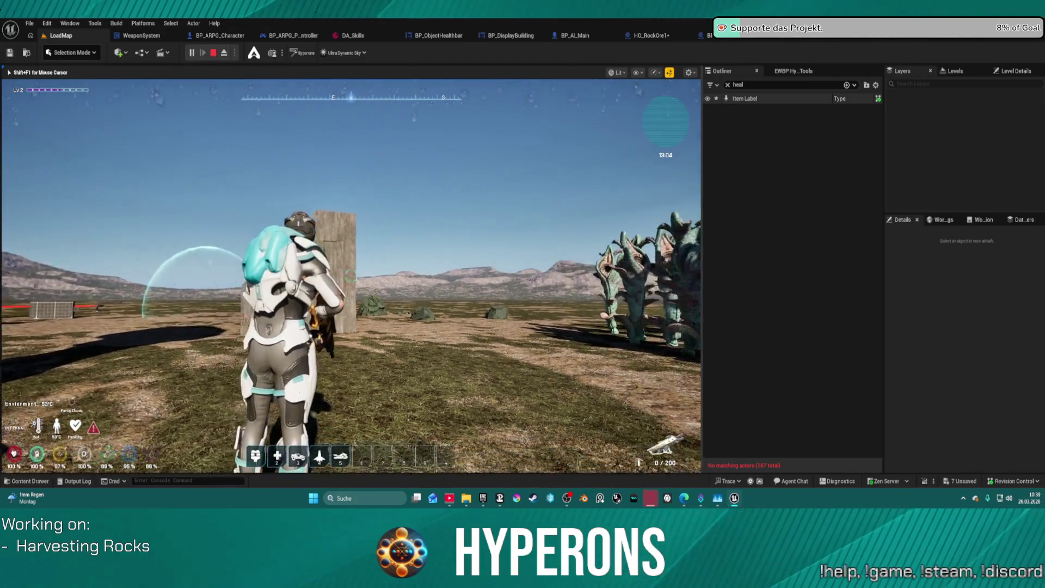
pyautogui.press('s')
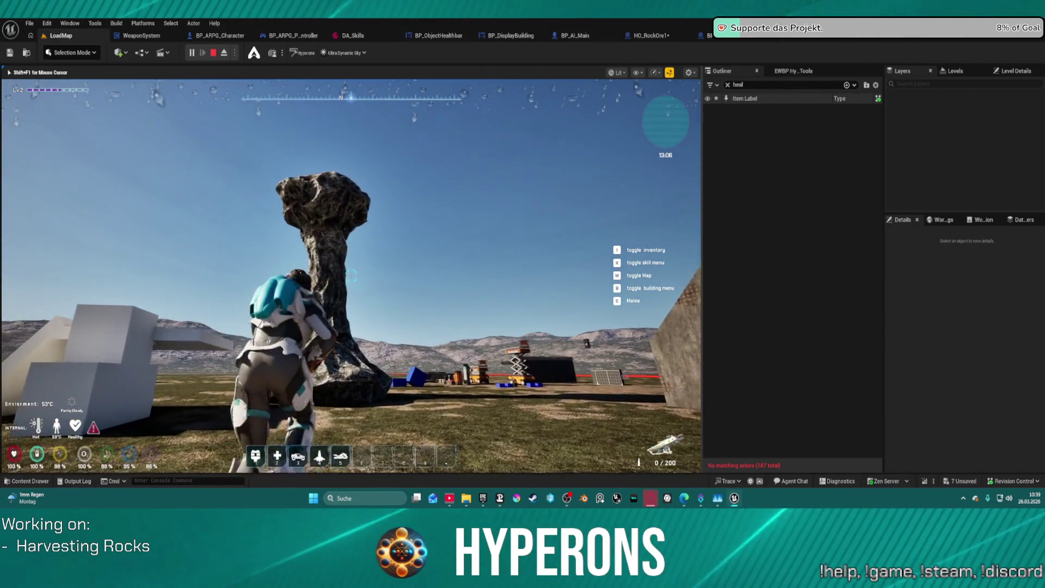
pyautogui.press('w')
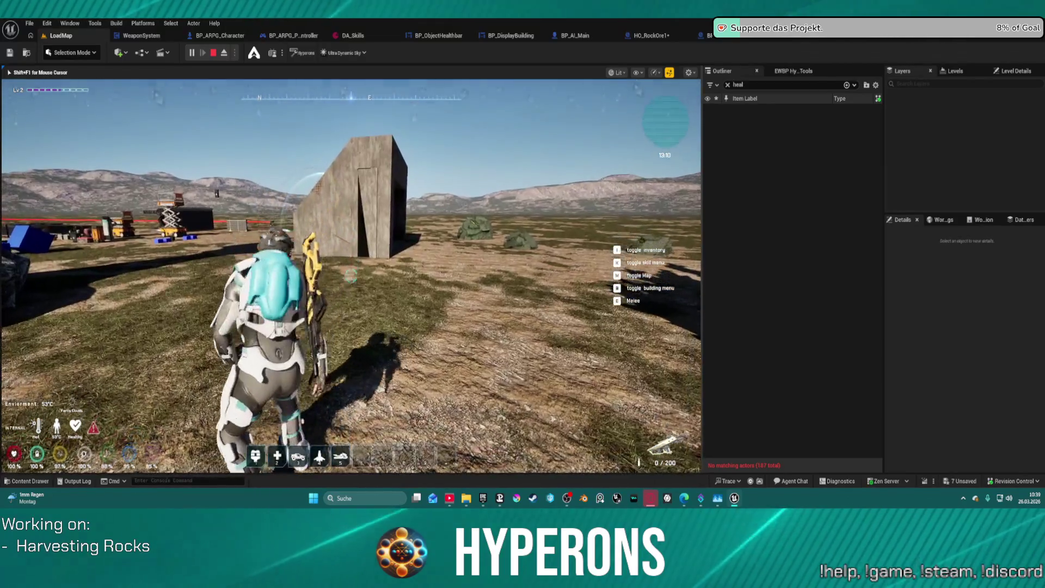
pyautogui.press('space')
# Step off the block, reload the weapon to 50/150, and run through the rocks toward the 1M box.
pyautogui.press('w')
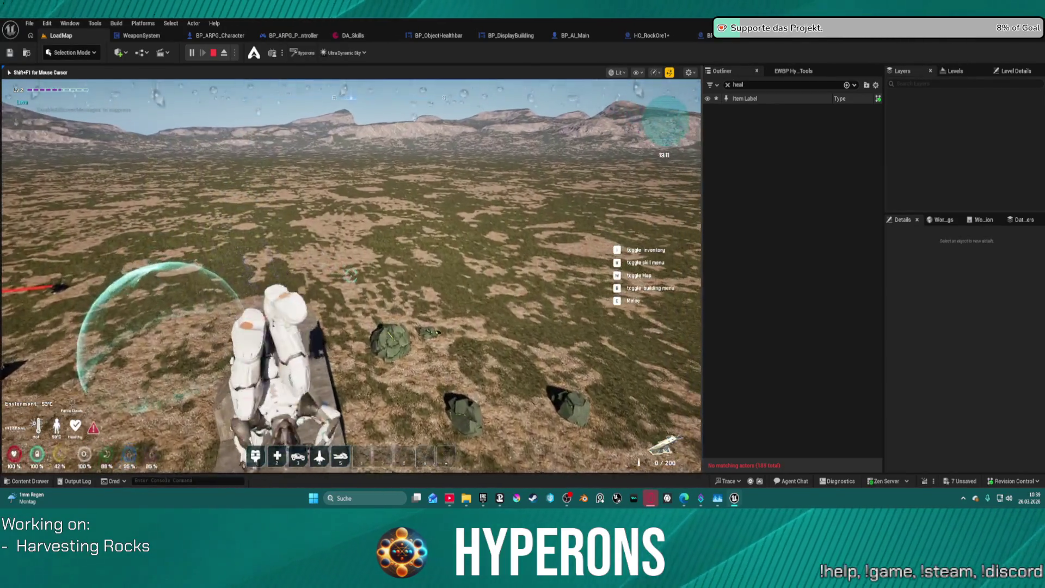
pyautogui.press('w')
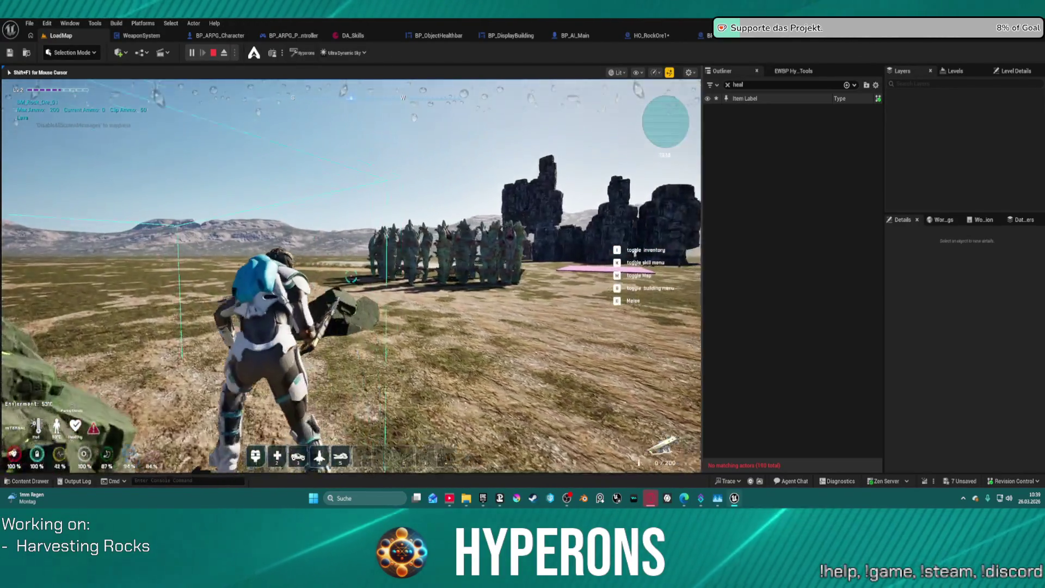
pyautogui.press('r')
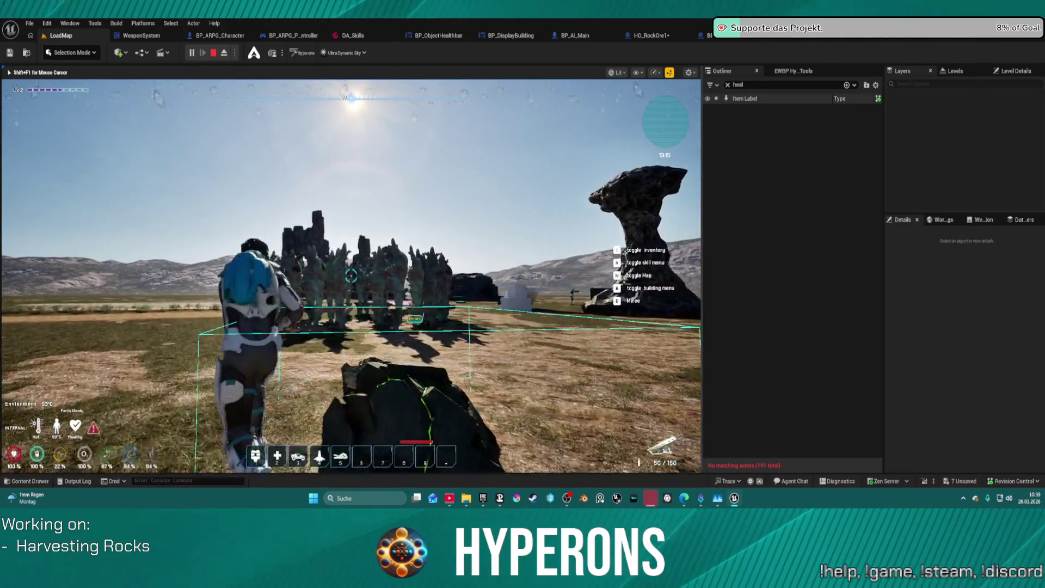
pyautogui.press('w')
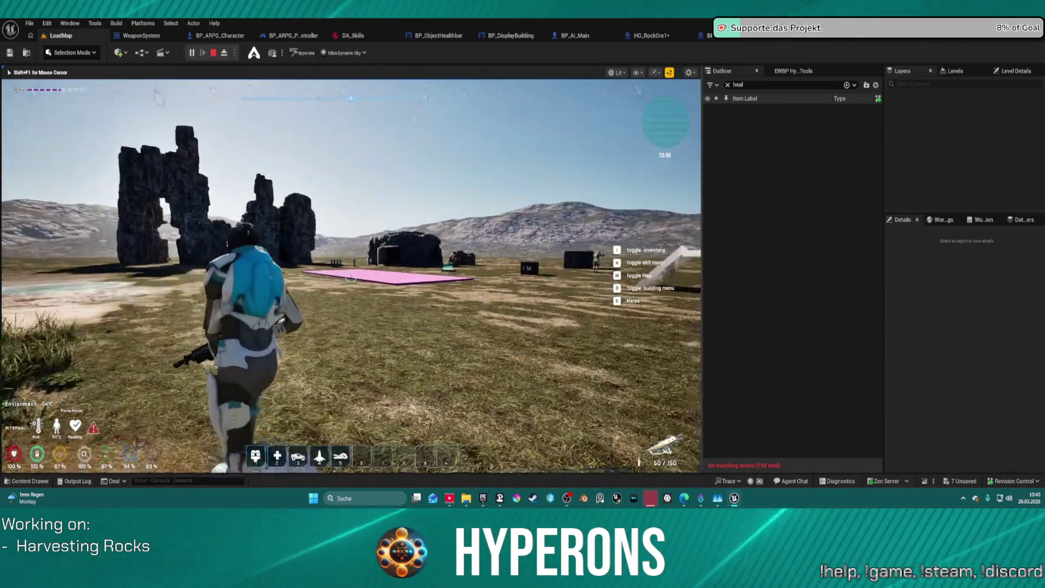
pyautogui.press('w')
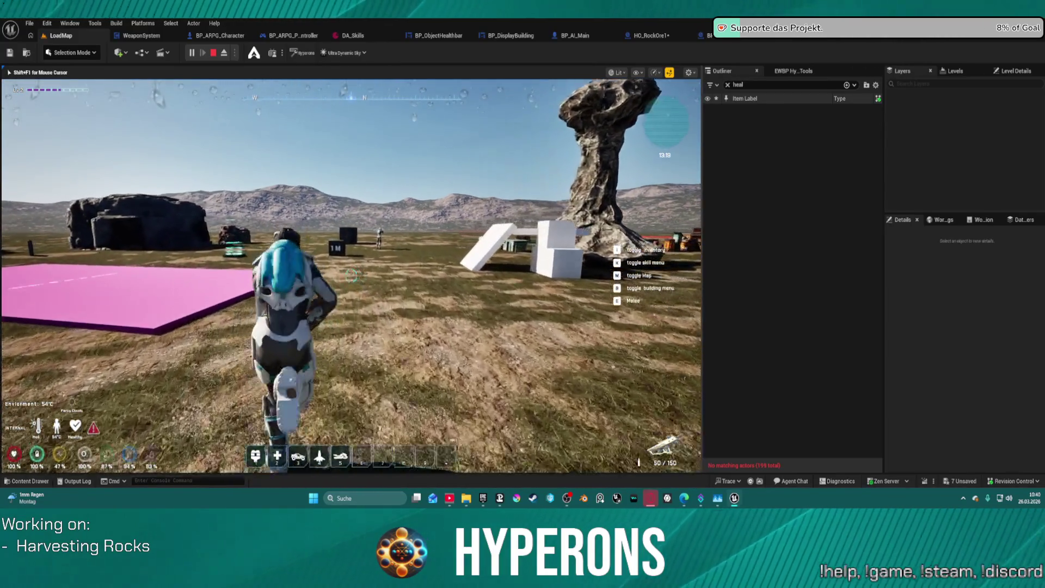
pyautogui.press('w')
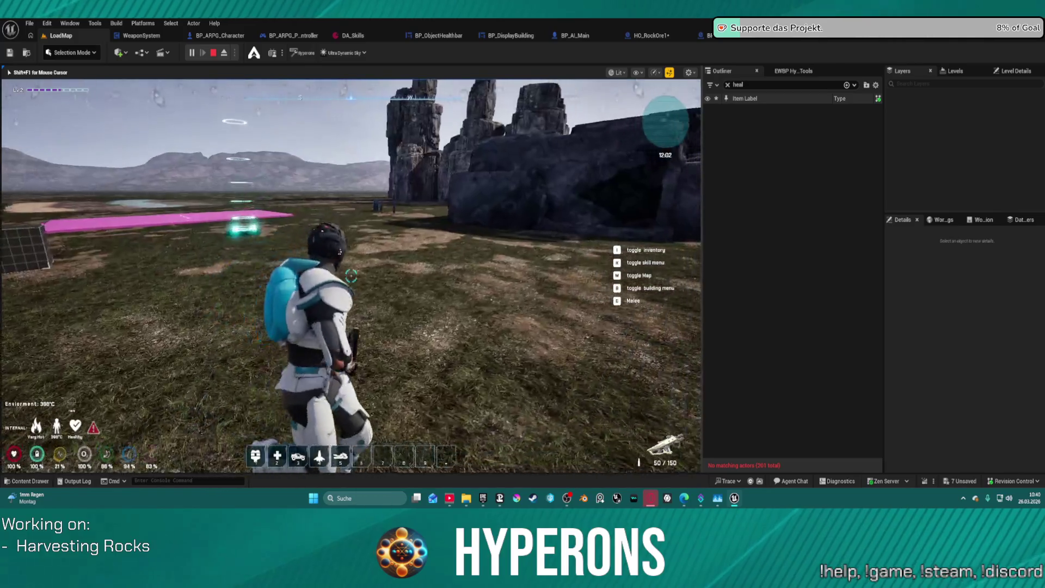
pyautogui.press('space')
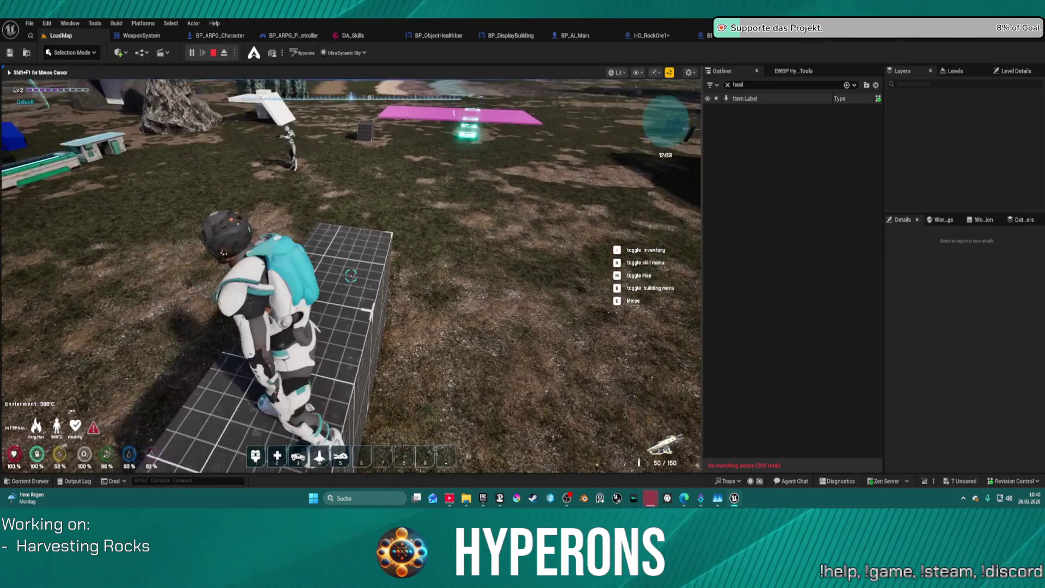
pyautogui.press('s')
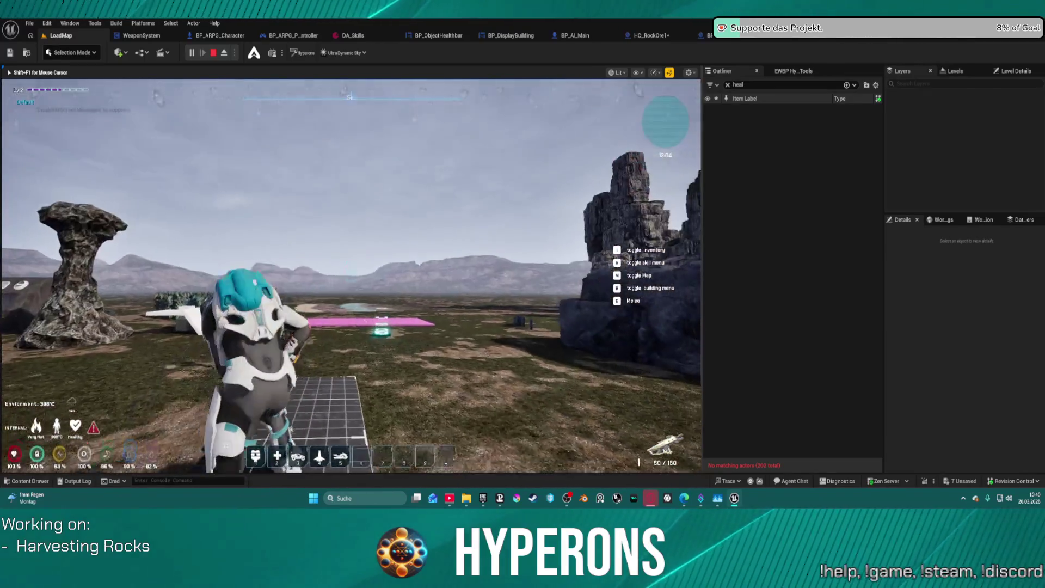
pyautogui.press('w')
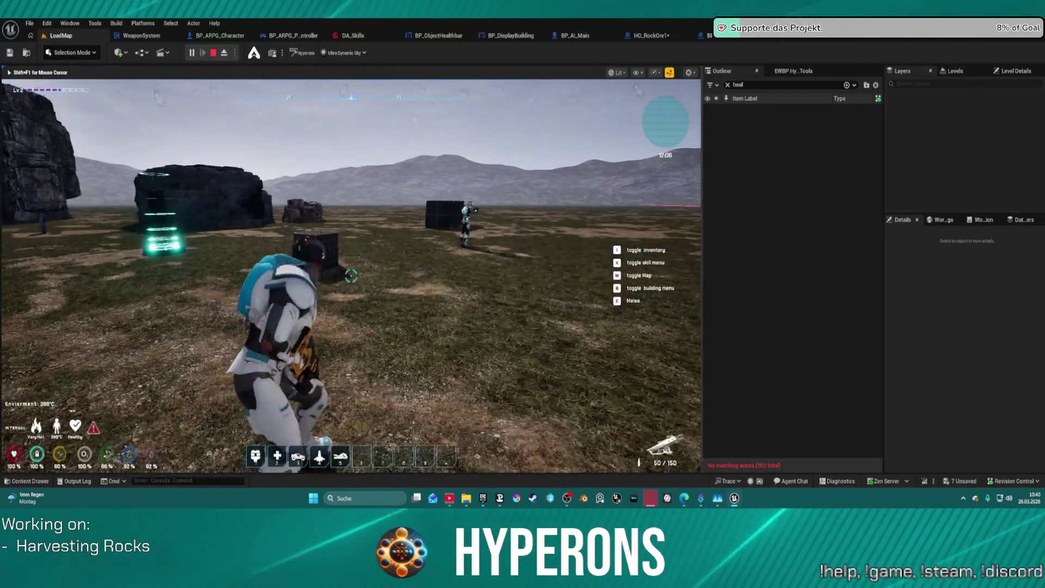
pyautogui.press('w')
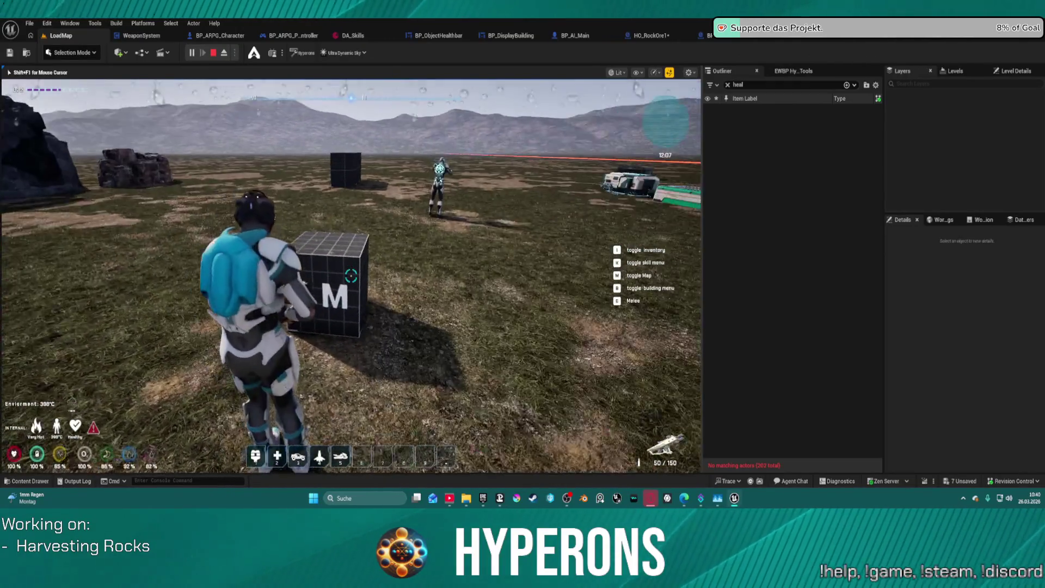
pyautogui.press('w')
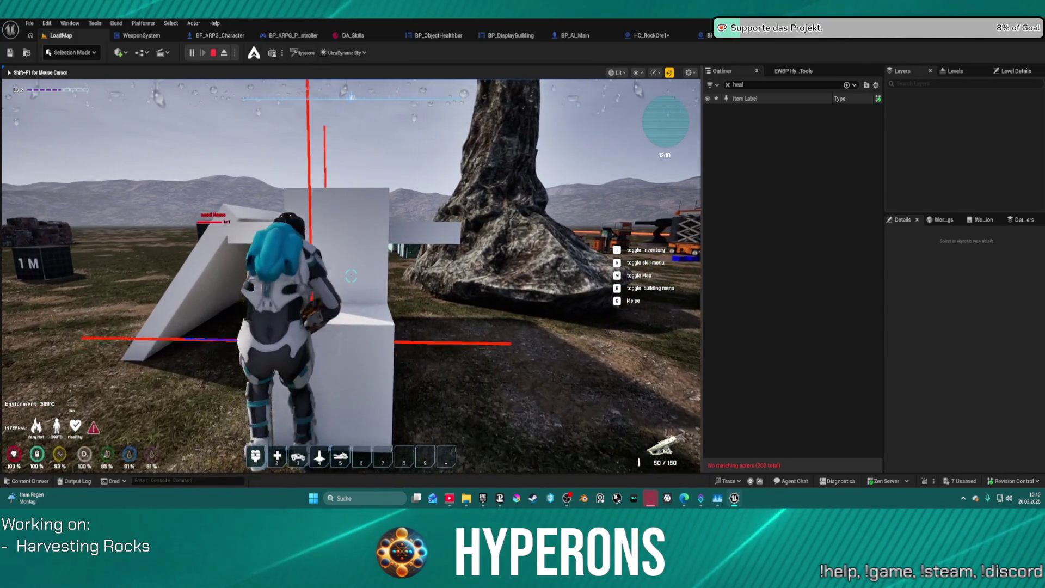
pyautogui.press('space')
pyautogui.press('w')
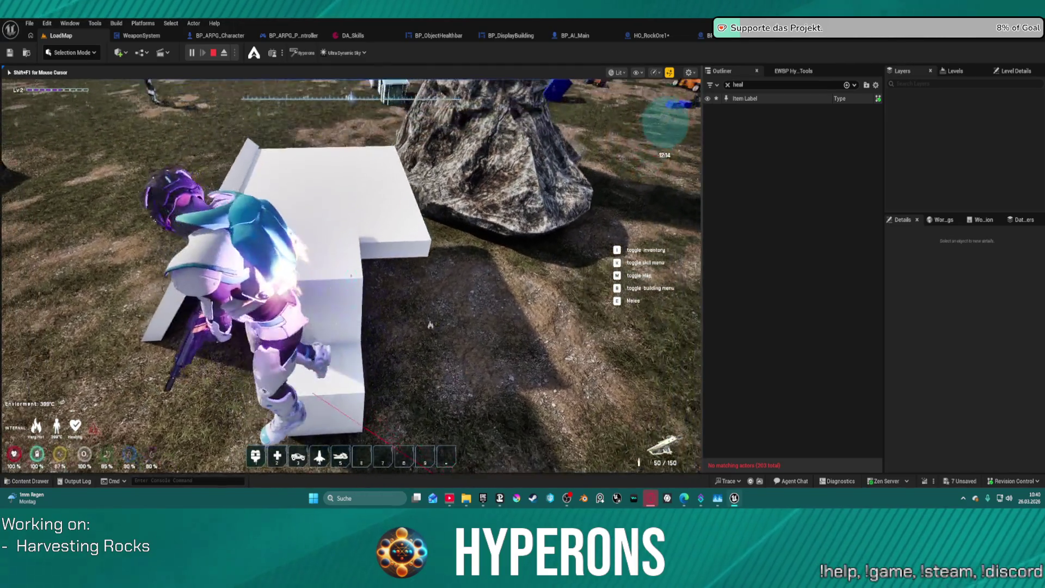
pyautogui.press('s')
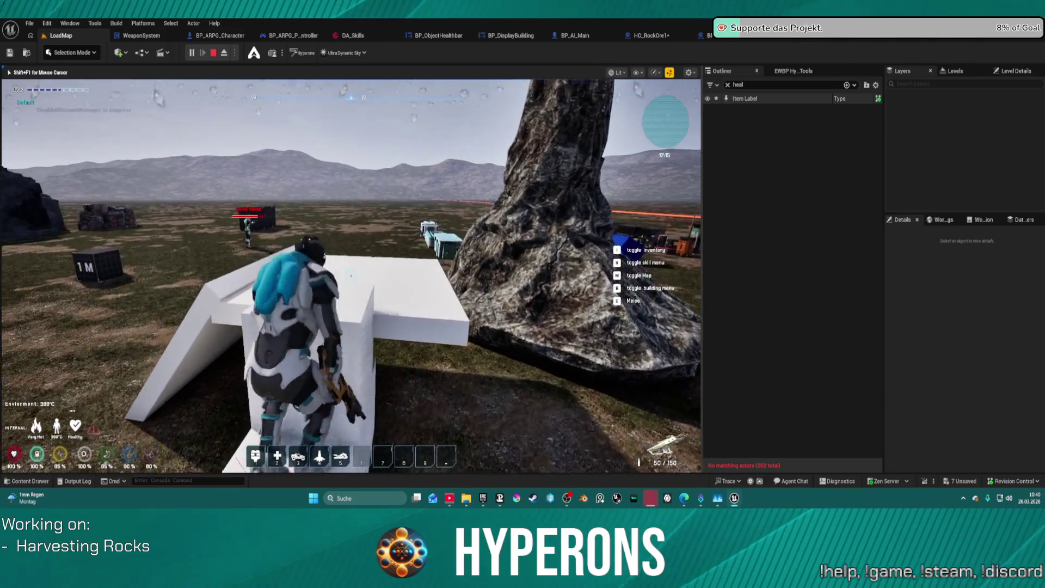
pyautogui.press('w')
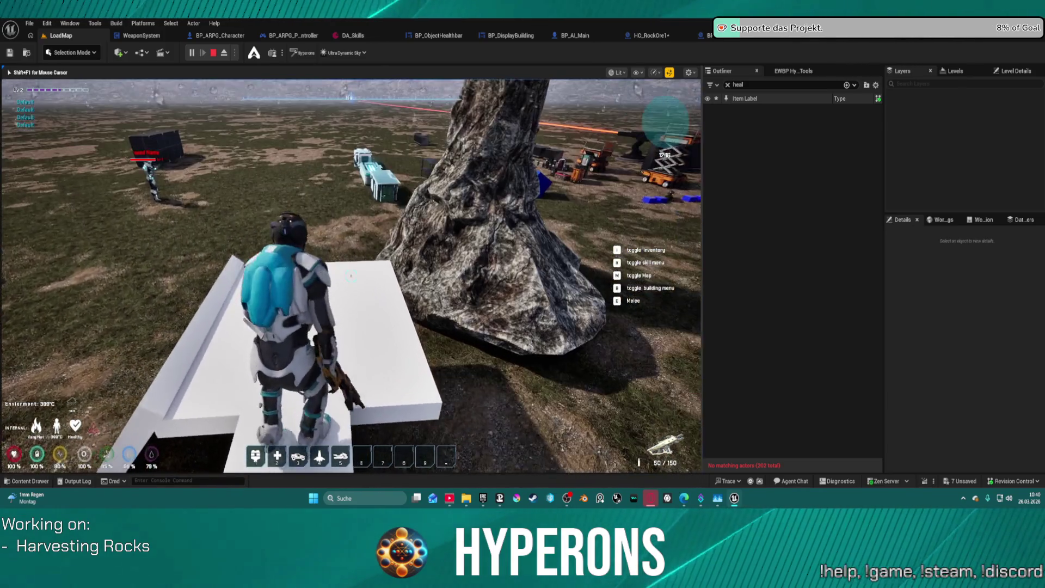
pyautogui.press('s')
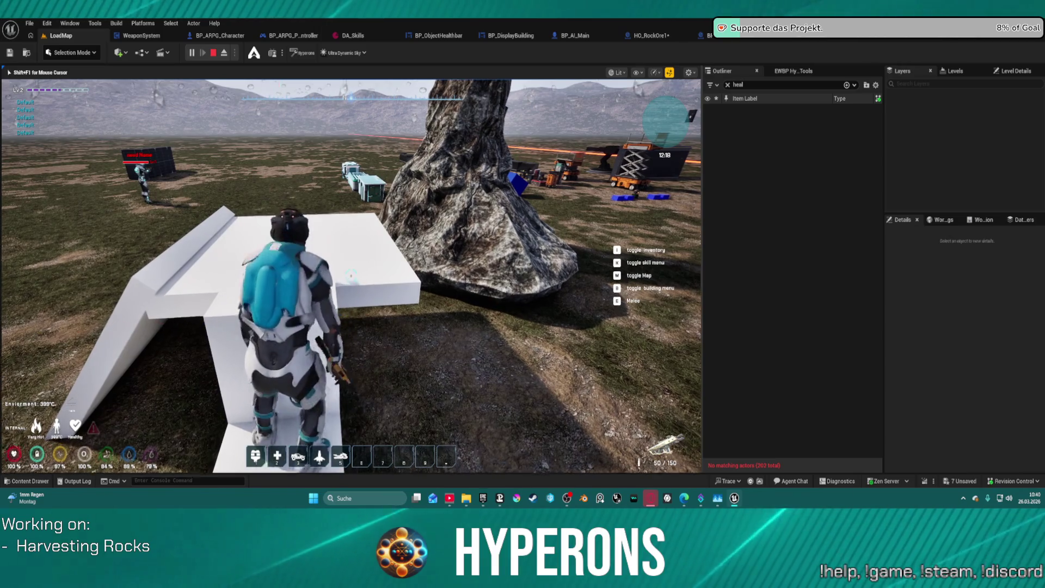
pyautogui.press('w')
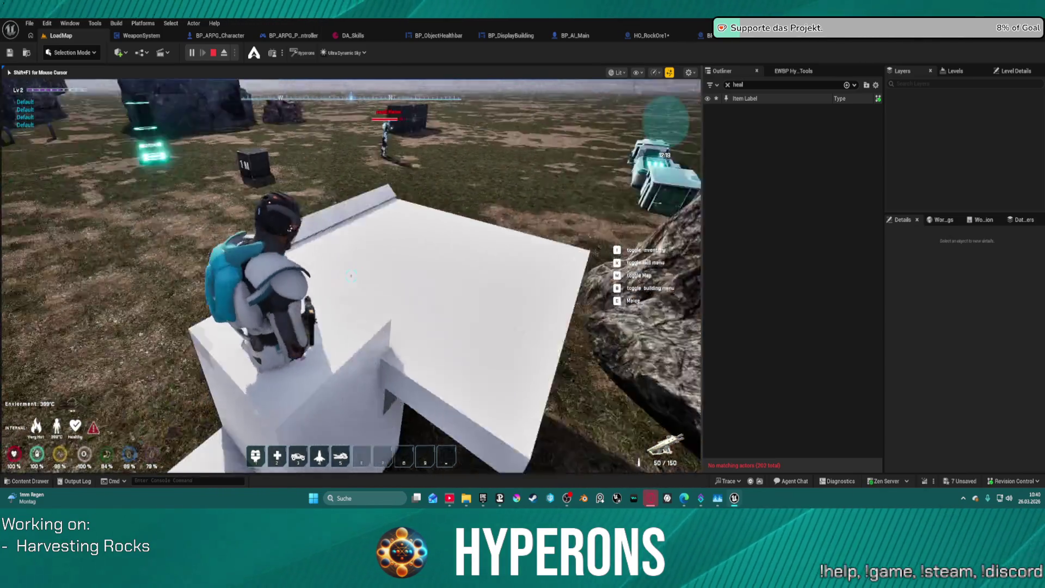
pyautogui.press('s')
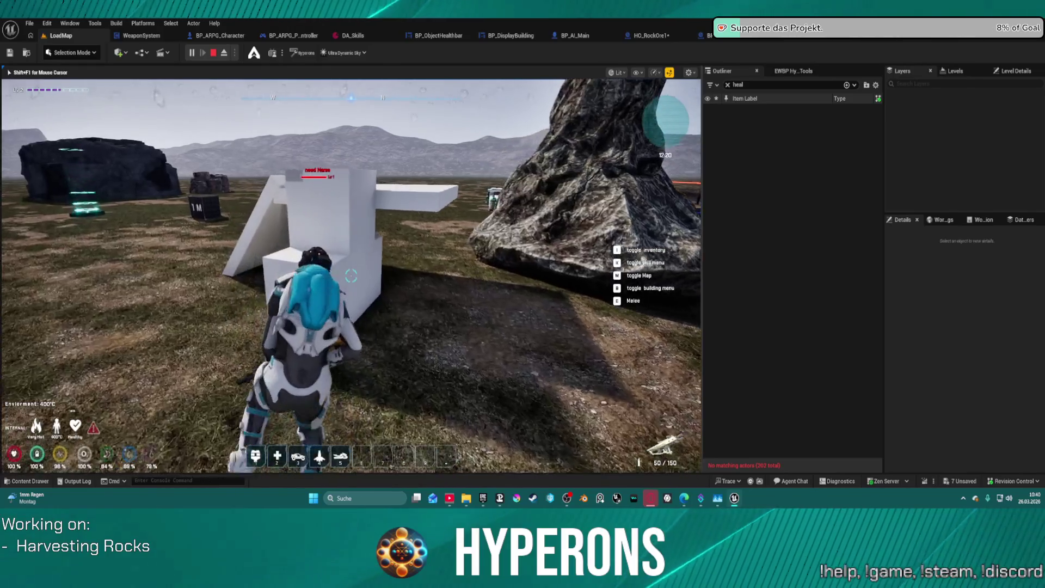
pyautogui.press('w')
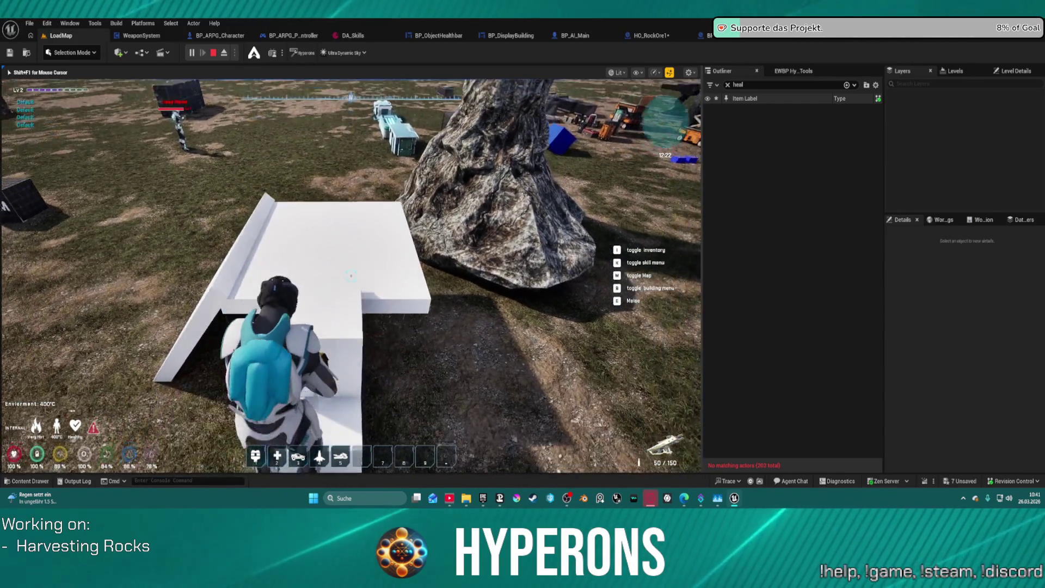
pyautogui.press('s')
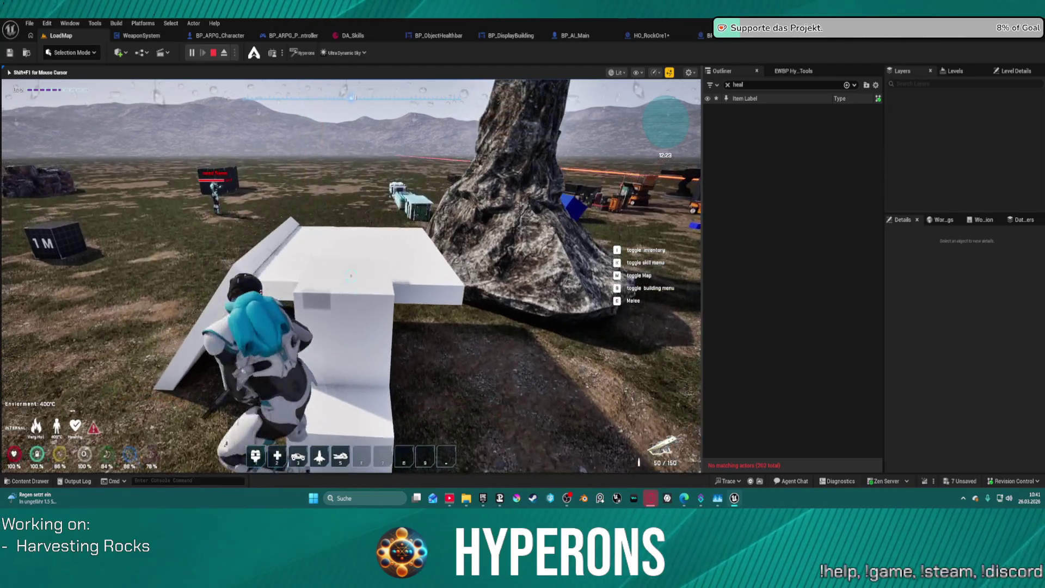
pyautogui.press('w')
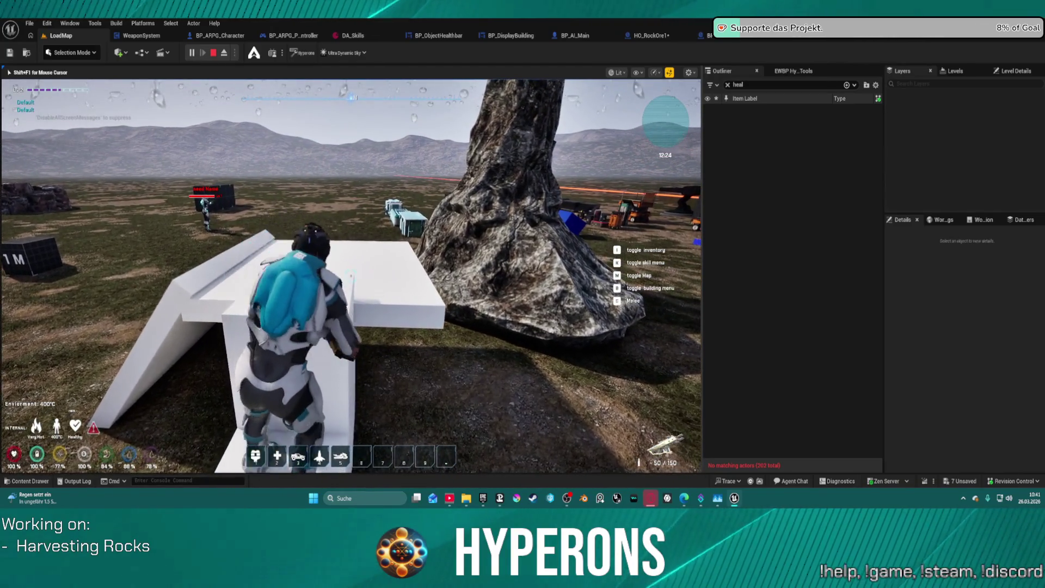
pyautogui.press('space')
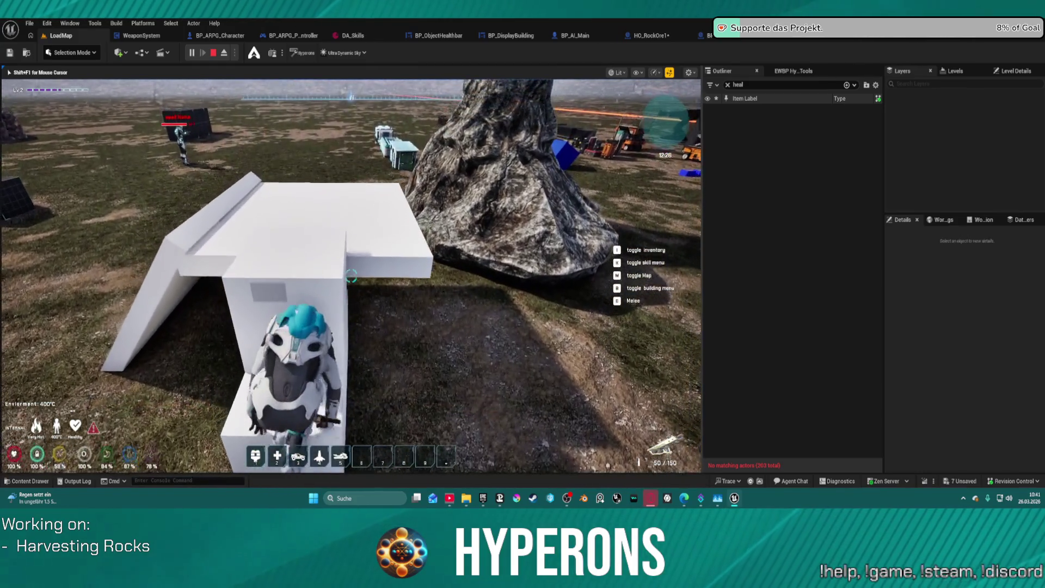
# Run past the black 1M cube across the plain and climb onto the dark cube.
pyautogui.press('w')
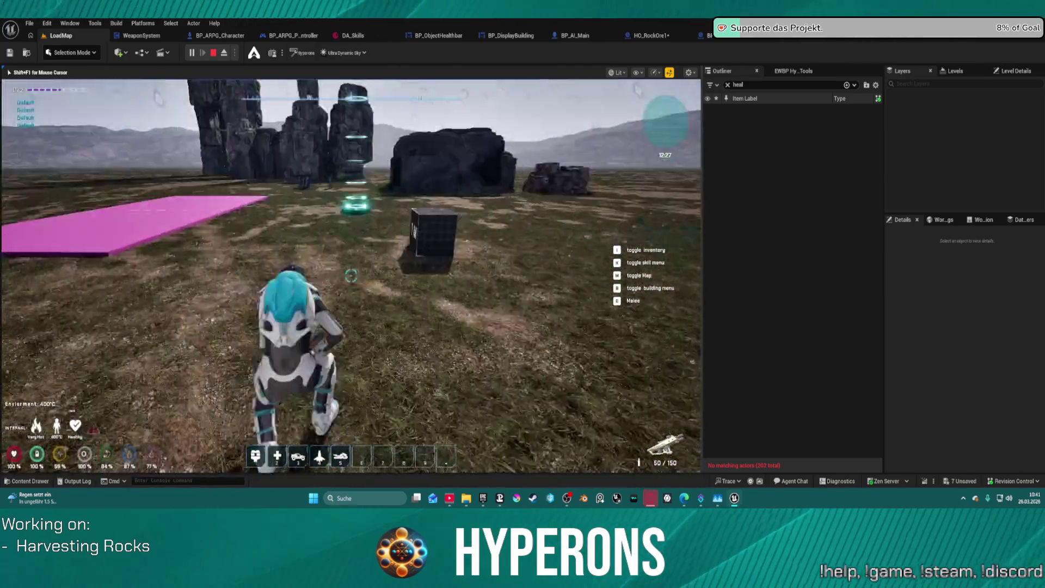
pyautogui.press('w')
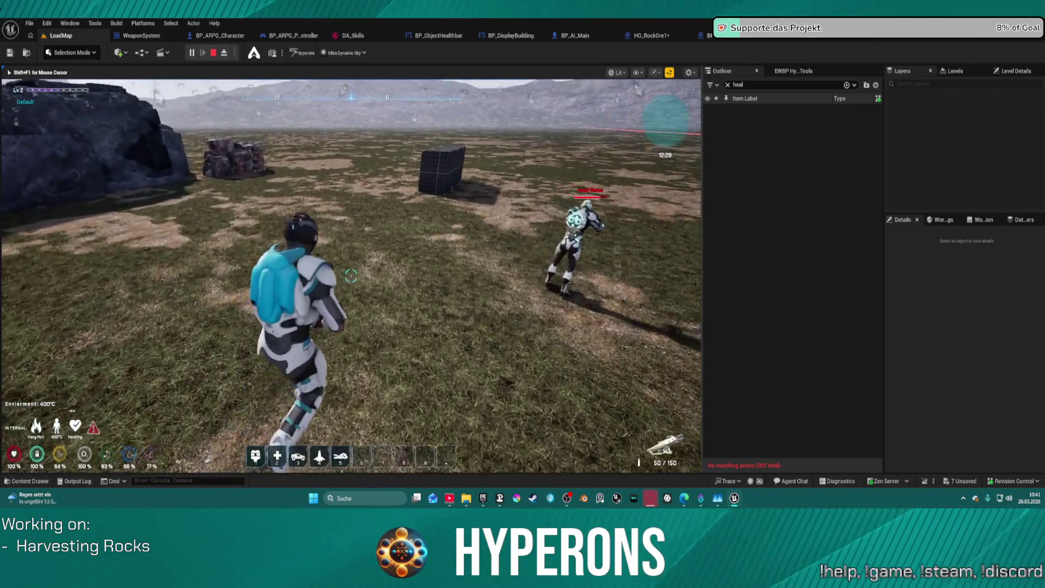
pyautogui.press('w')
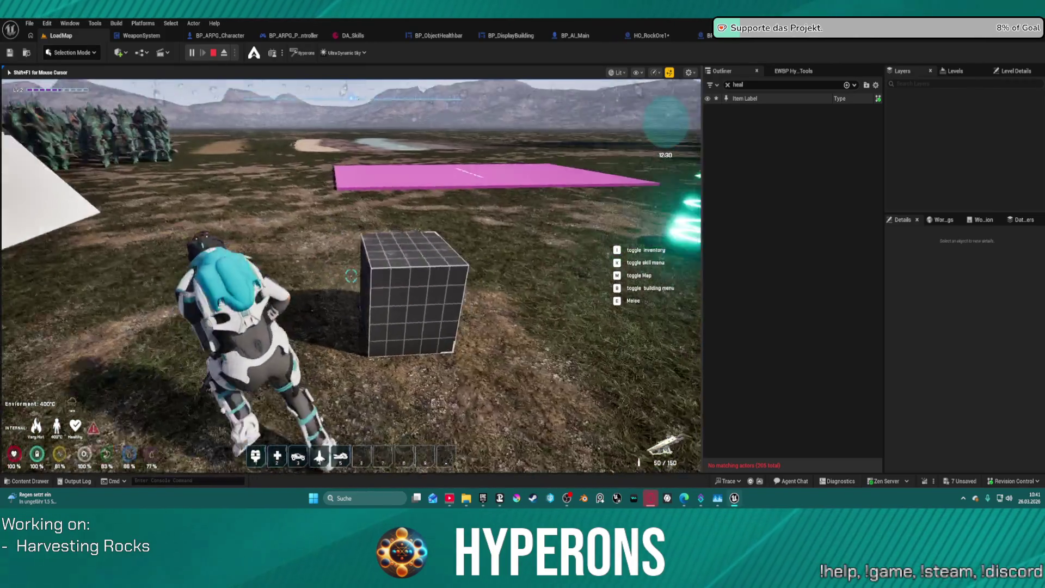
pyautogui.press('w')
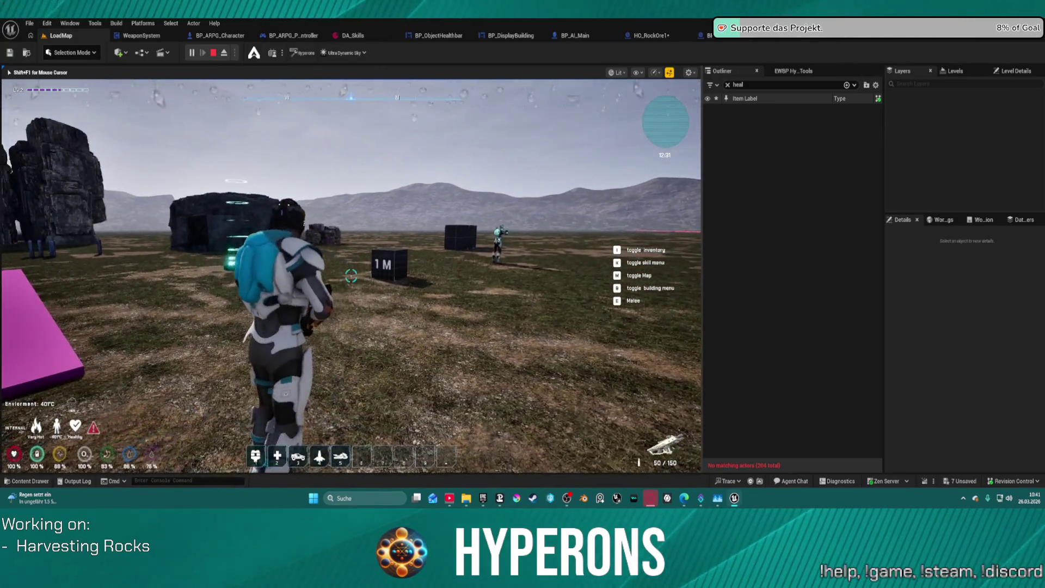
pyautogui.press('w')
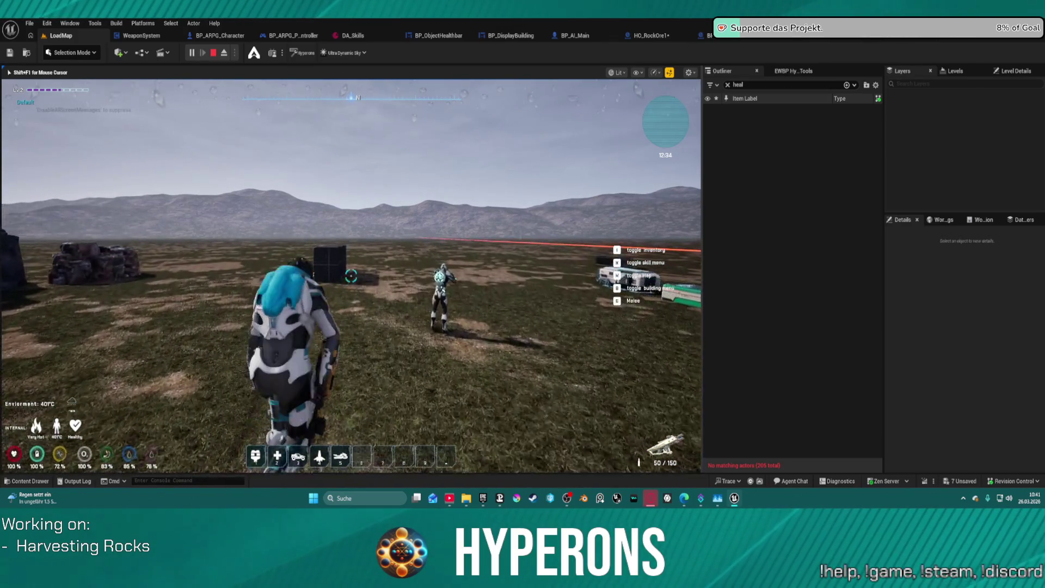
pyautogui.press('w')
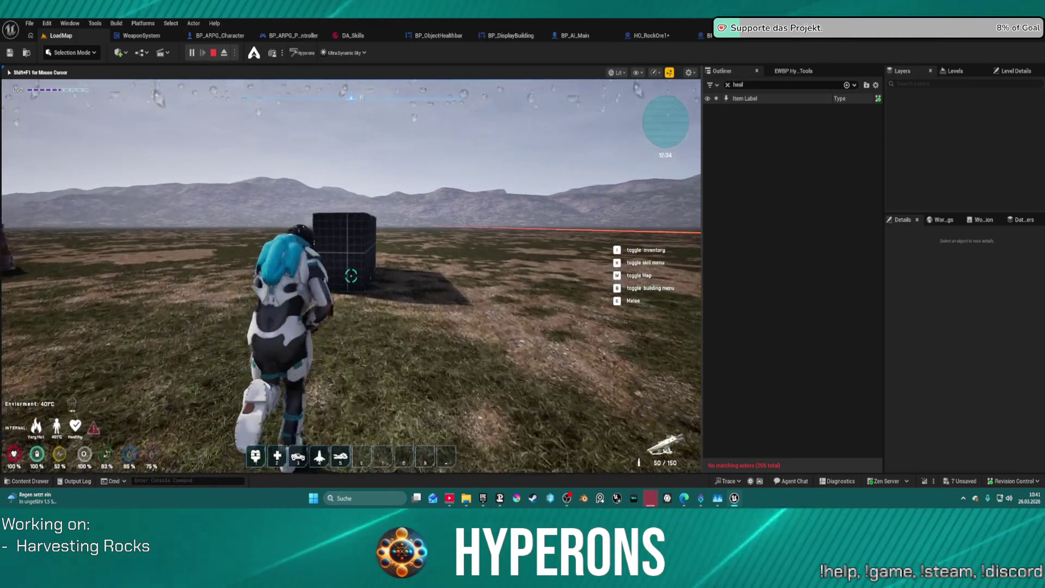
pyautogui.press('w')
pyautogui.press('space')
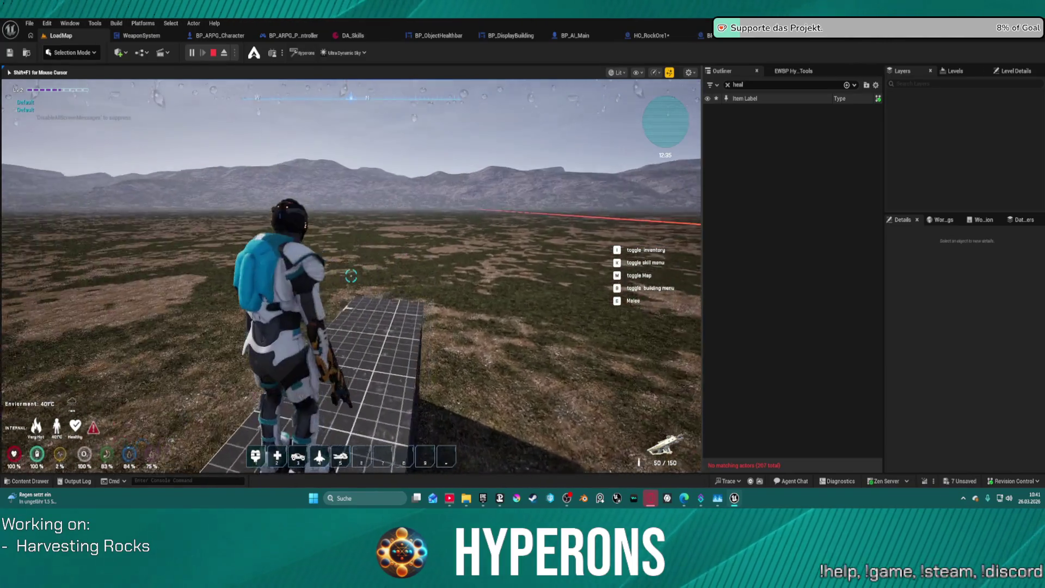
# Run up to the reddish ore rock, circle it, and climb the dark rock behind it.
pyautogui.press('w')
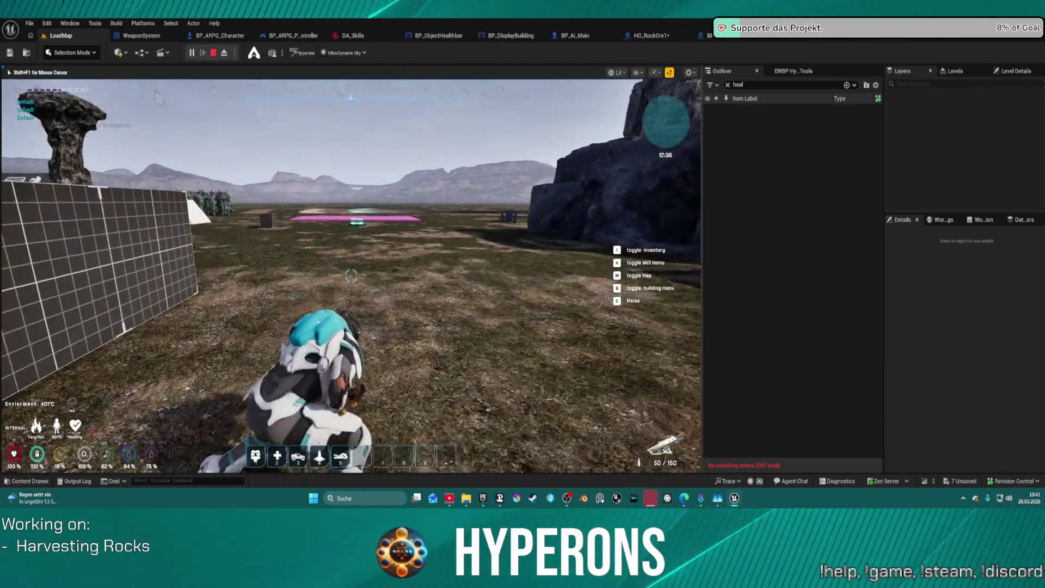
pyautogui.press('w')
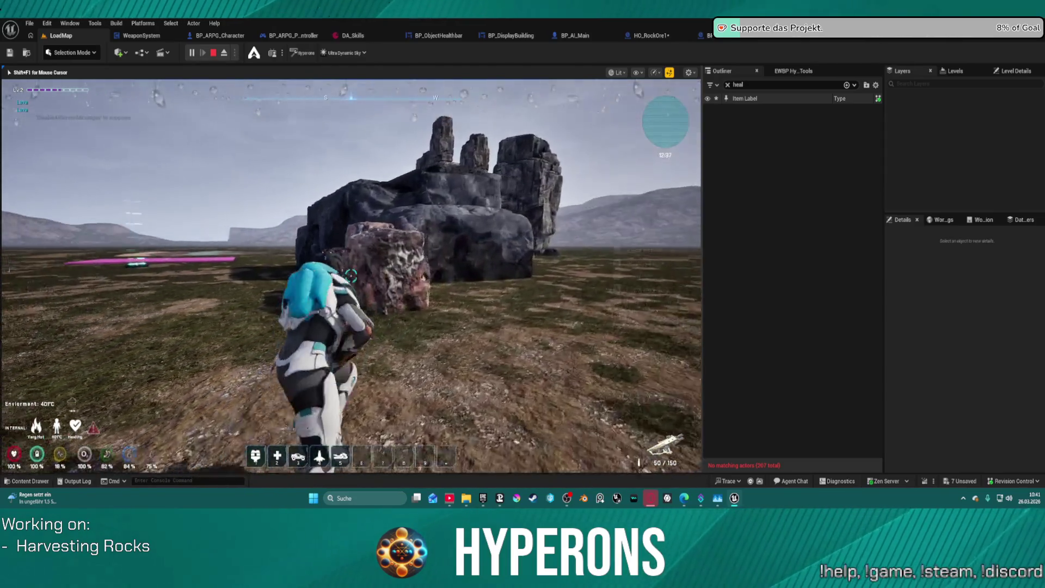
pyautogui.press('w')
pyautogui.press('w')
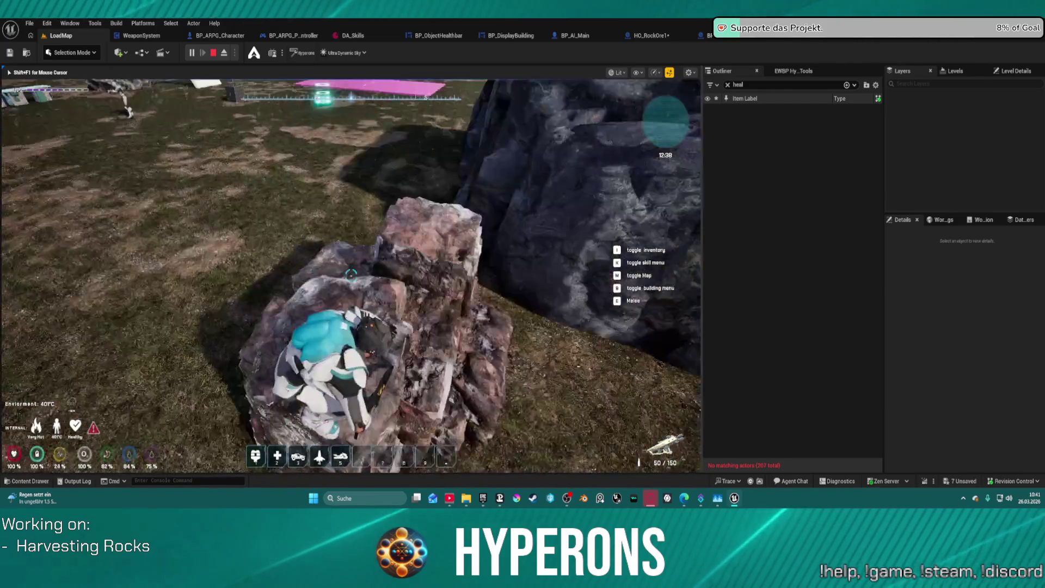
pyautogui.press('a')
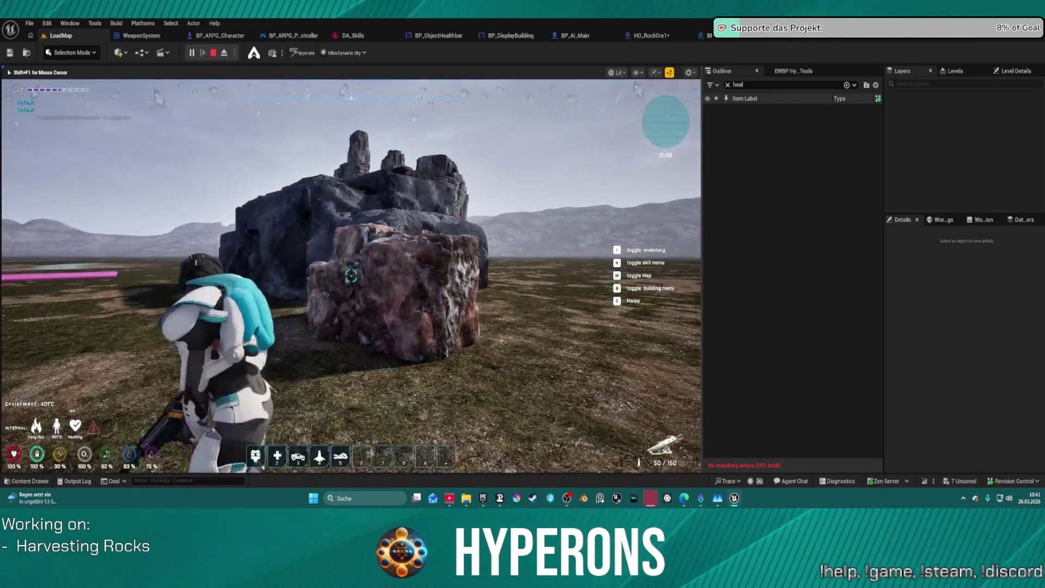
pyautogui.press('w')
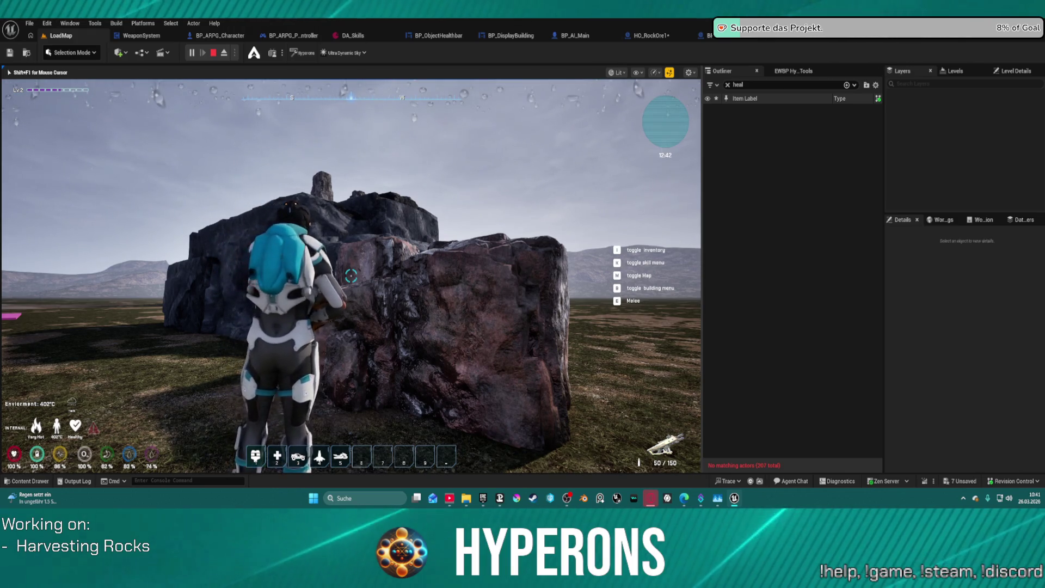
pyautogui.press('w')
pyautogui.press('w')
pyautogui.press('w')
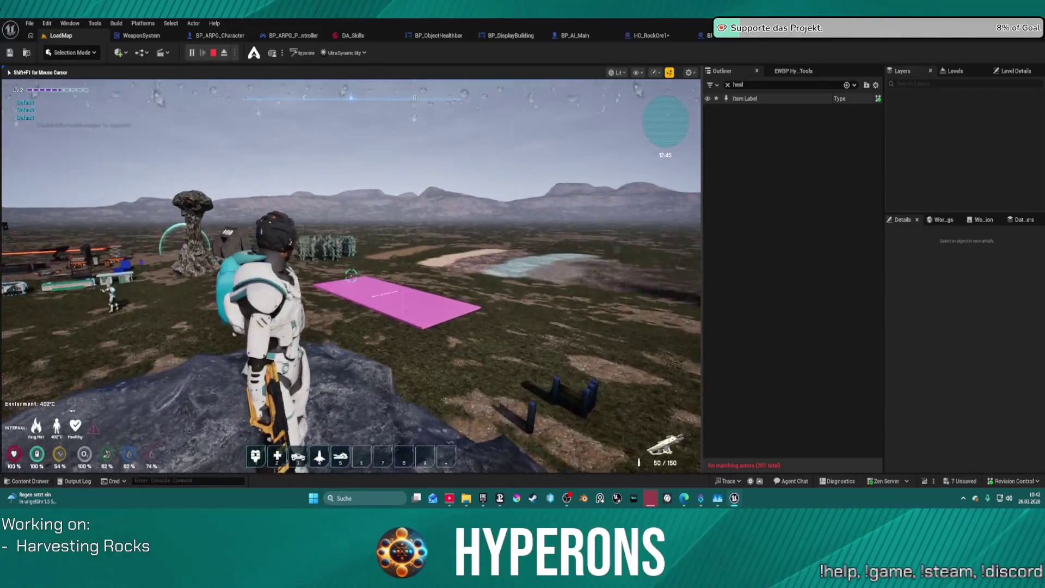
# Jump down toward the base, climb over the grid wall, and head back to the plain.
pyautogui.press('w')
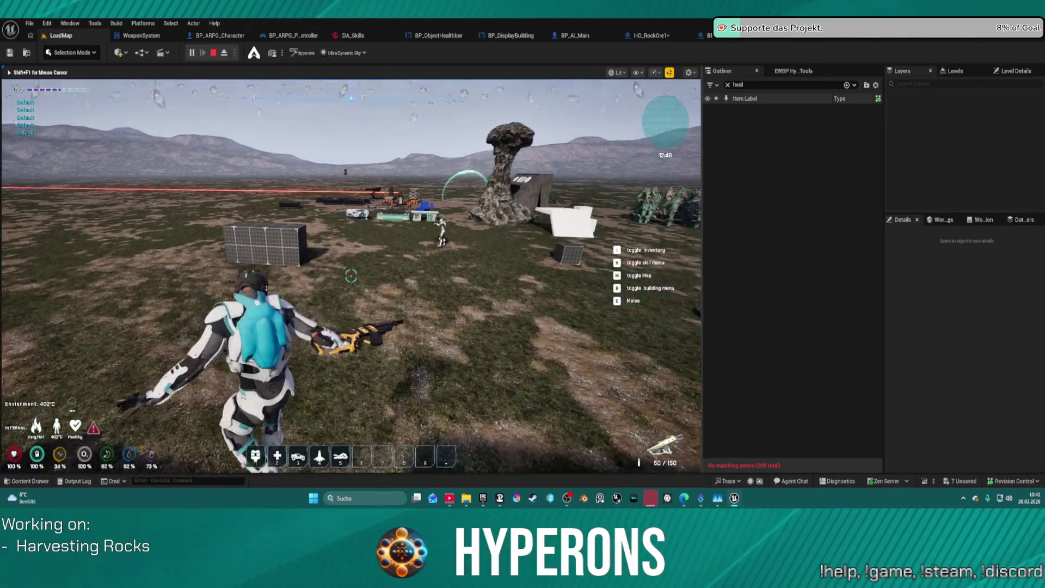
pyautogui.press('w')
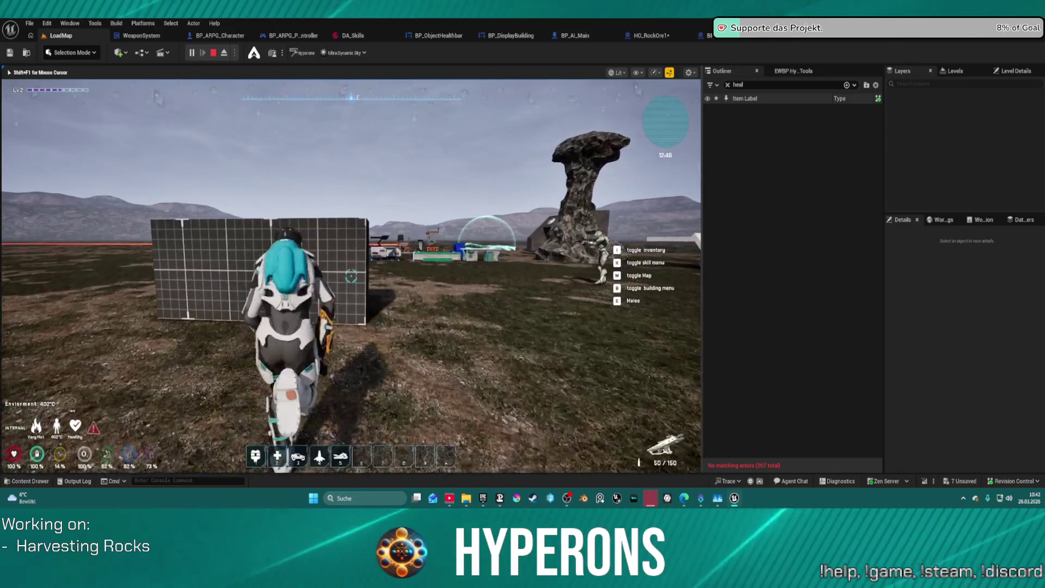
pyautogui.press('w')
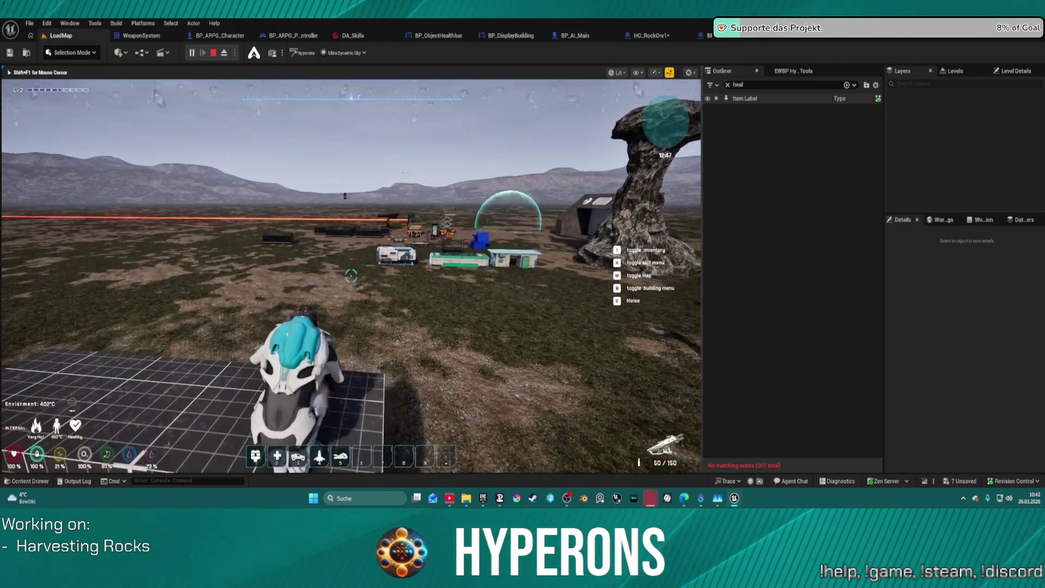
pyautogui.press('w')
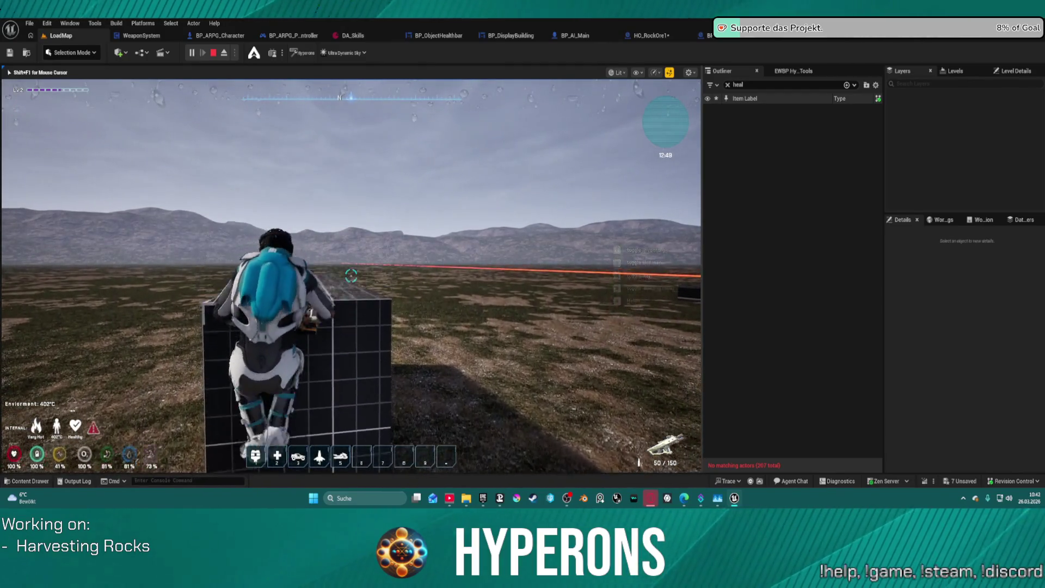
# Walk up to the reddish ore rock and large rock, climb it, then return to the plain.
pyautogui.press('w')
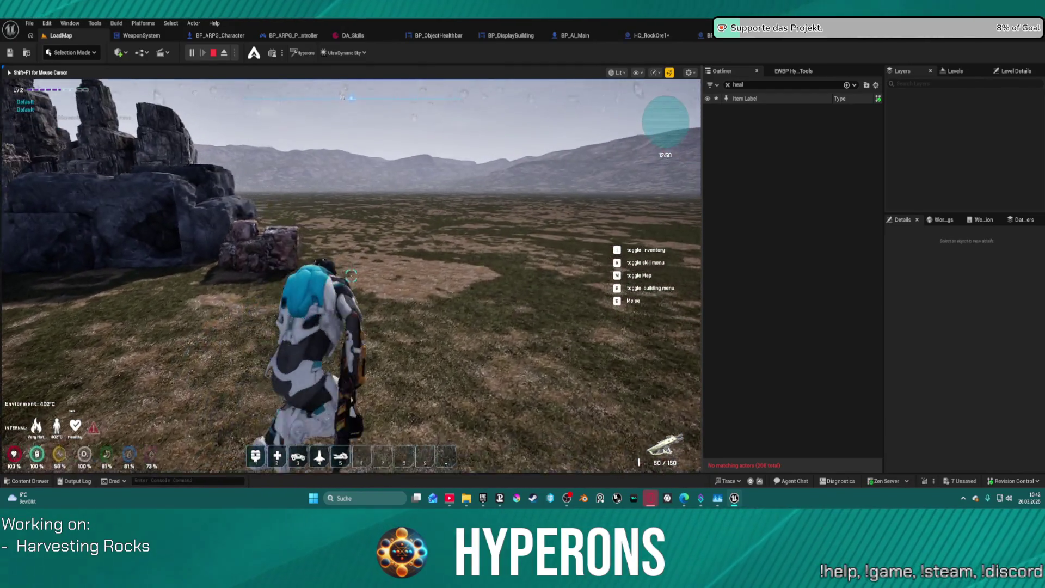
pyautogui.press('w')
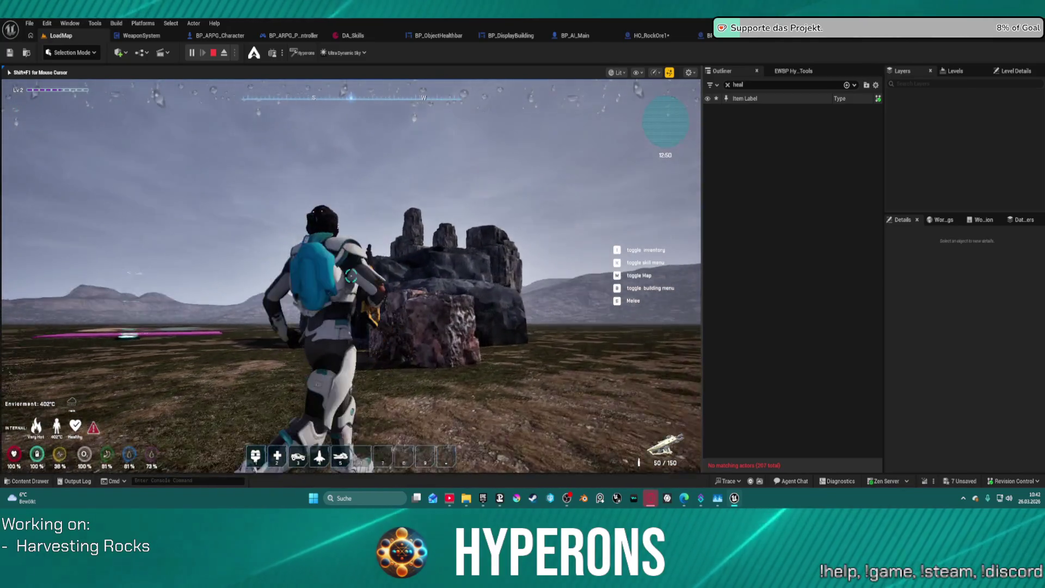
pyautogui.press('w')
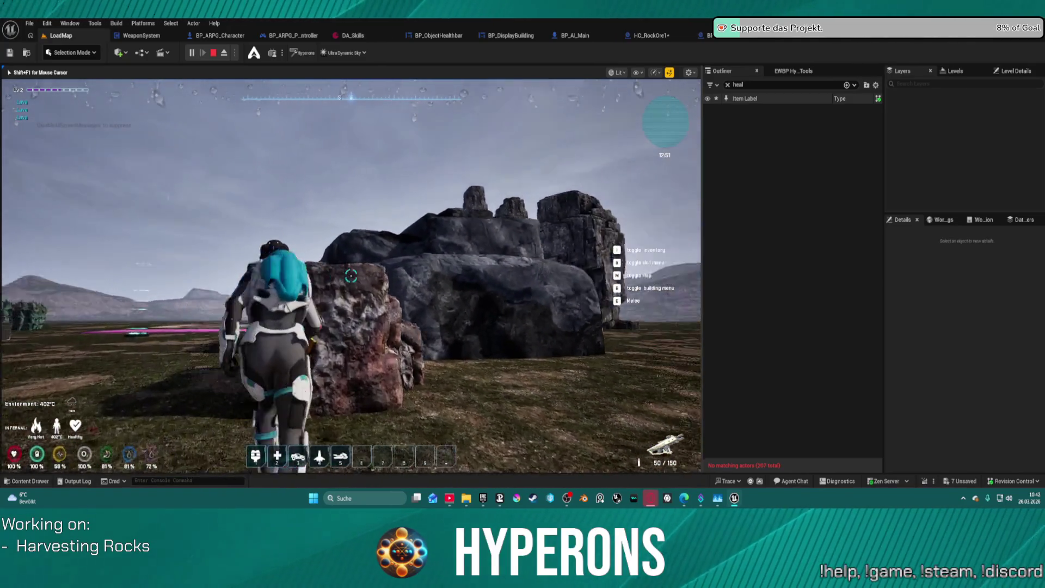
pyautogui.press('w')
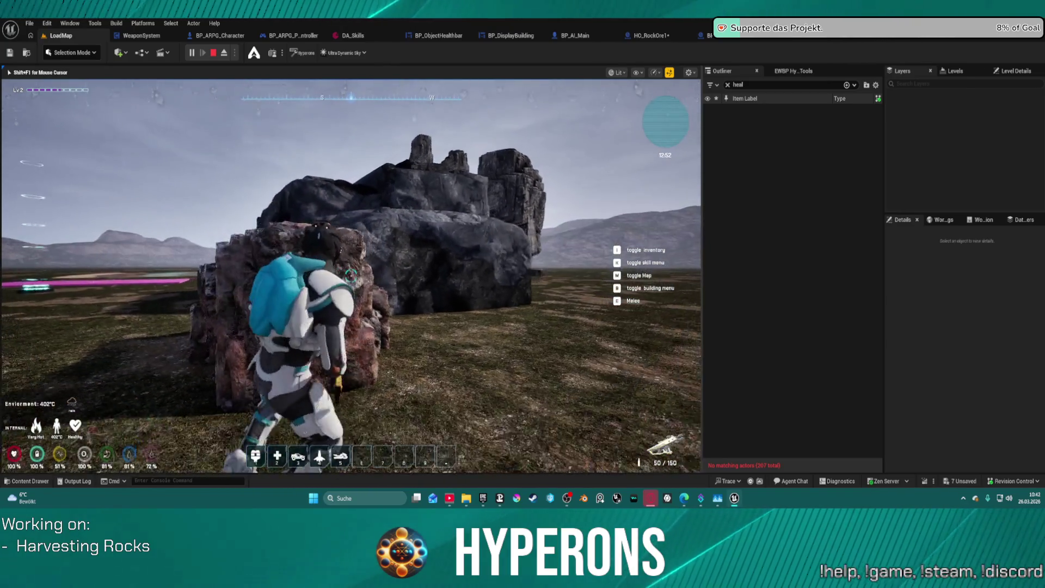
pyautogui.press('d')
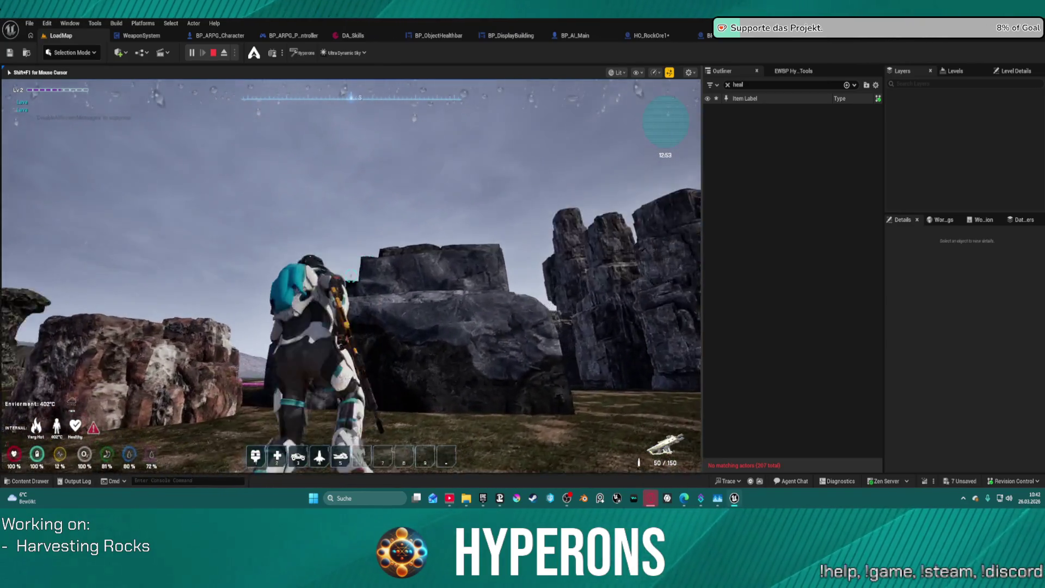
pyautogui.press('space')
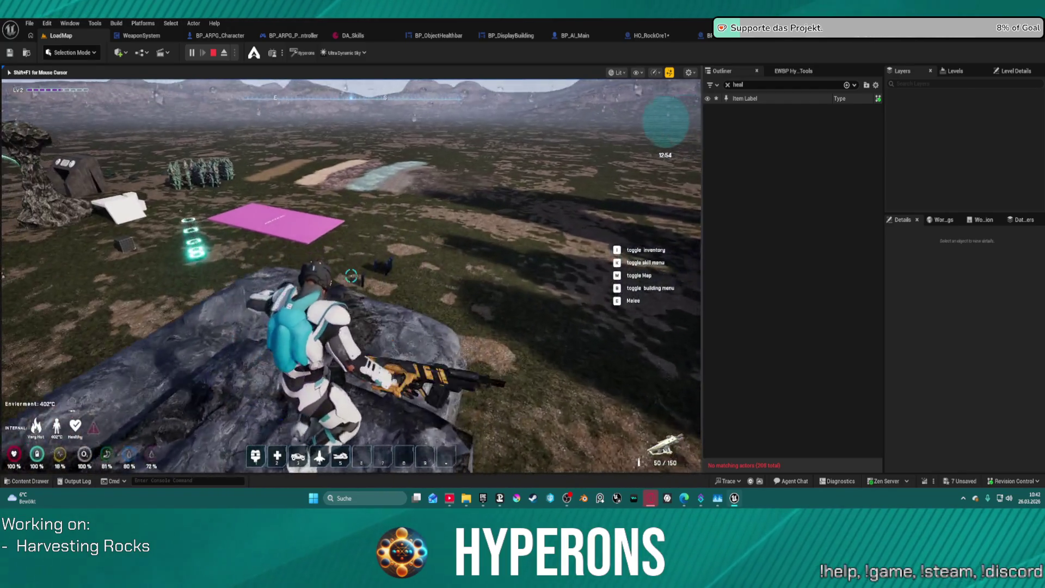
pyautogui.press('w')
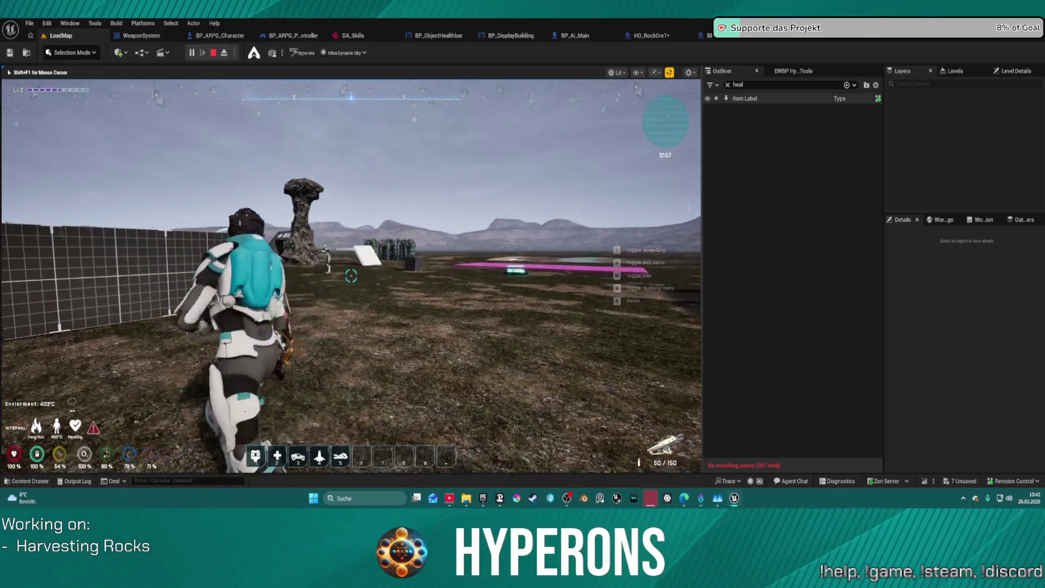
# Move along the grid wall and climb onto the grid block overlooking the base.
pyautogui.press('a')
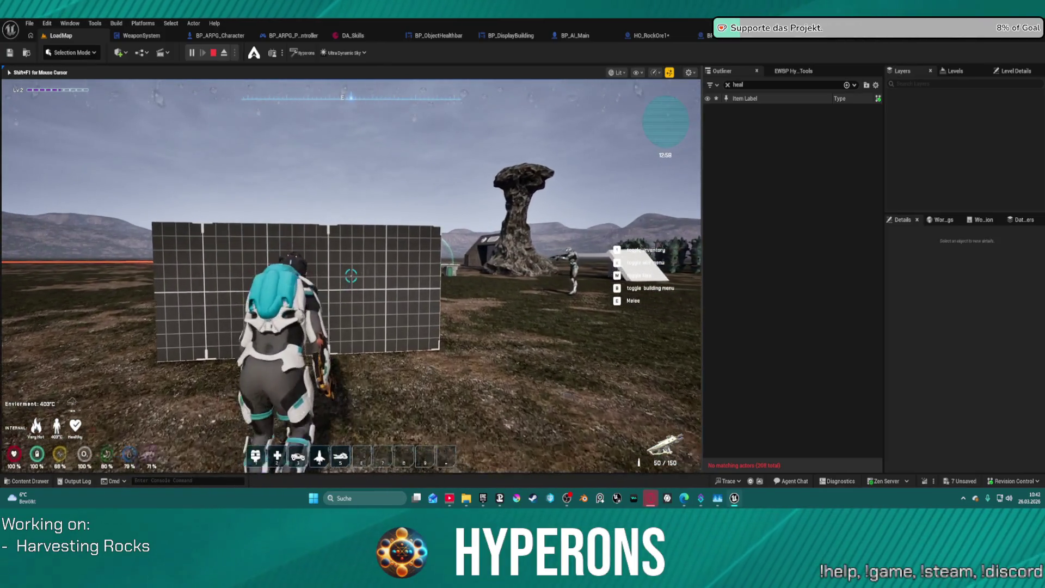
pyautogui.press('w')
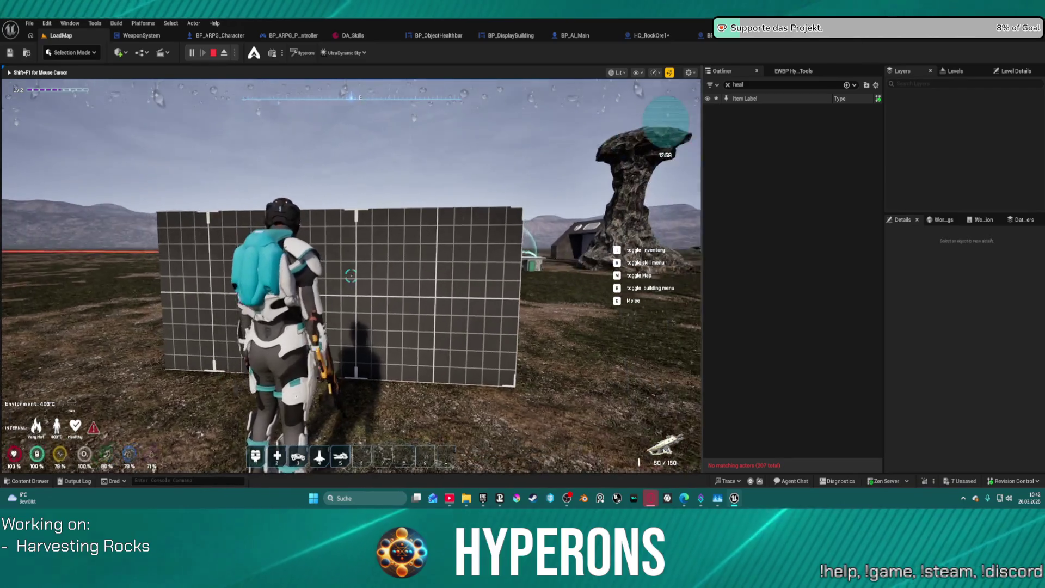
pyautogui.press('d')
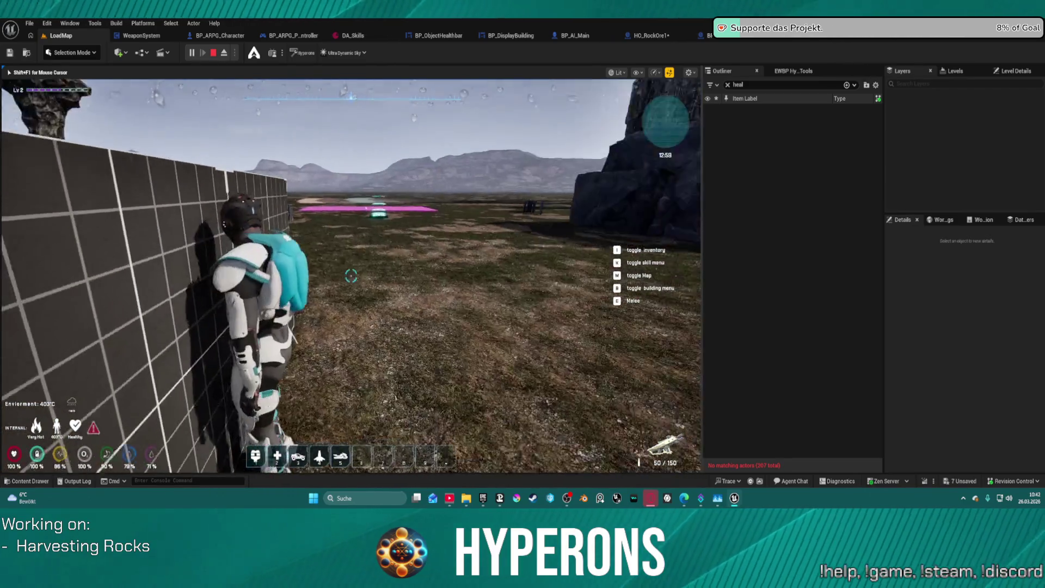
pyautogui.press('w')
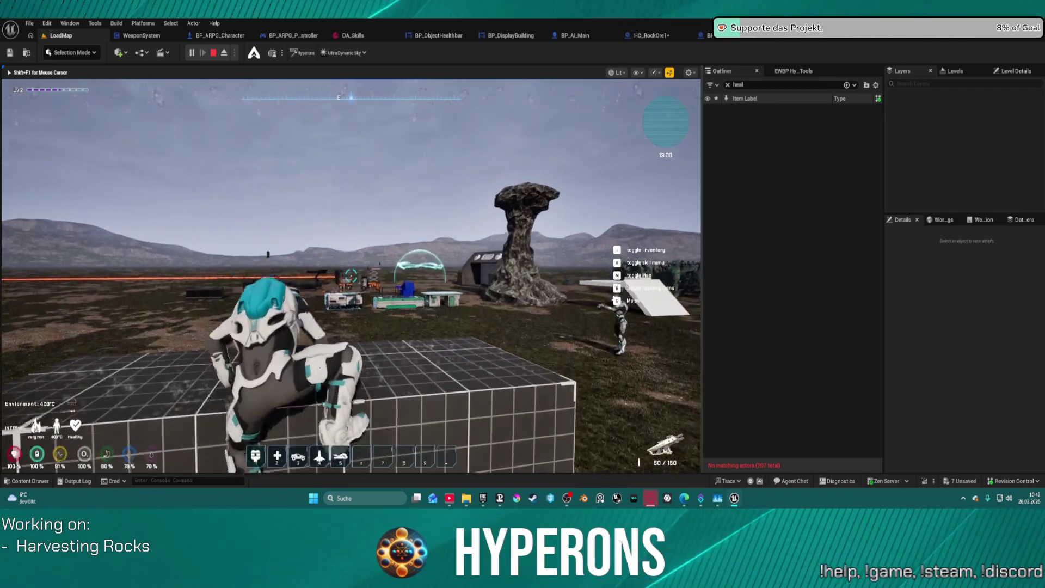
pyautogui.press('w')
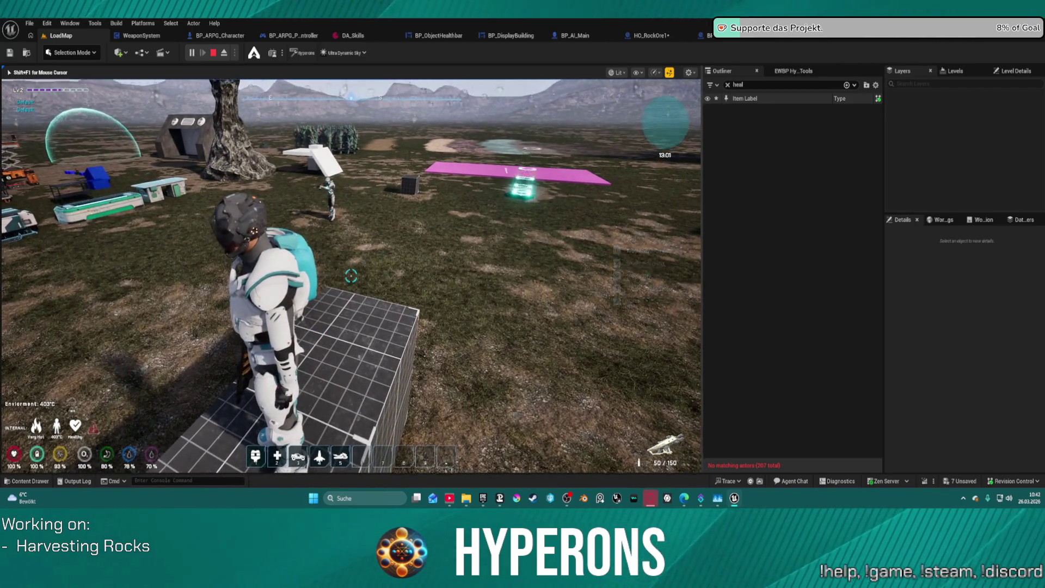
# Jump off the grid block, run toward the pink plane, then turn back to the rock formations.
pyautogui.press('w')
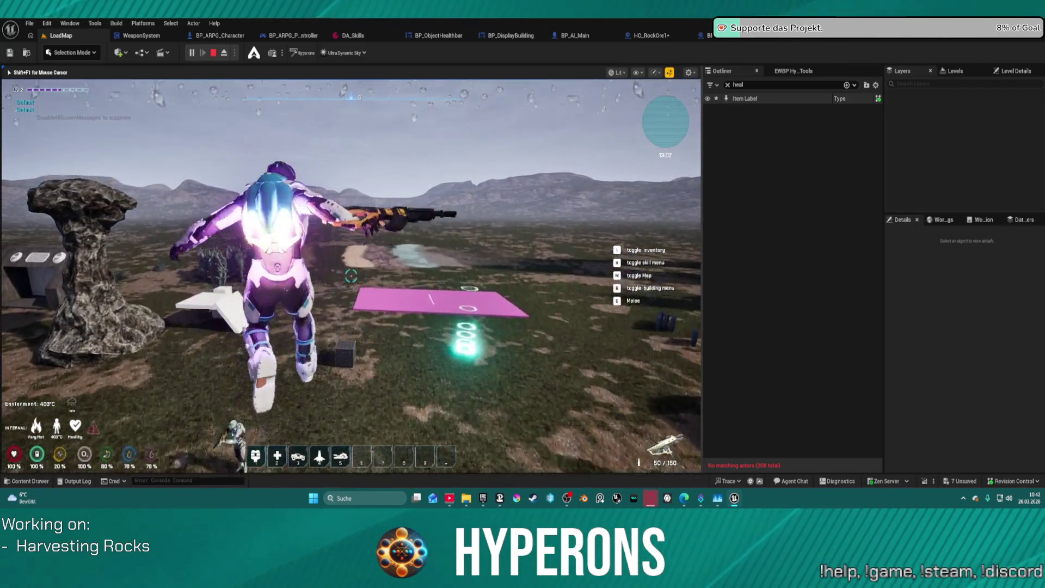
pyautogui.press('w')
pyautogui.press('s')
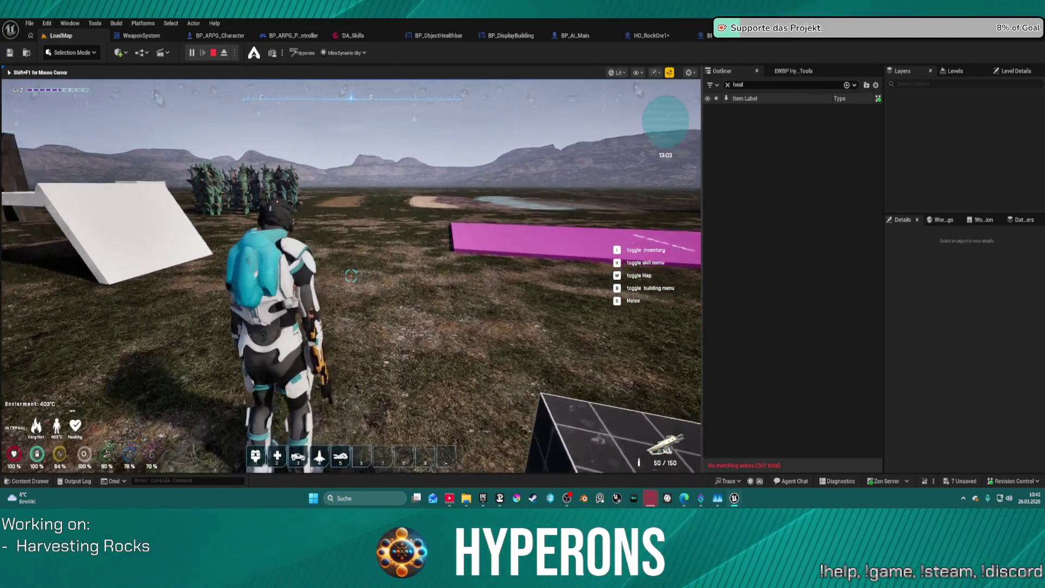
pyautogui.press('w')
pyautogui.press('w')
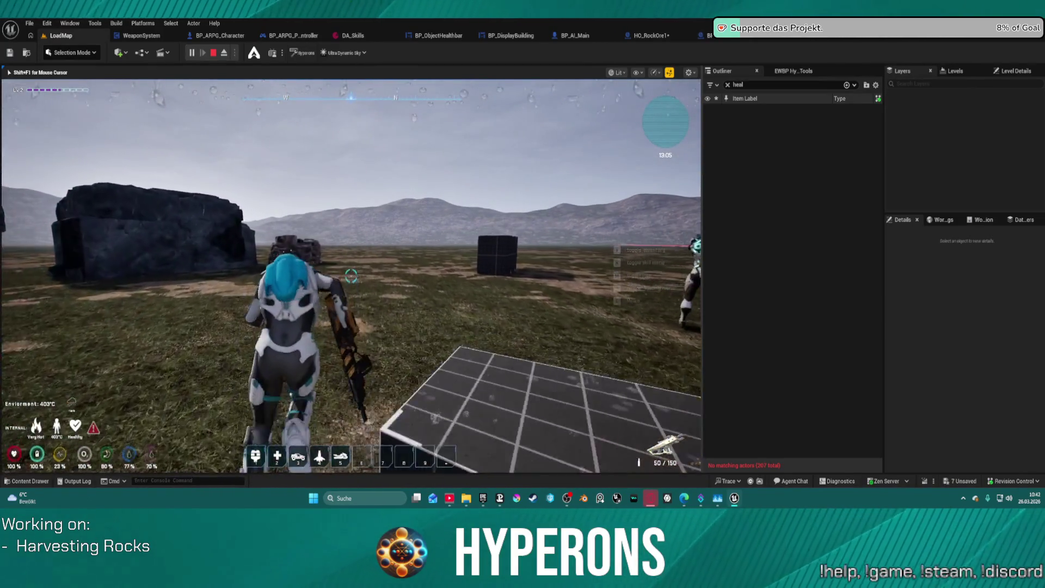
pyautogui.press('w')
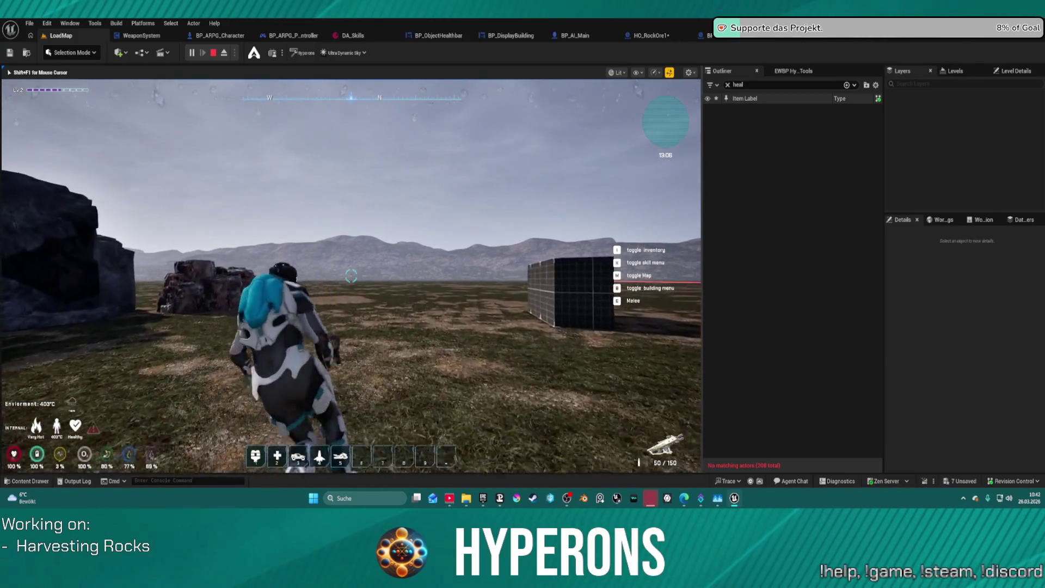
# Run to the grid cube, climb onto it, and leave toward the rock formations.
pyautogui.press('w')
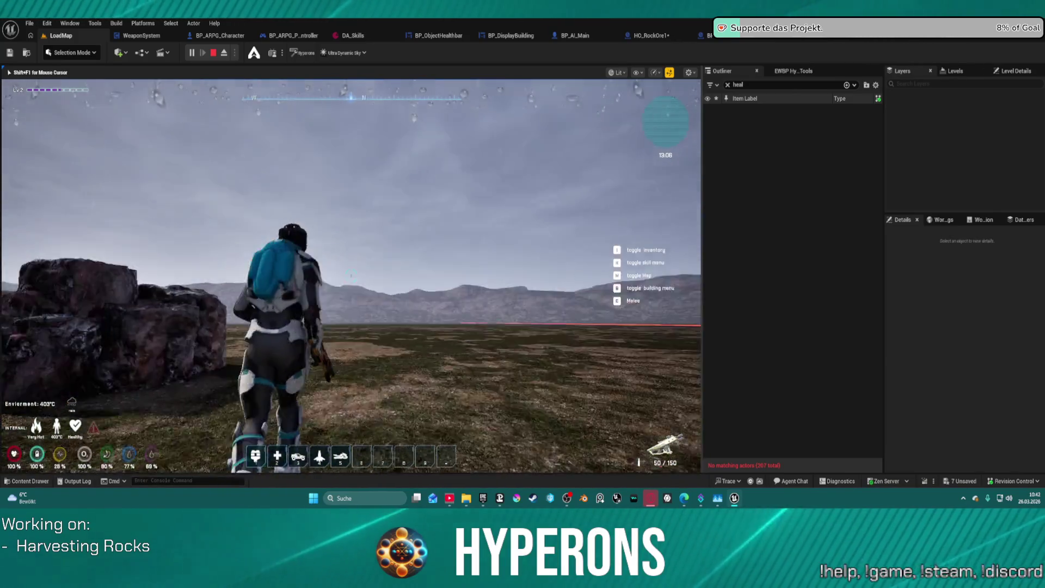
pyautogui.press('w')
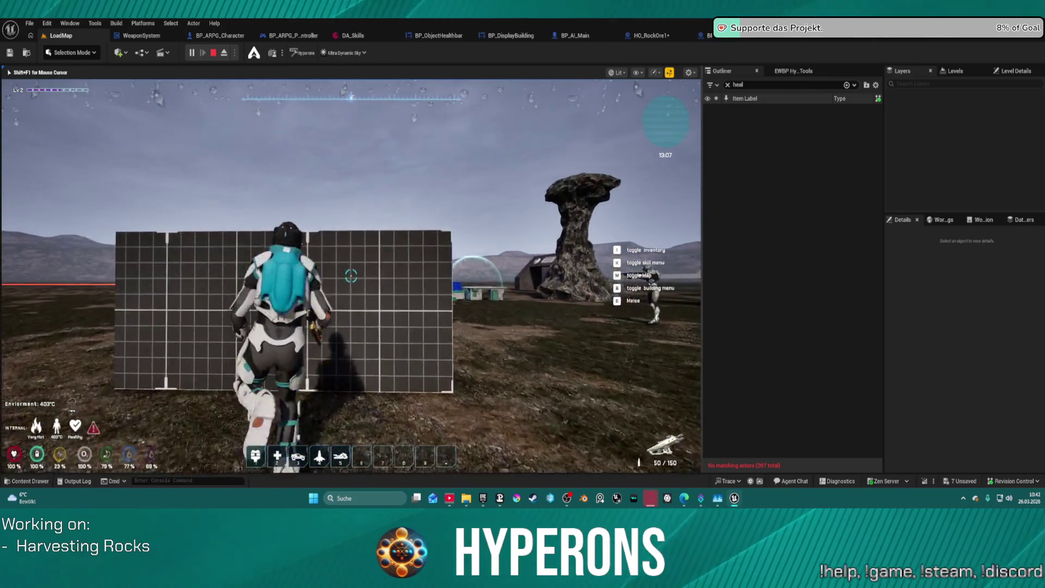
pyautogui.press('w')
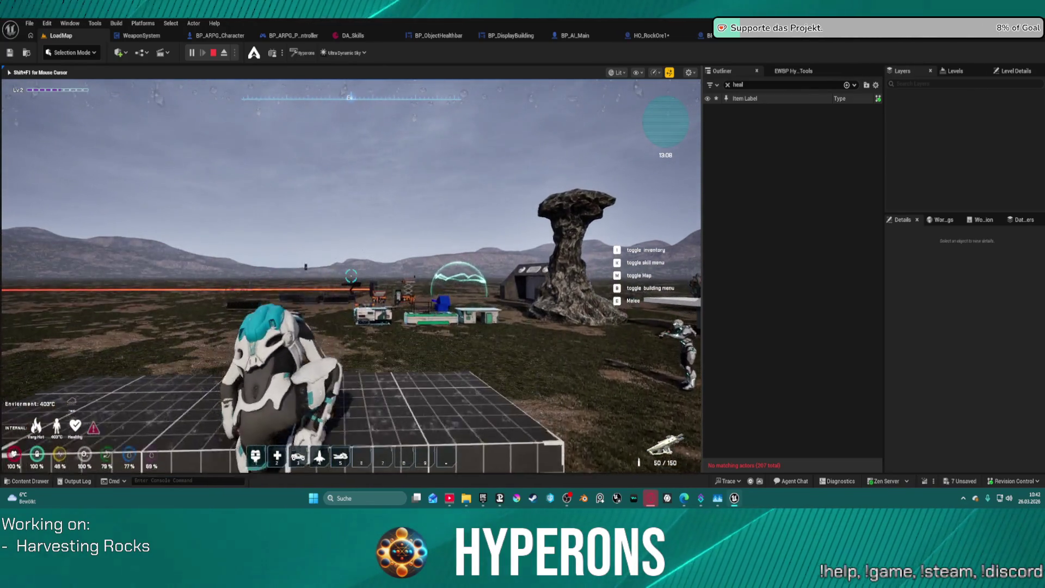
pyautogui.press('w')
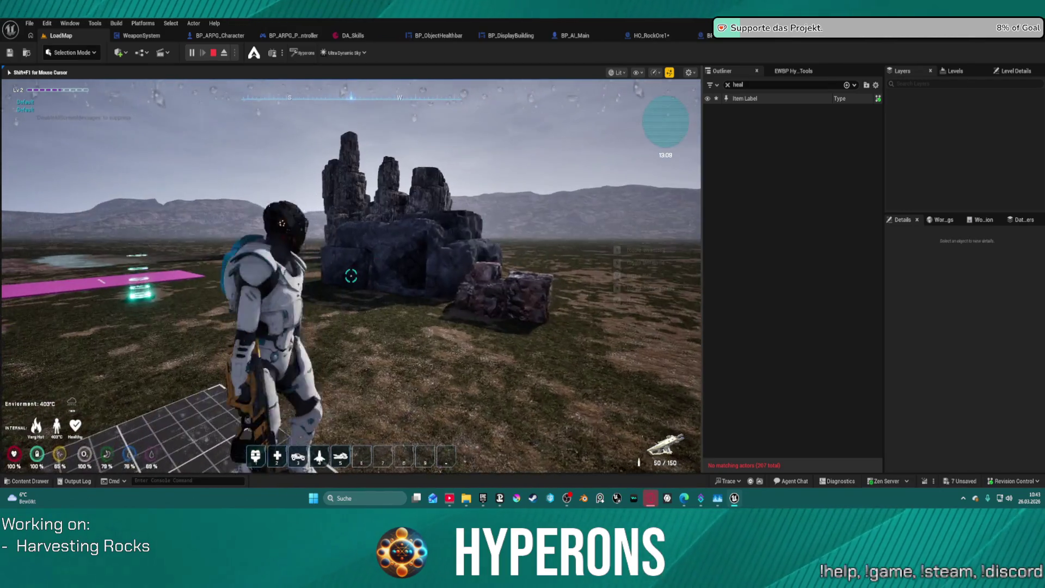
# Run past the mushroom rock and up onto the reddish rock cluster.
pyautogui.press('w')
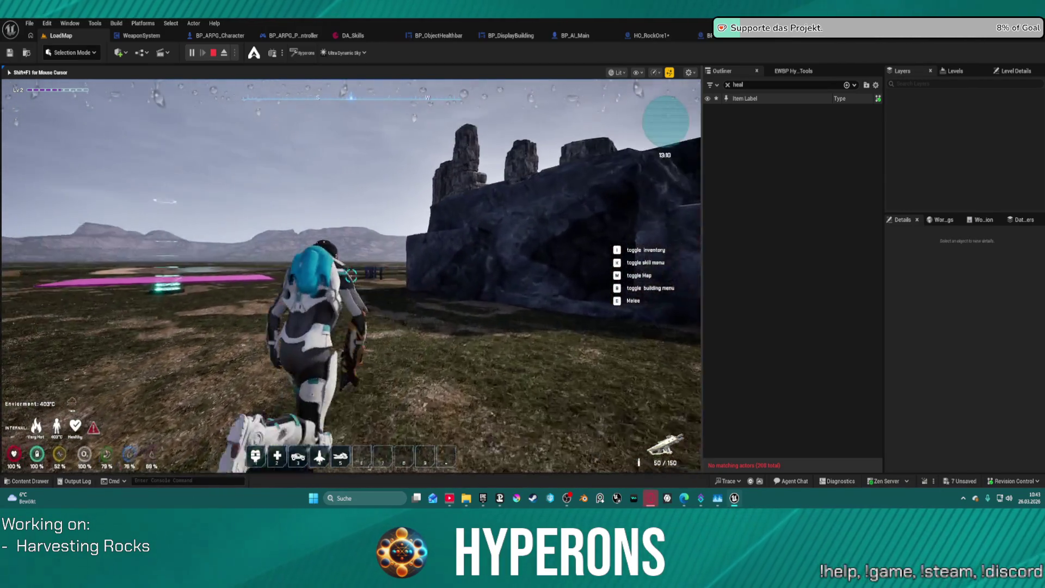
pyautogui.press('w')
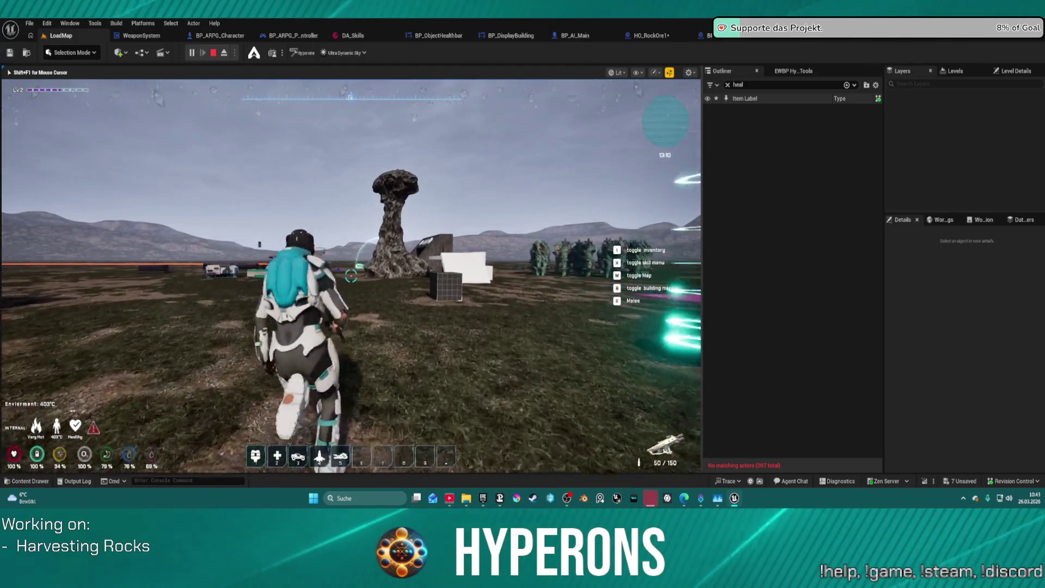
pyautogui.press('w')
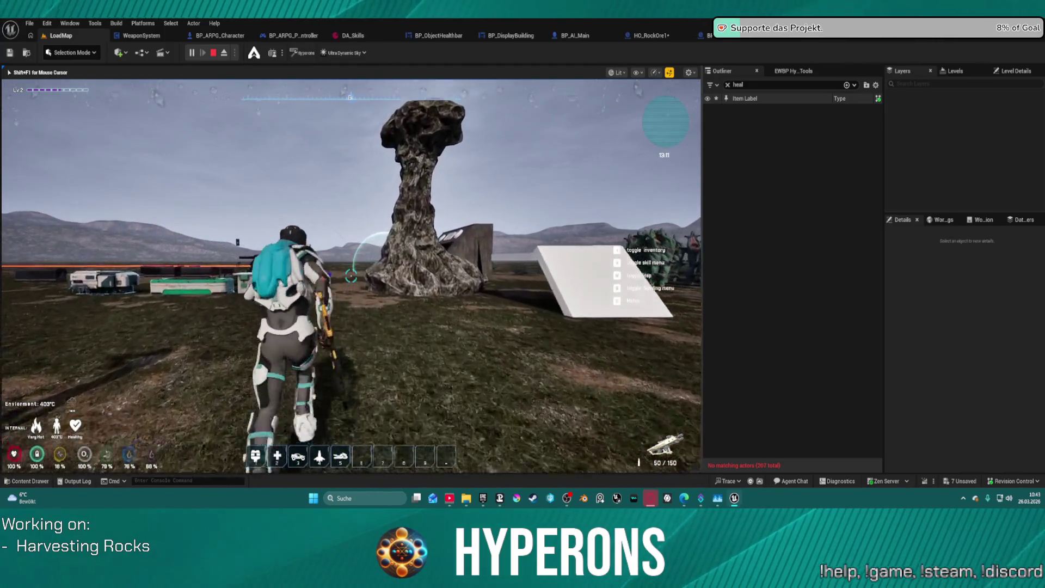
pyautogui.press('w')
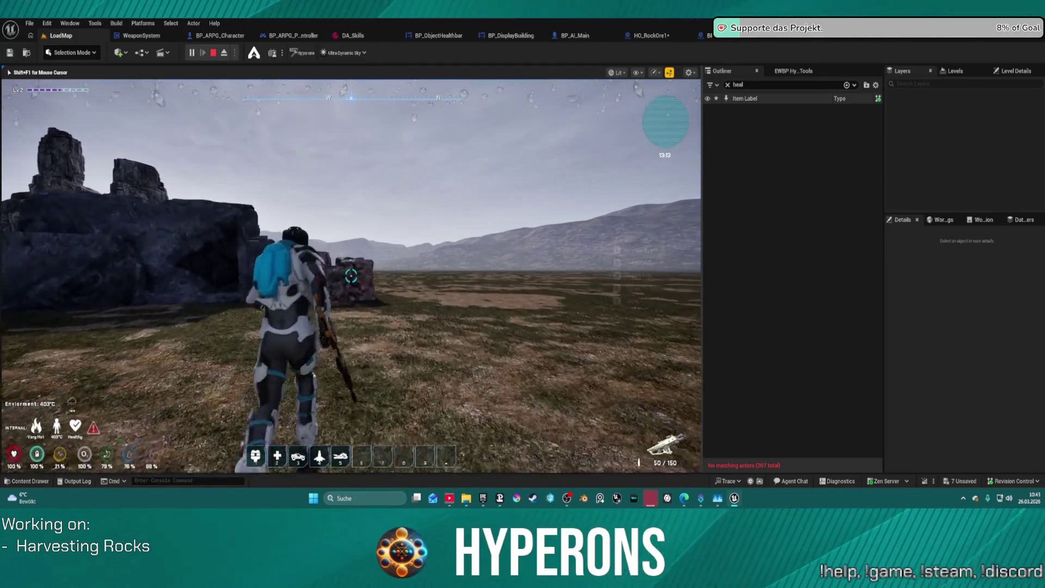
pyautogui.press('w')
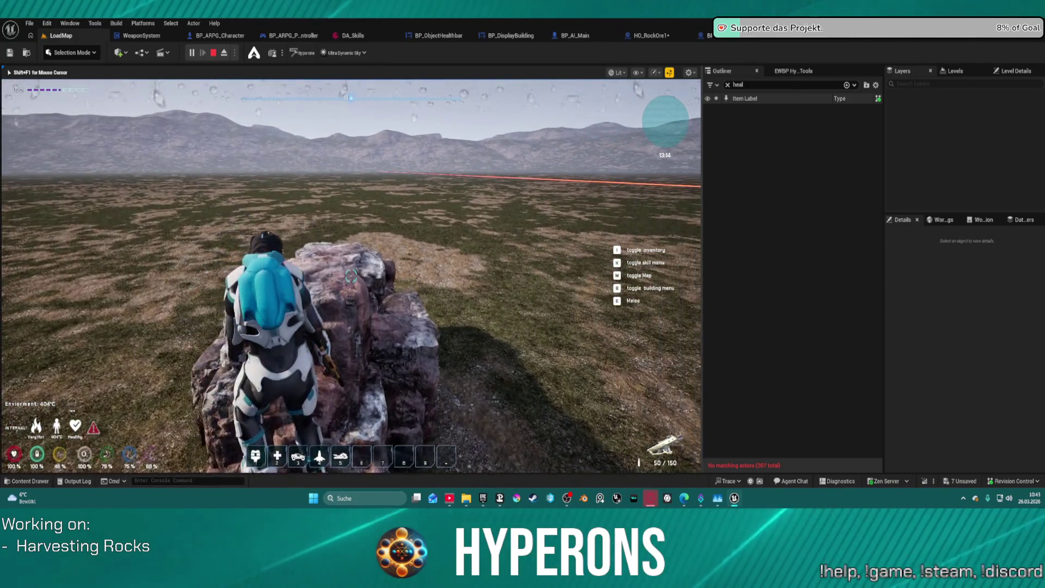
# Jump the character onto the reddish ore rock and walk around its top.
pyautogui.press('space')
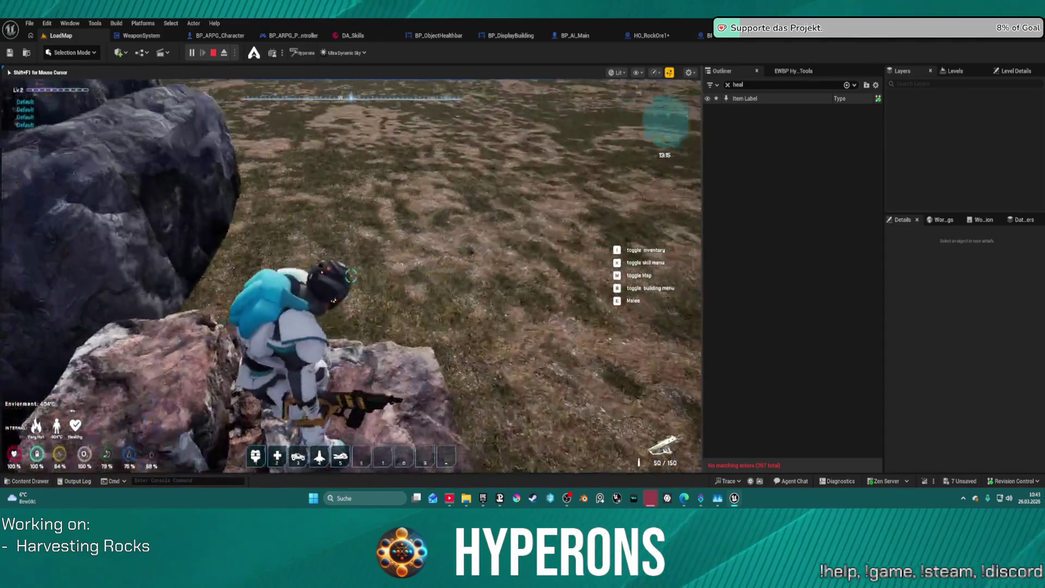
pyautogui.press('w')
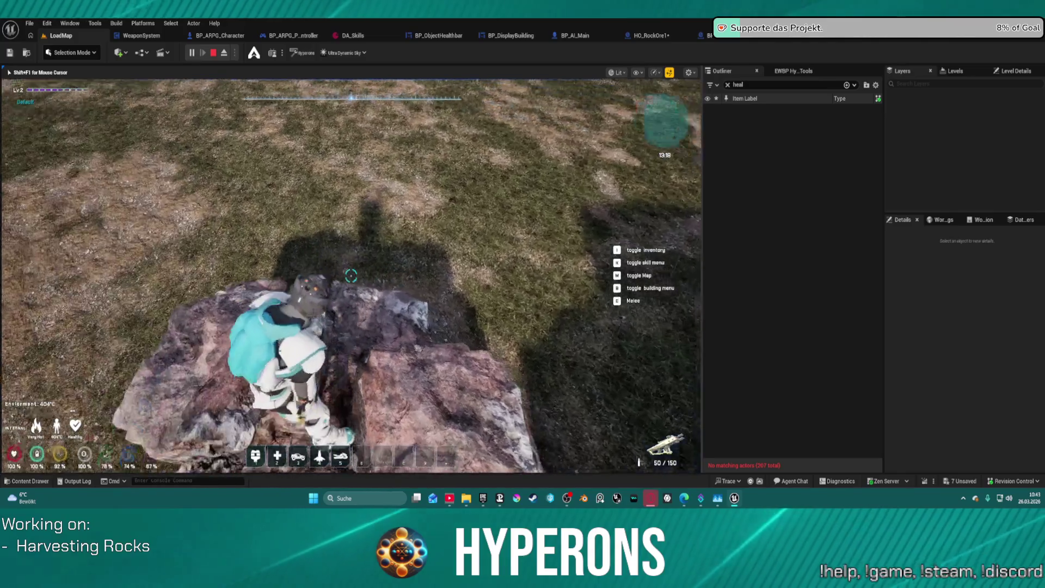
pyautogui.press('e')
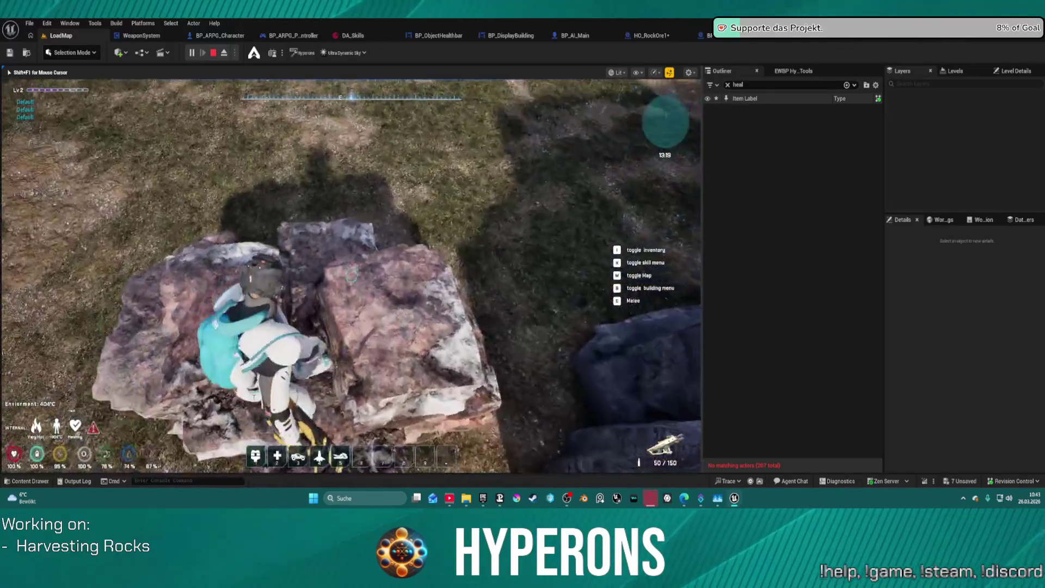
pyautogui.press('w')
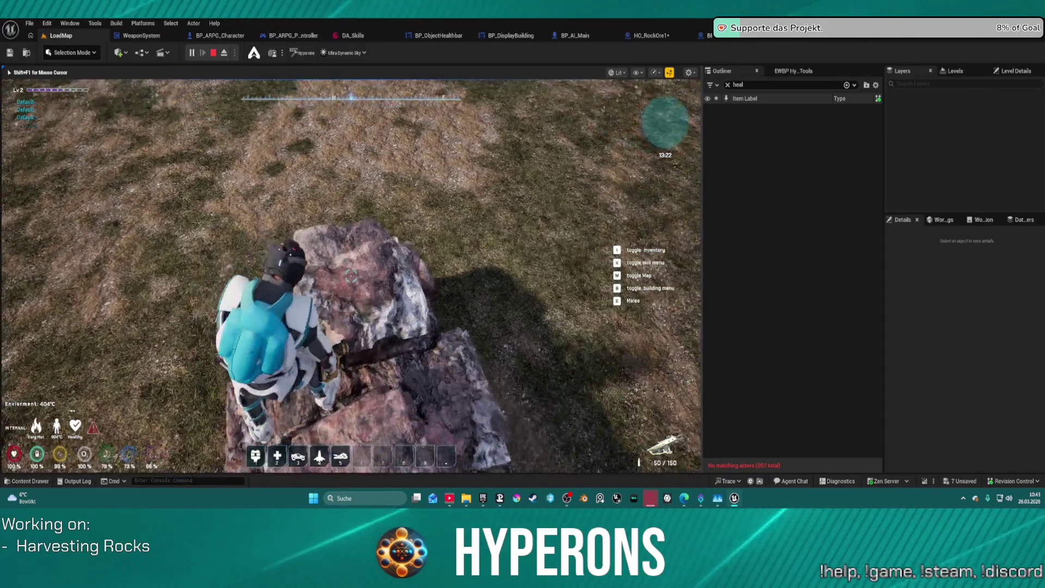
pyautogui.press('w')
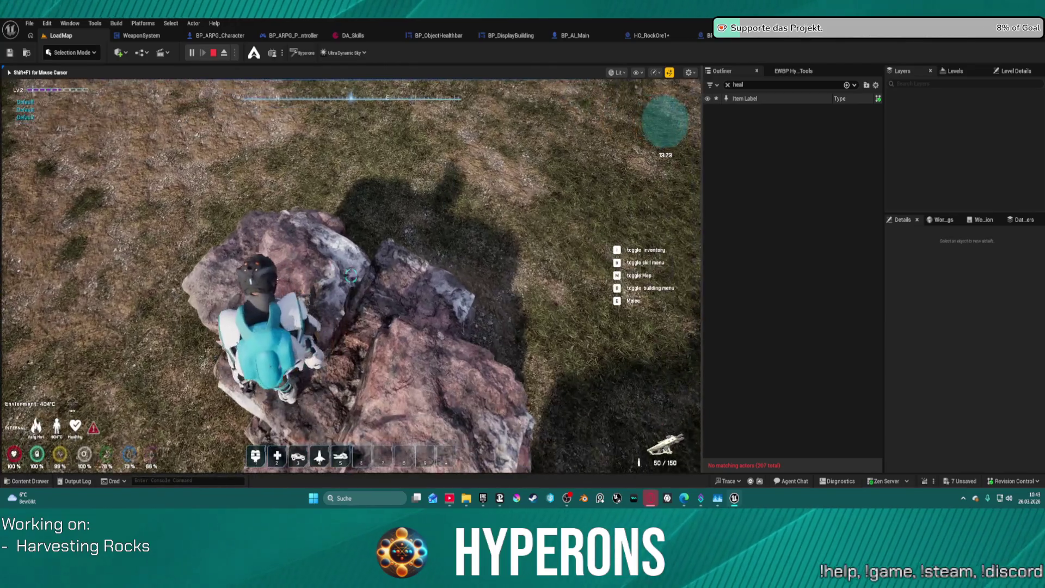
pyautogui.press('w')
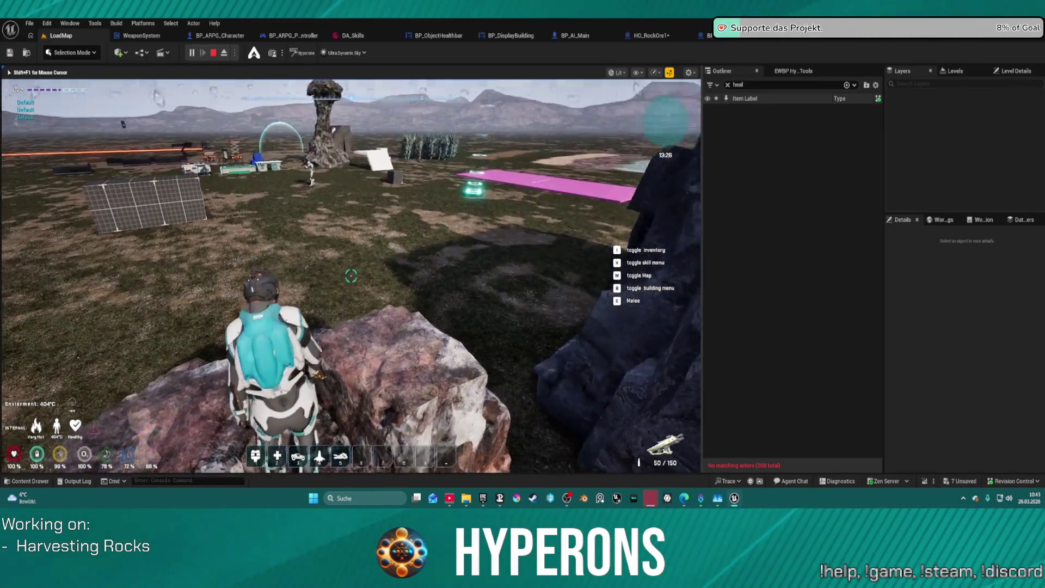
# Dismiss the accidentally opened Windows Start menu and return input focus to the running game.
pyautogui.moveTo(351, 276)
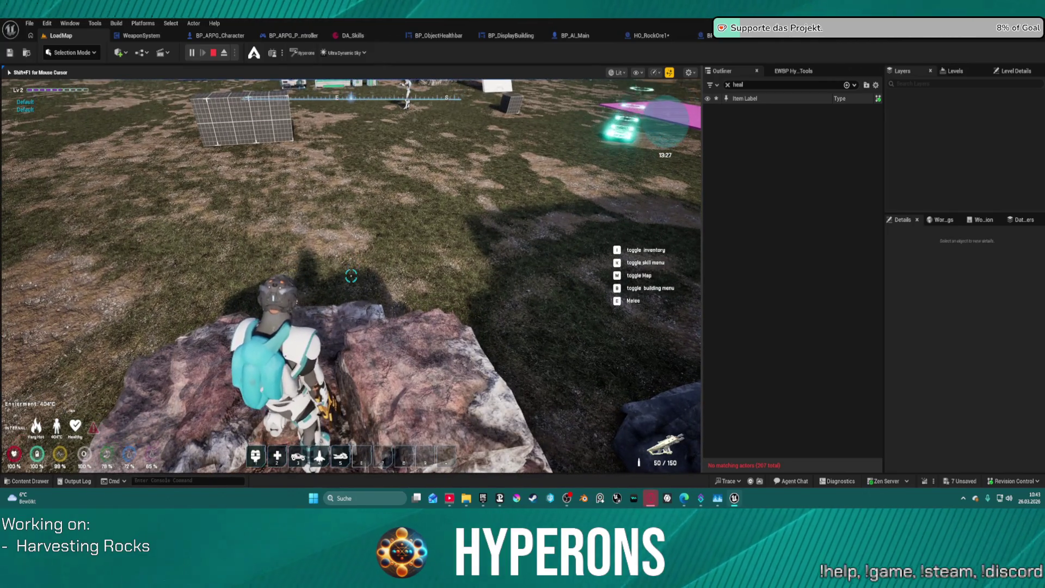
pyautogui.press('super')
pyautogui.click(639, 461)
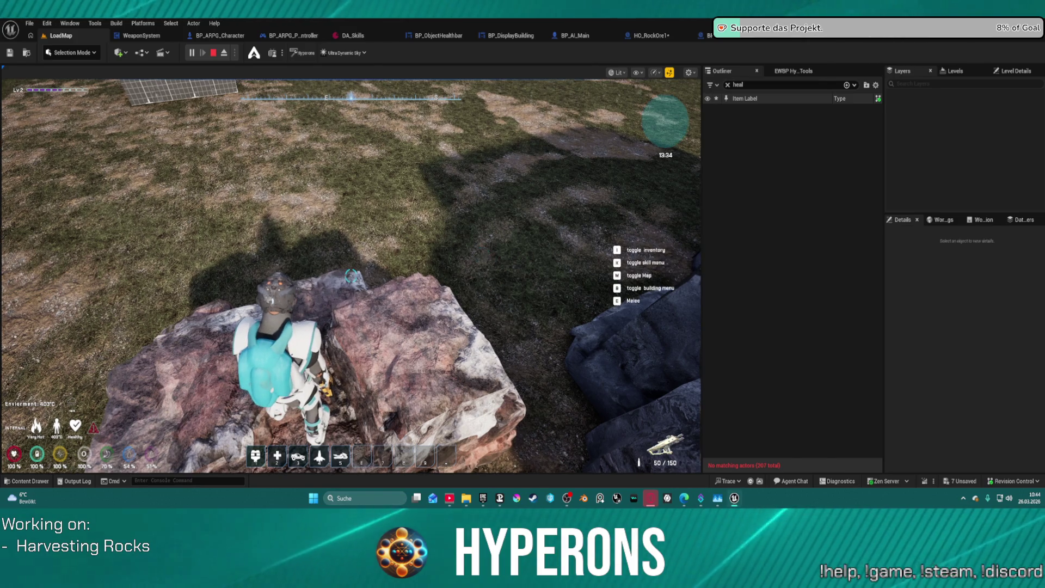
pyautogui.click(351, 275)
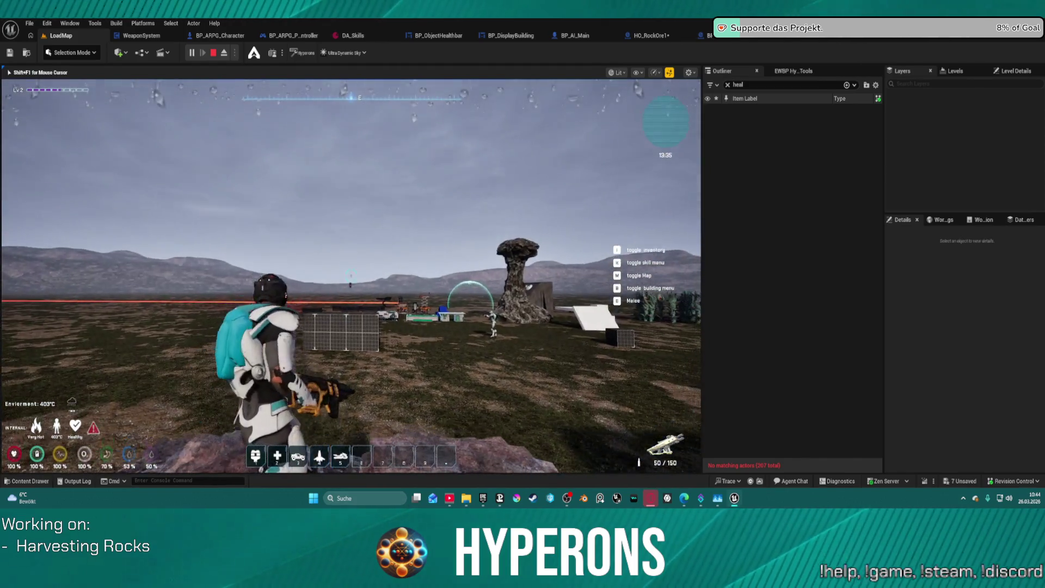
pyautogui.moveTo(351, 276)
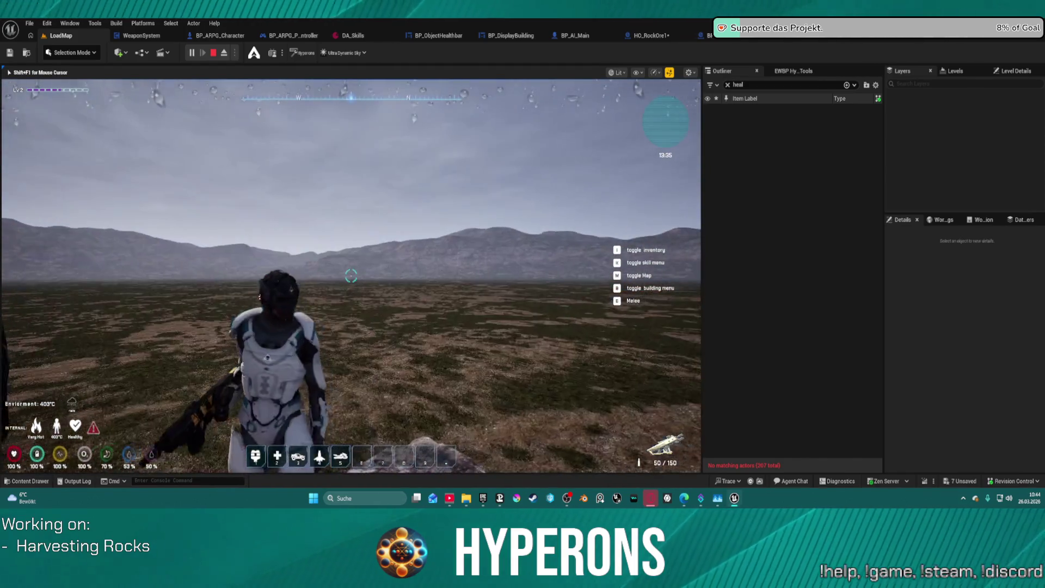
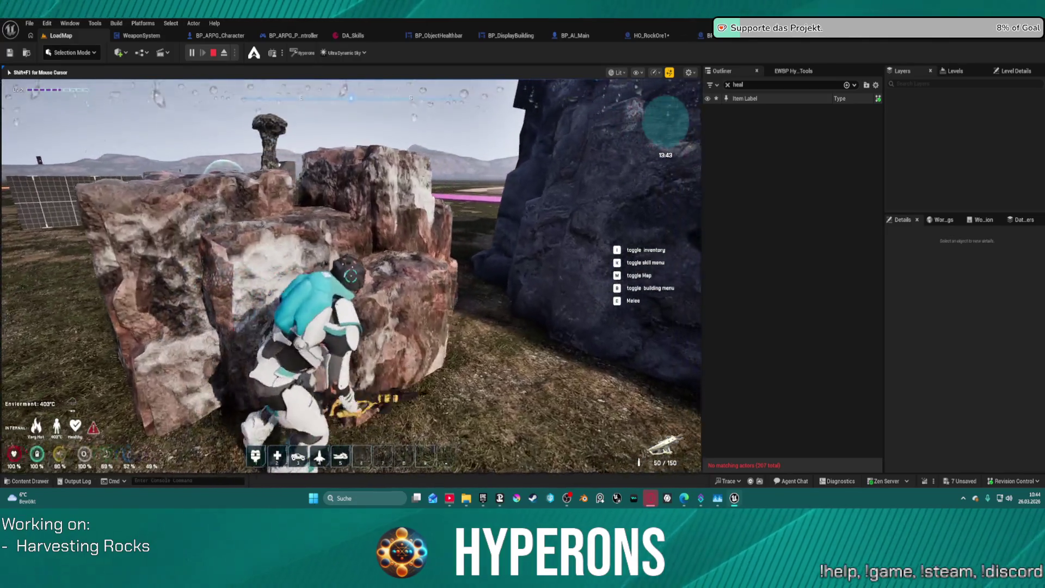
# Run the character around and climb on and off the rock spires.
pyautogui.press('w')
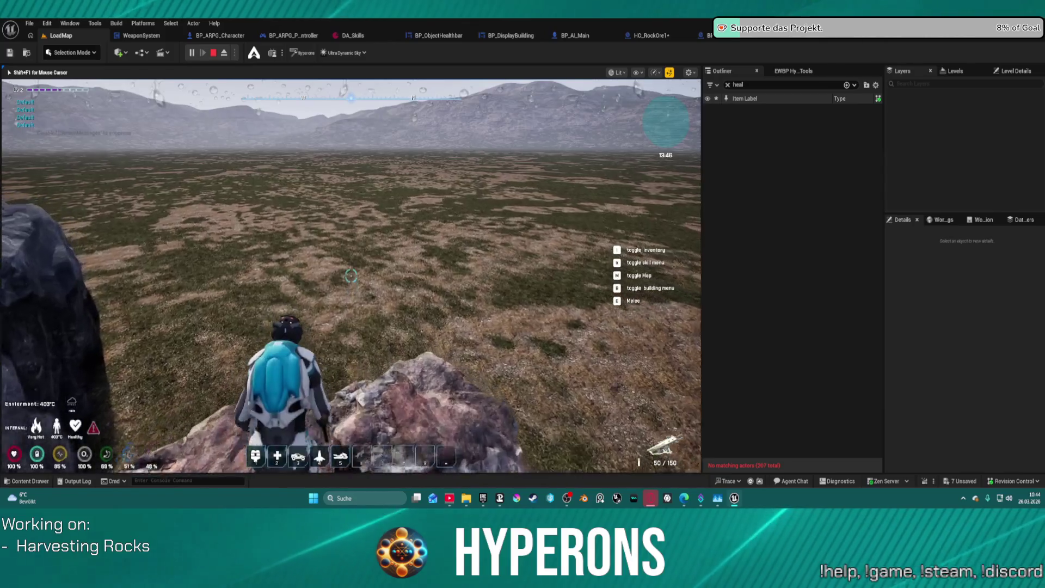
pyautogui.press('w')
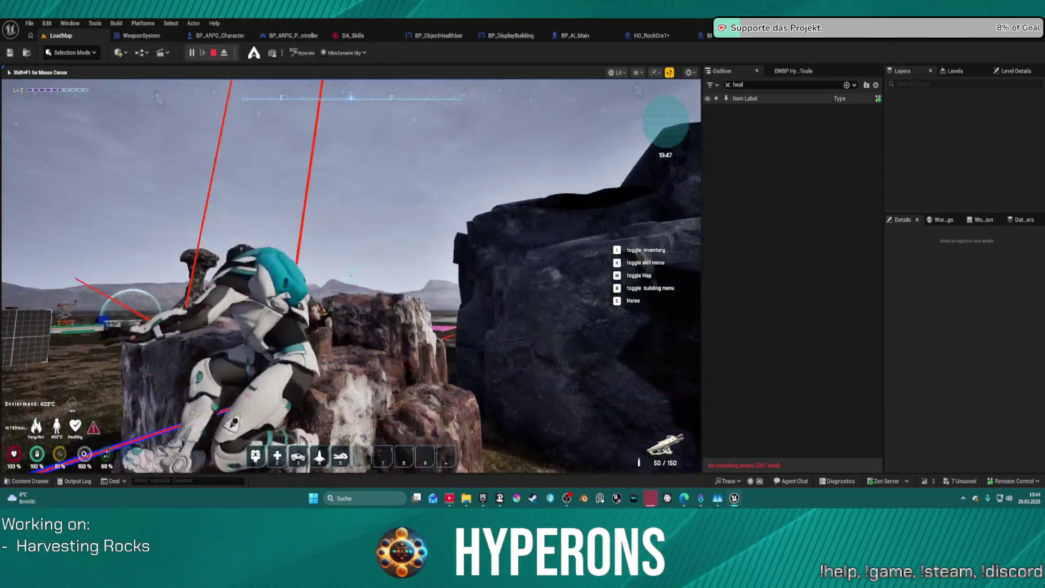
pyautogui.press('w')
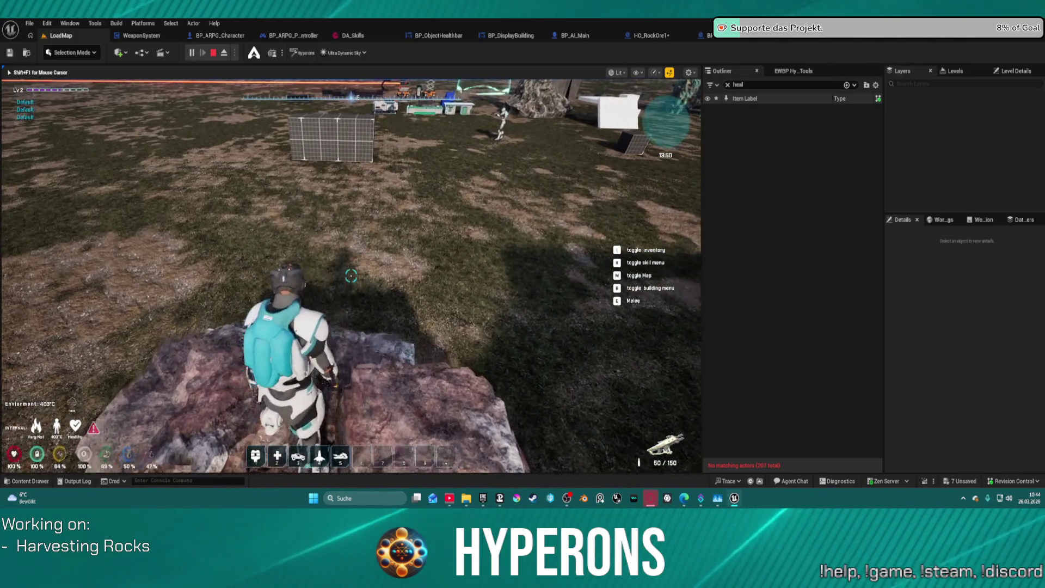
pyautogui.press('w')
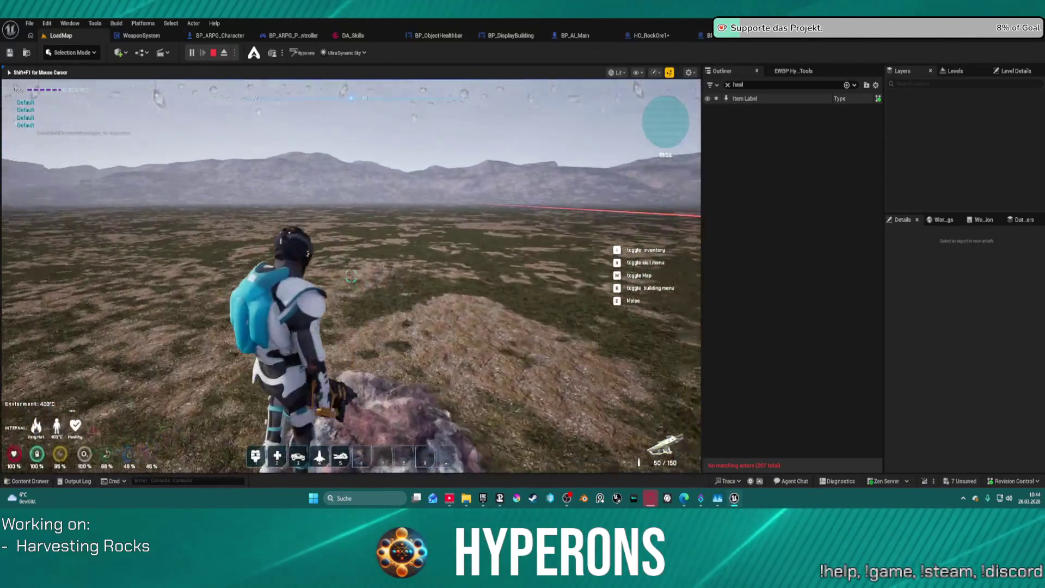
pyautogui.press('a')
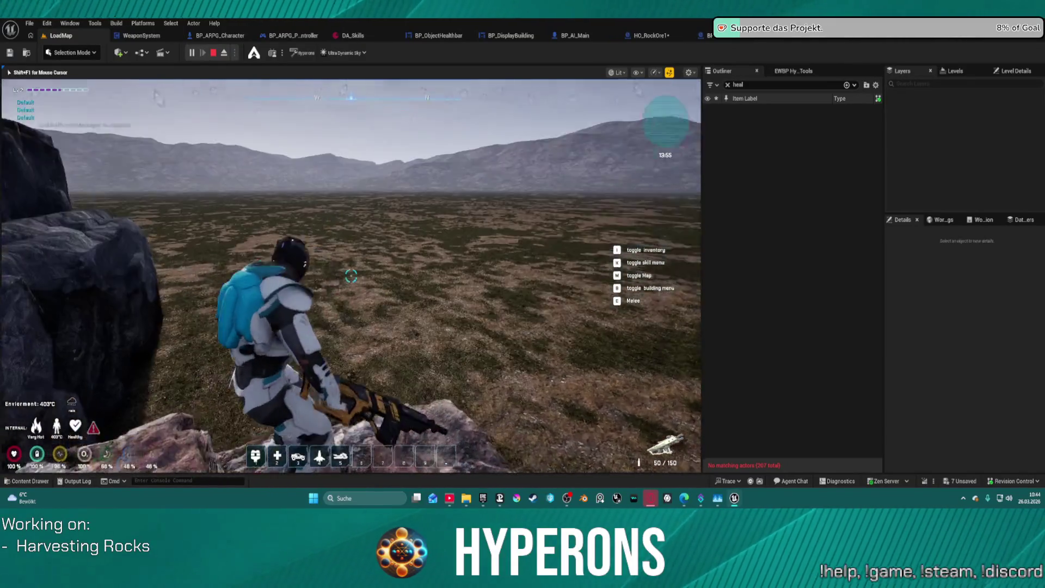
pyautogui.press('w')
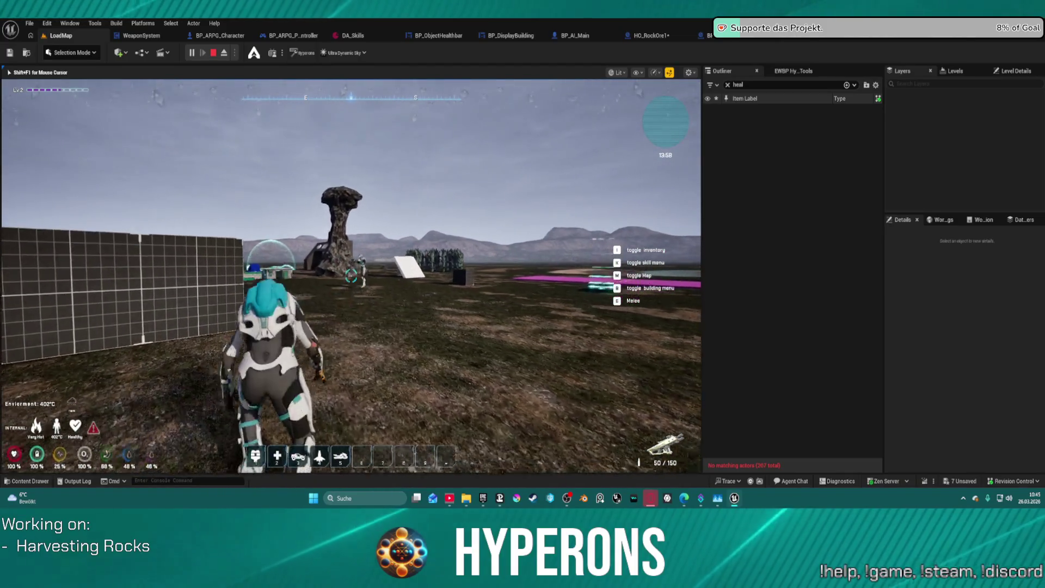
pyautogui.press('w')
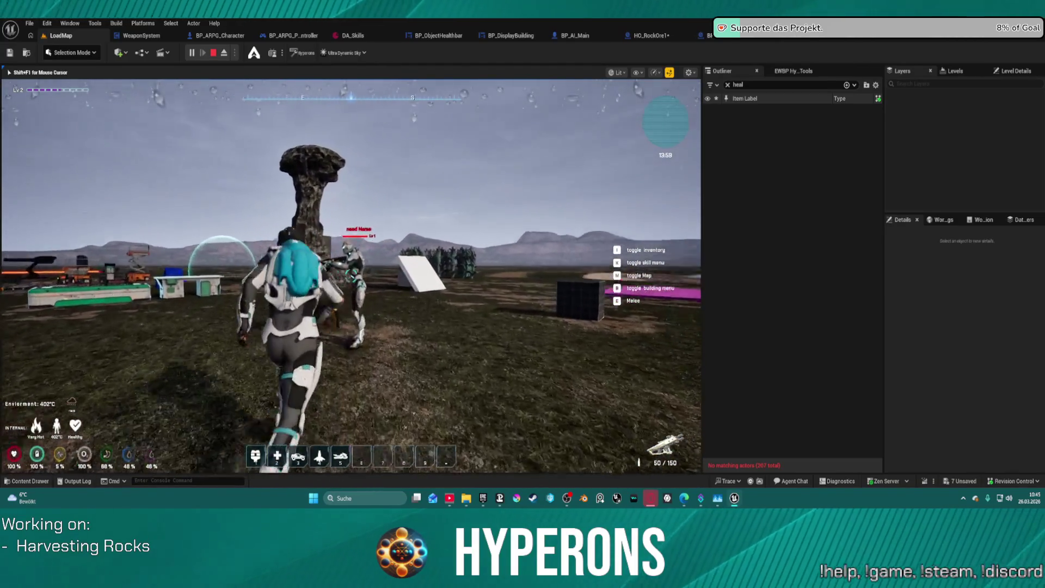
pyautogui.press('w')
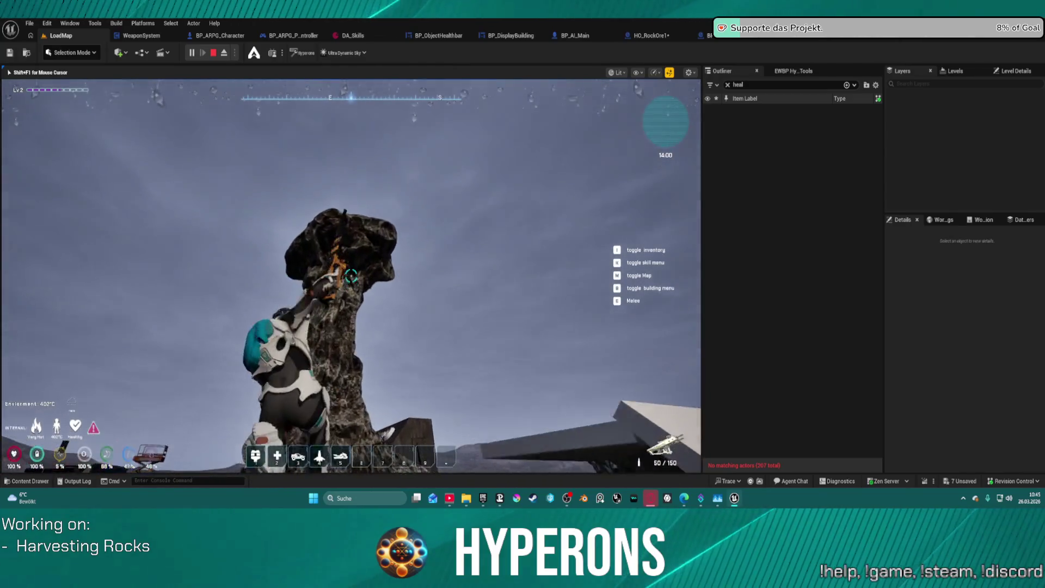
pyautogui.press('w')
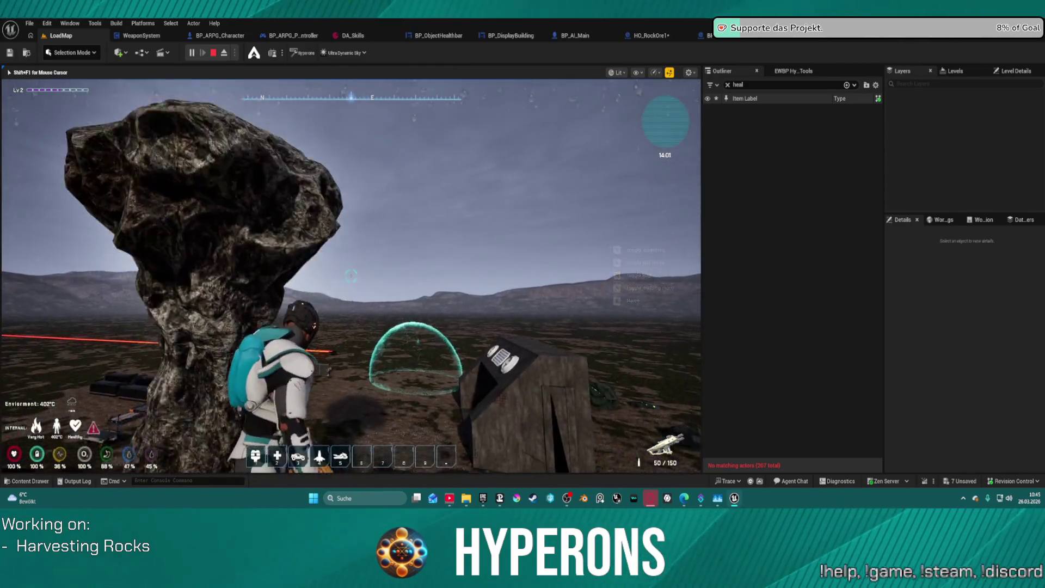
# Run past the alien plants and base structure back toward the rock spire.
pyautogui.press('w')
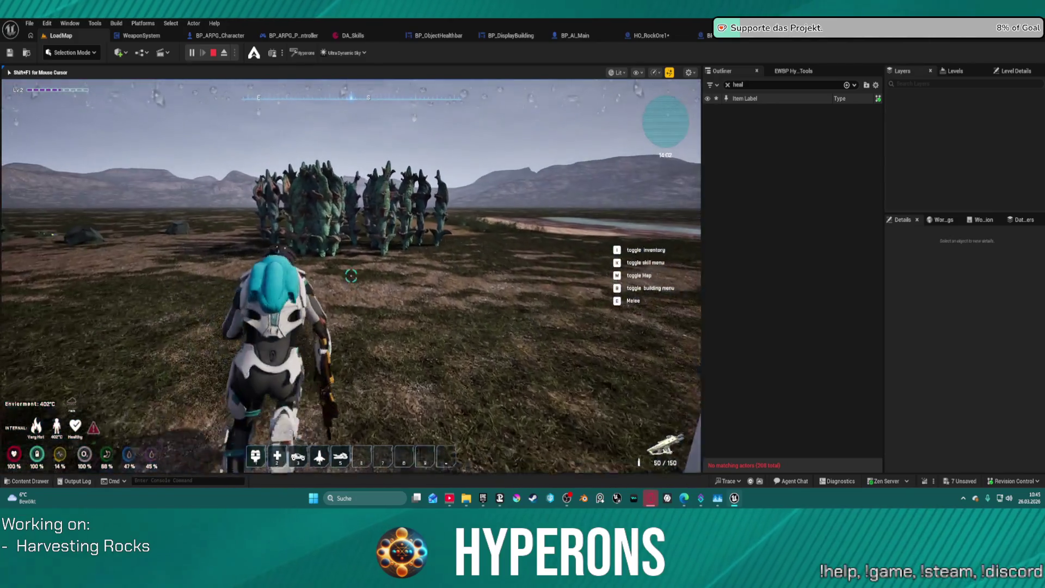
pyautogui.press('w')
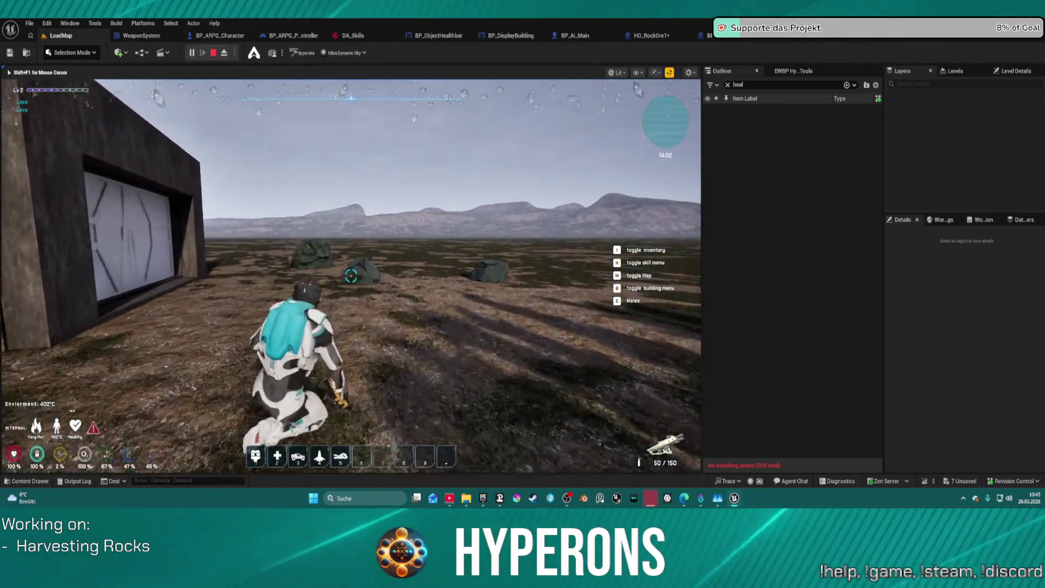
pyautogui.press('w')
pyautogui.press('w')
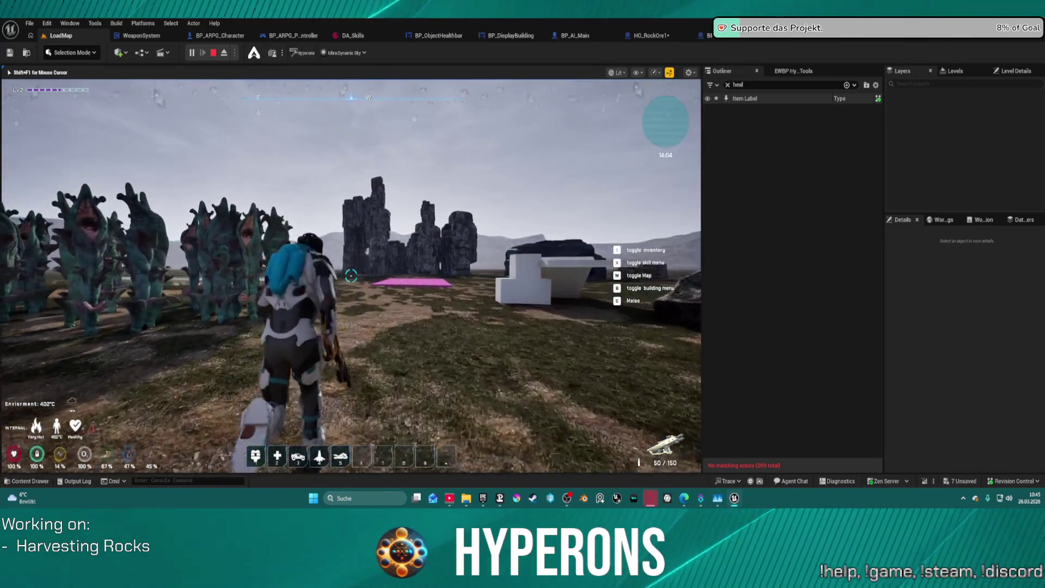
pyautogui.press('w')
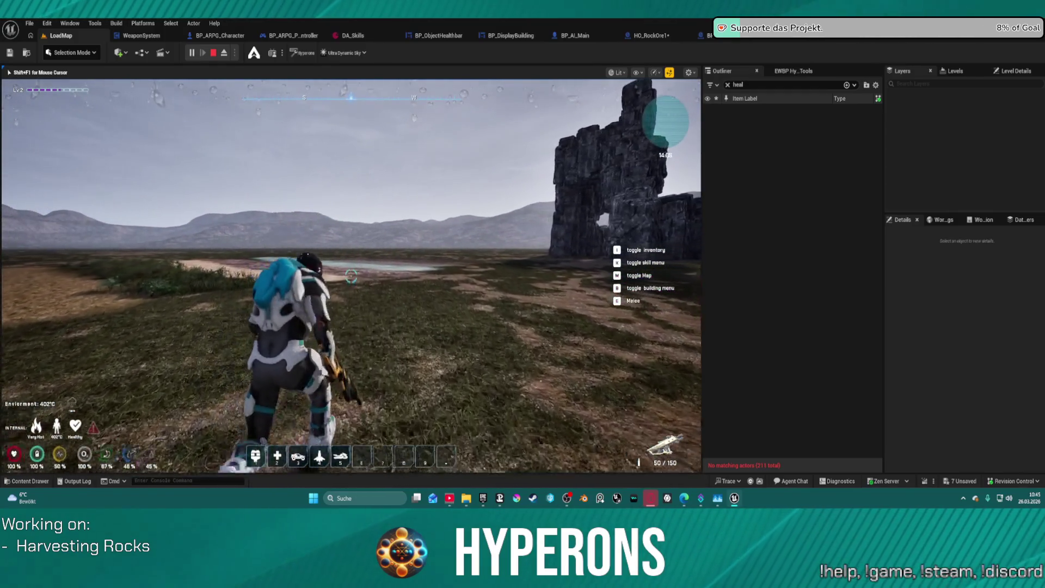
pyautogui.press('w')
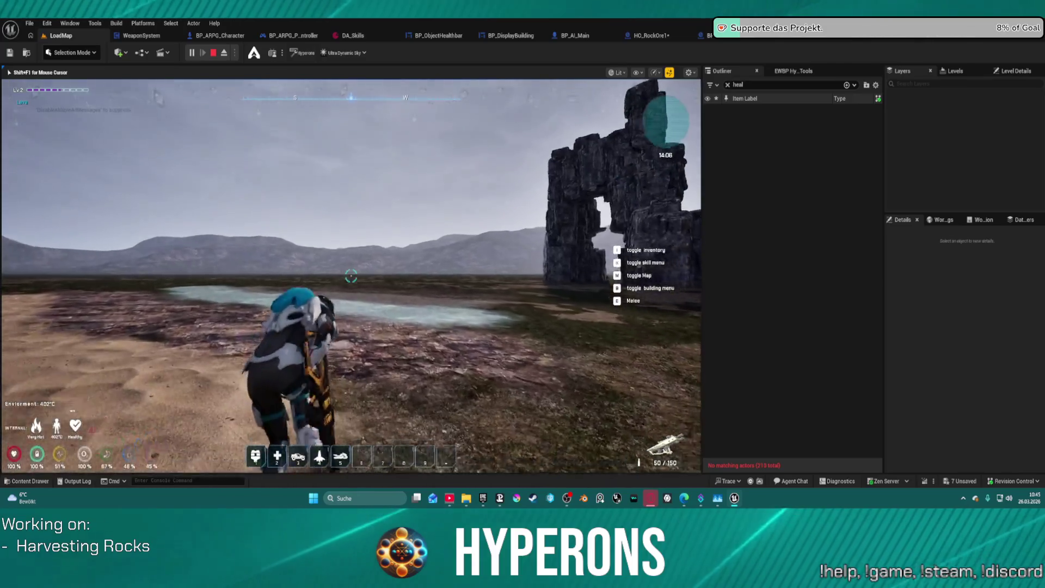
pyautogui.press('w')
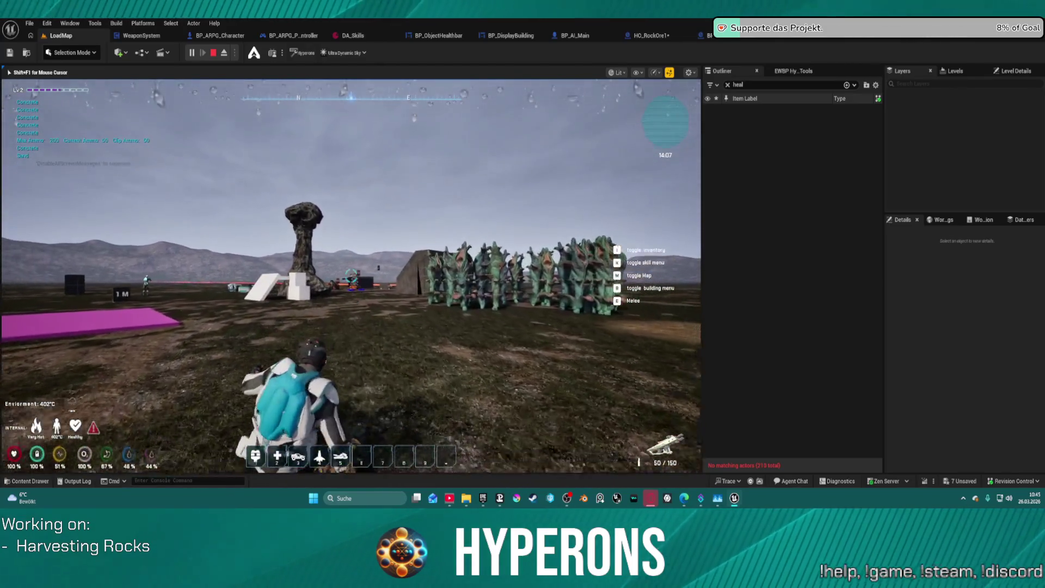
pyautogui.press('w')
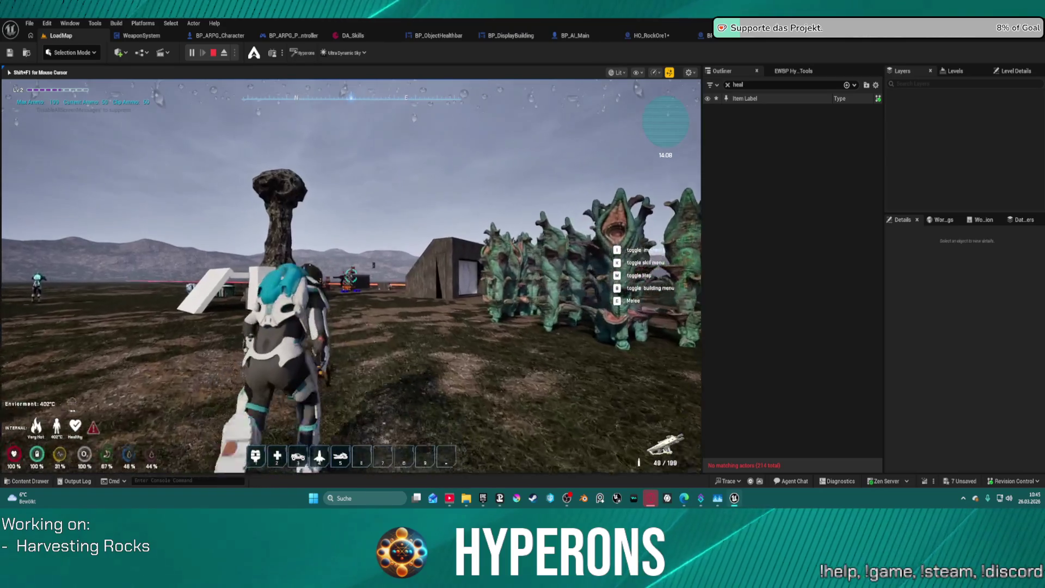
pyautogui.press('w')
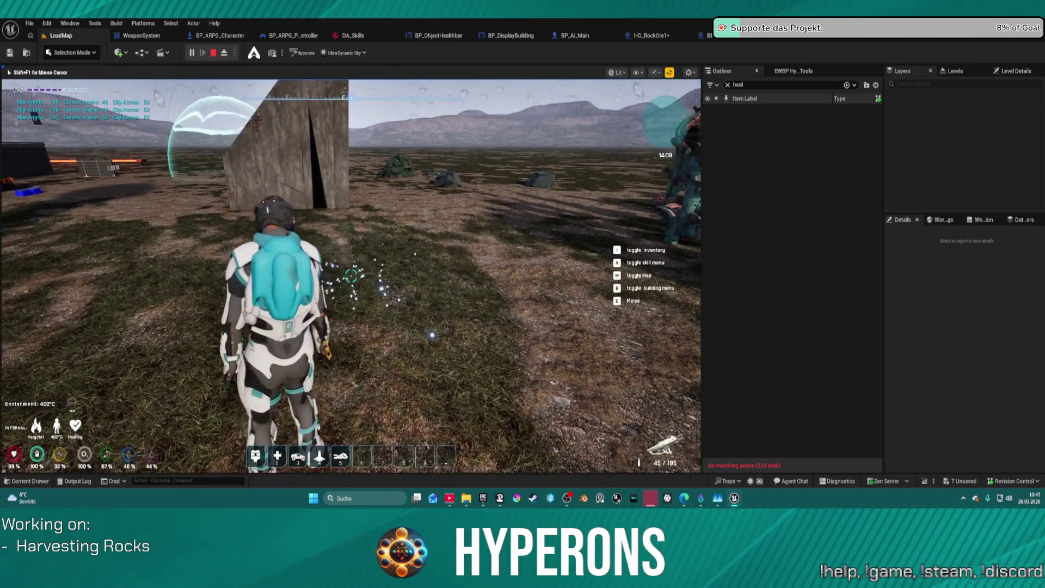
# Fire the weapon at the crystal creatures.
pyautogui.click(351, 276)
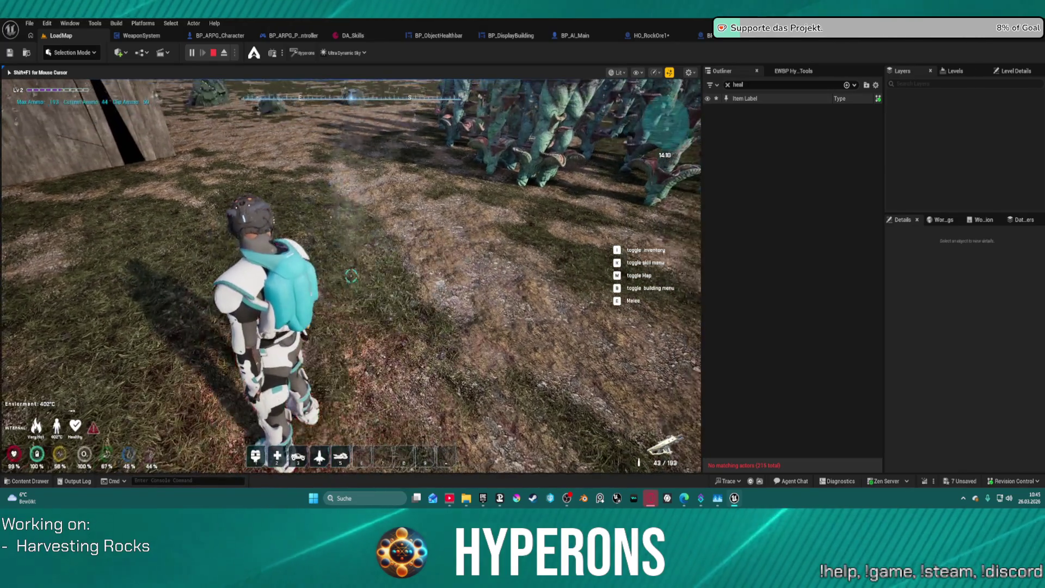
pyautogui.click(351, 276)
pyautogui.click(351, 276)
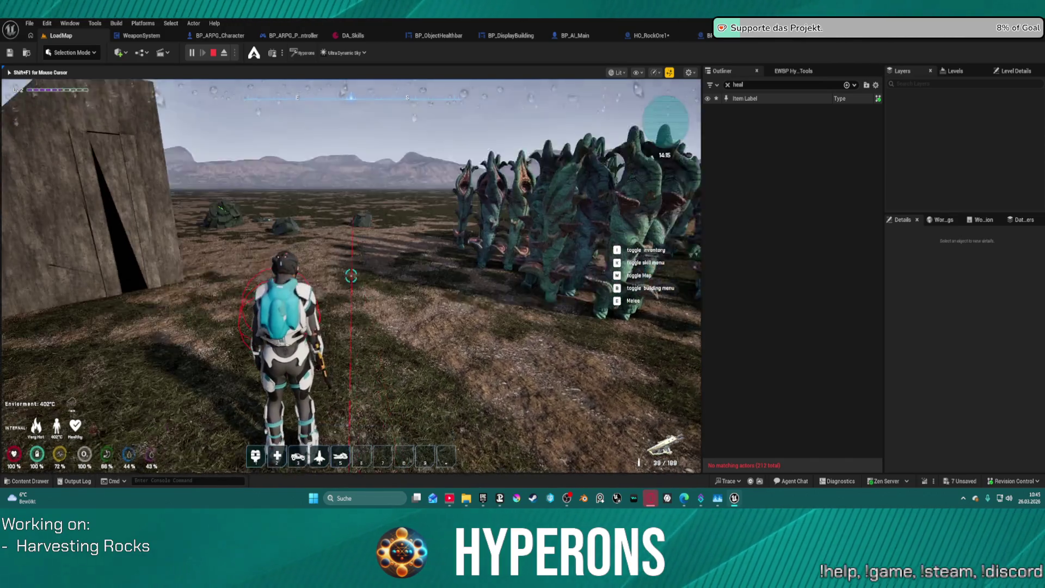
# Equip the Harvester tool from the inventory.
pyautogui.press('i')
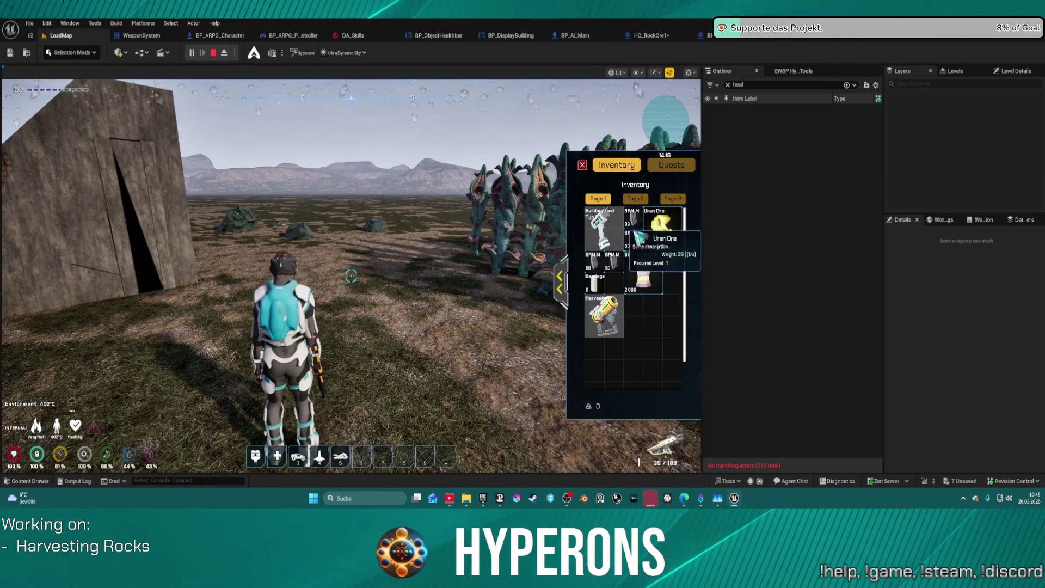
pyautogui.doubleClick(607, 328)
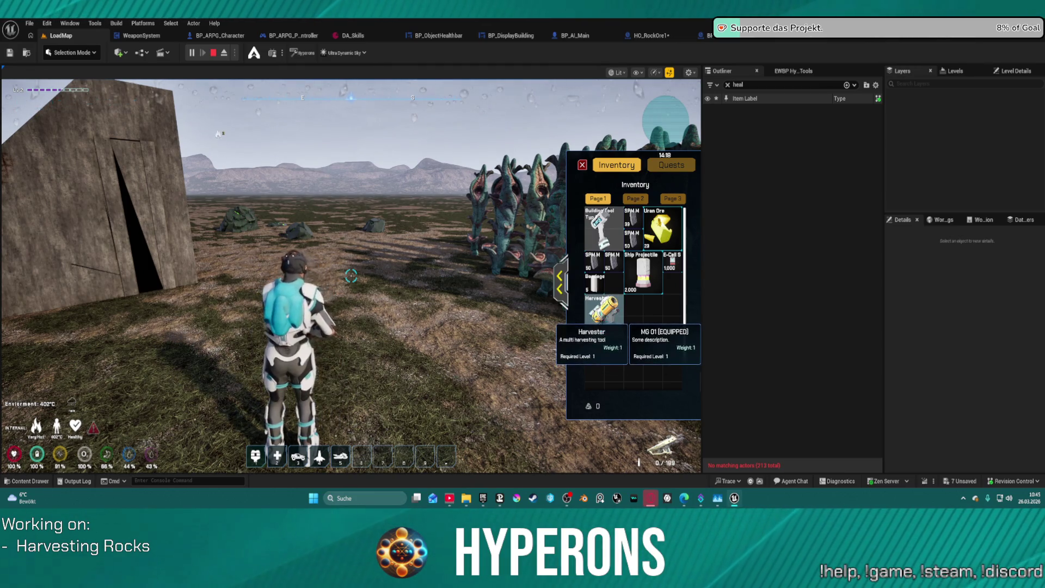
pyautogui.press('i')
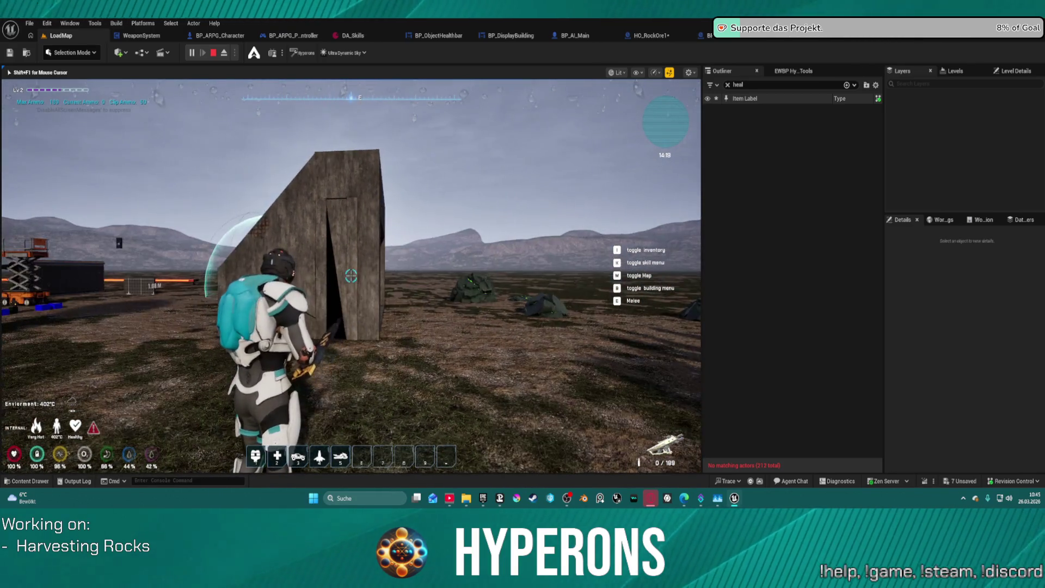
# Reload the Harvester, fire it at the target, then end the play-test over the green rocks.
pyautogui.press('r')
pyautogui.click(351, 276)
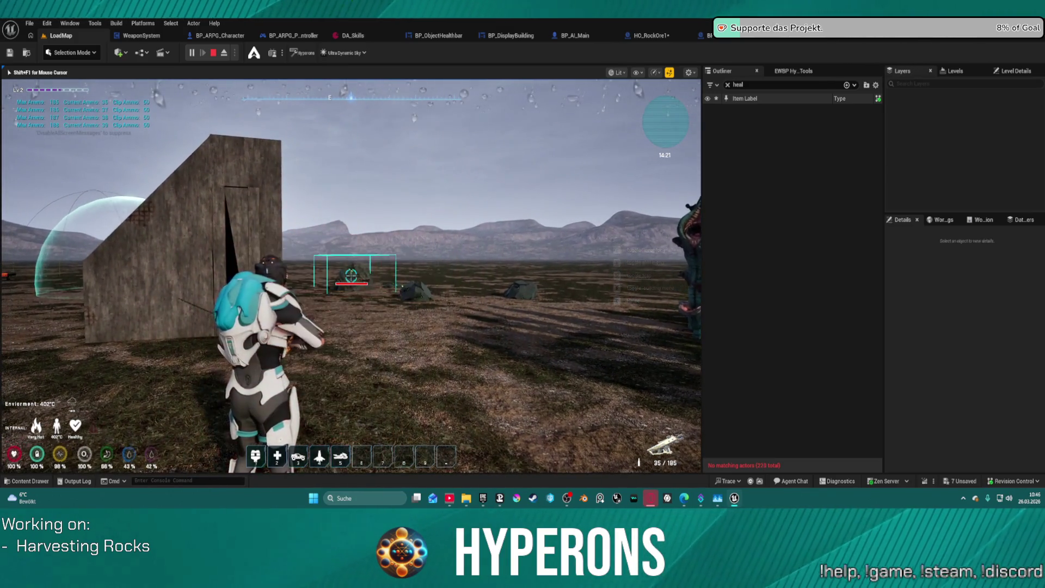
pyautogui.click(351, 276)
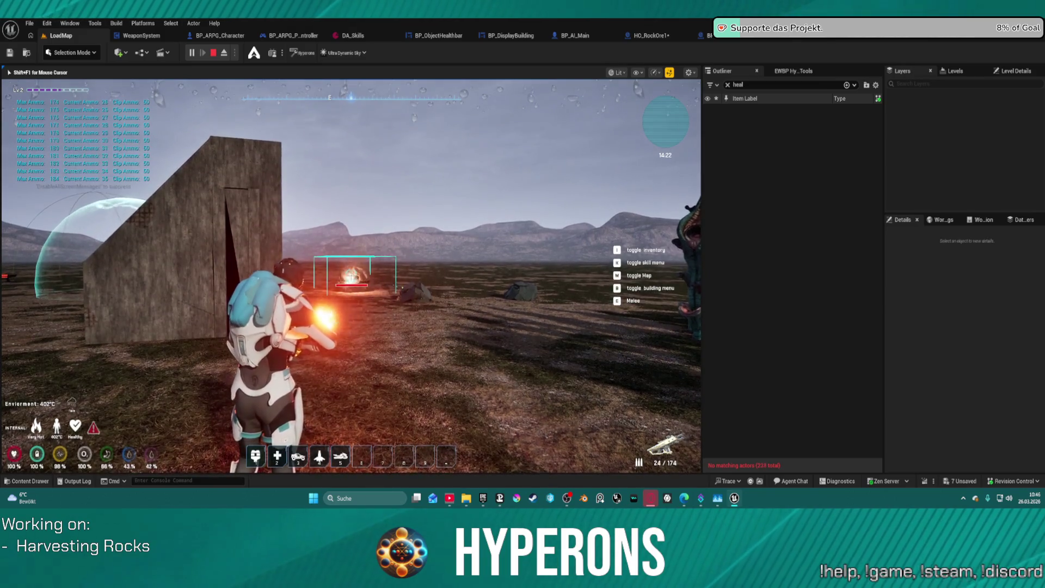
pyautogui.click(351, 276)
pyautogui.press('w')
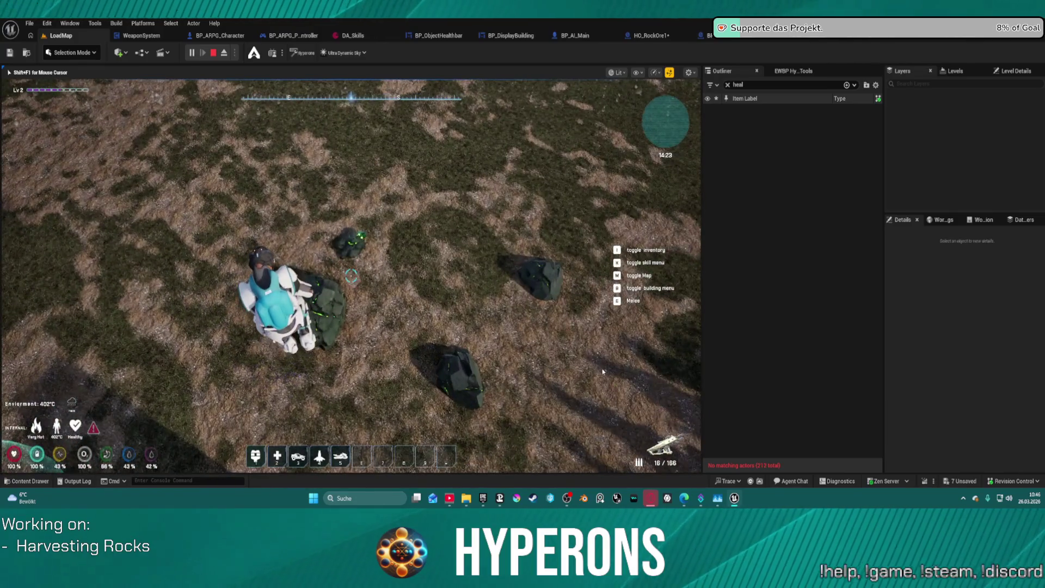
pyautogui.press('Escape')
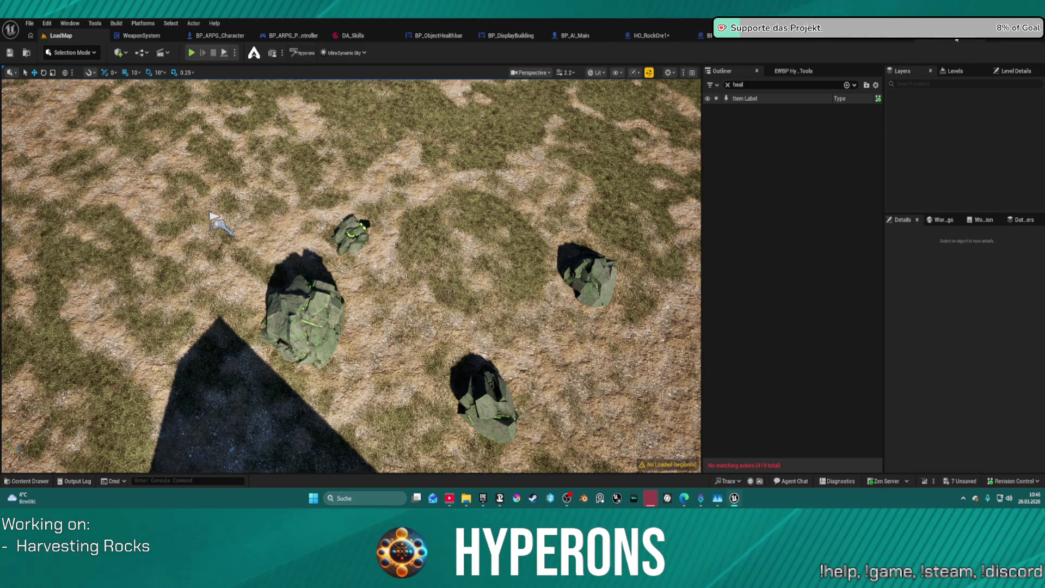
# Glance at the BPChild_HO_Main_Rock blueprint, then restart Play-In-Editor on LoadMap with Alt+P.
pyautogui.click(784, 36)
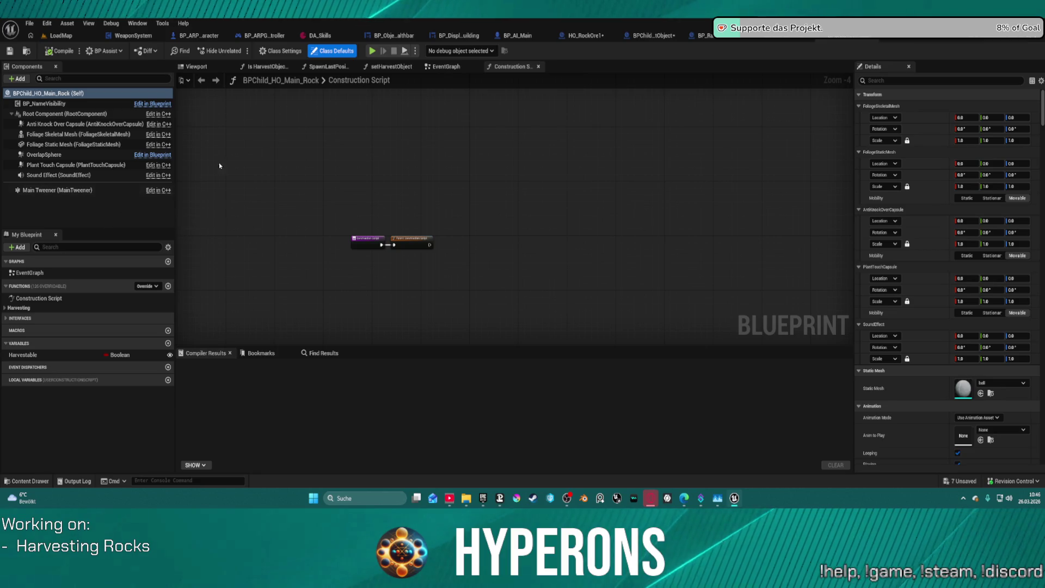
pyautogui.click(83, 34)
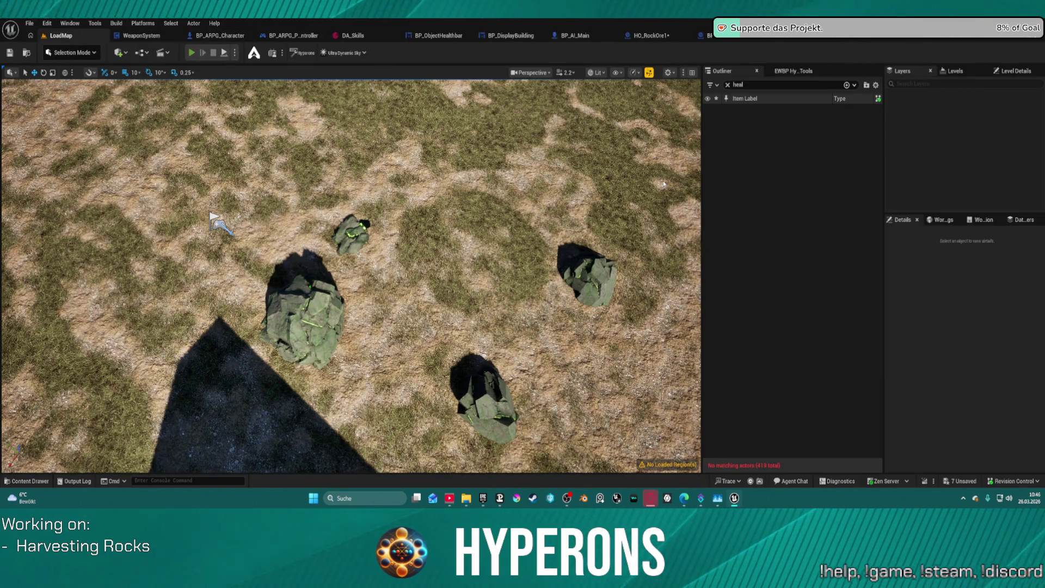
pyautogui.hotkey('alt', 'p')
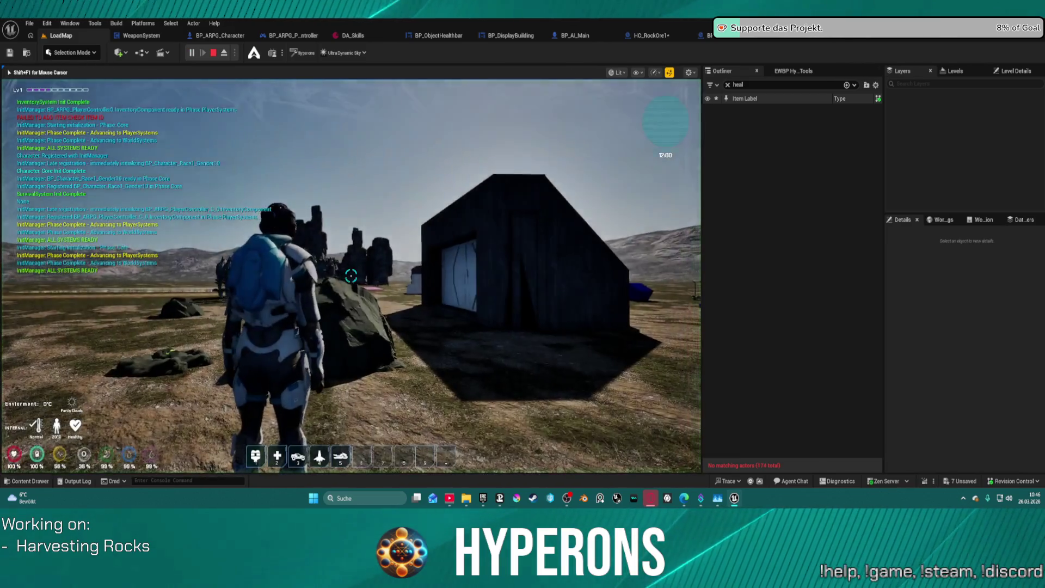
# Run through the rock towers to the green-veined rock by the building and circle it.
pyautogui.press('a')
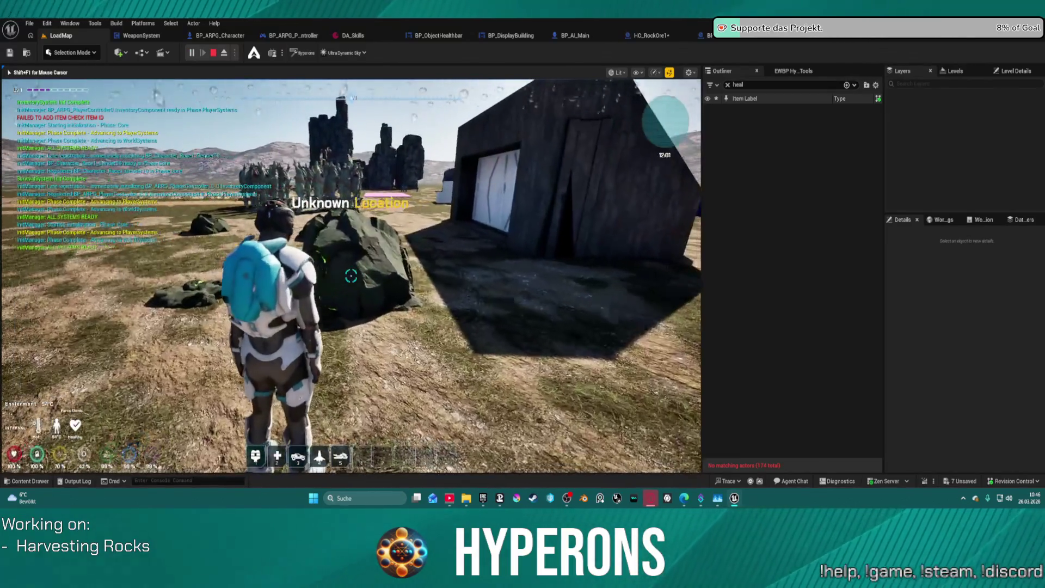
pyautogui.press('a')
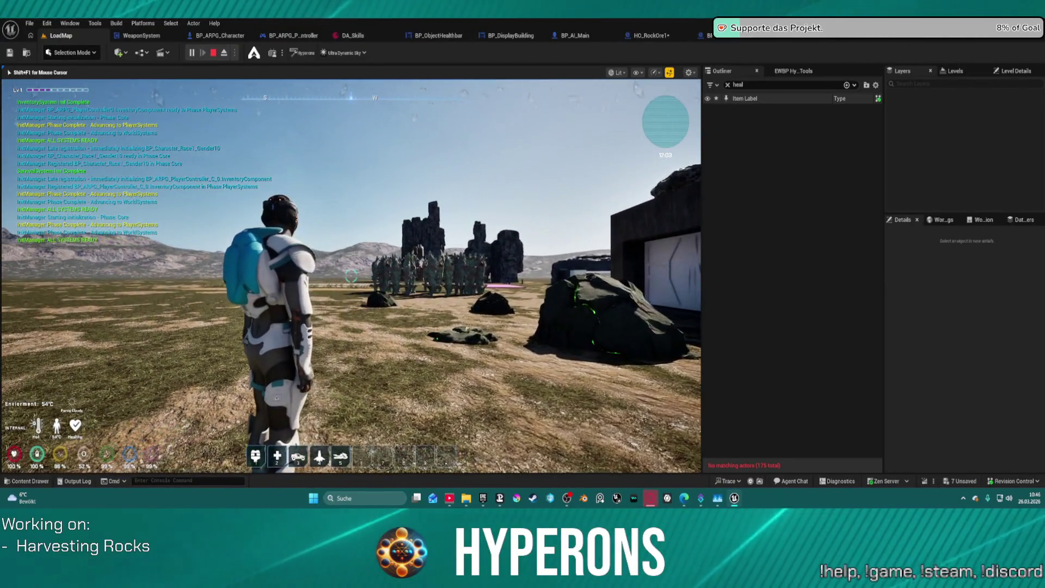
pyautogui.press('w')
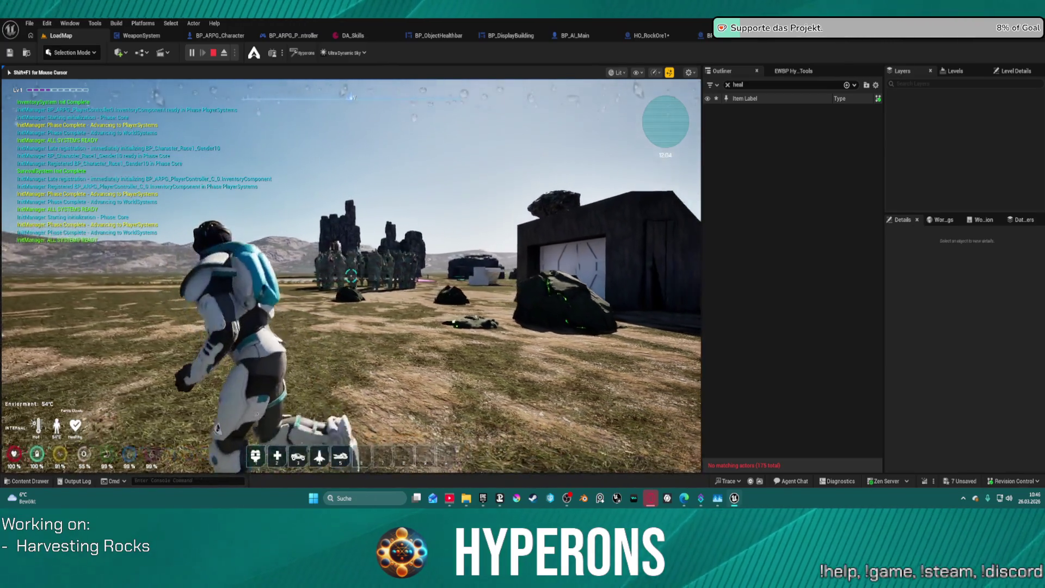
pyautogui.press('w')
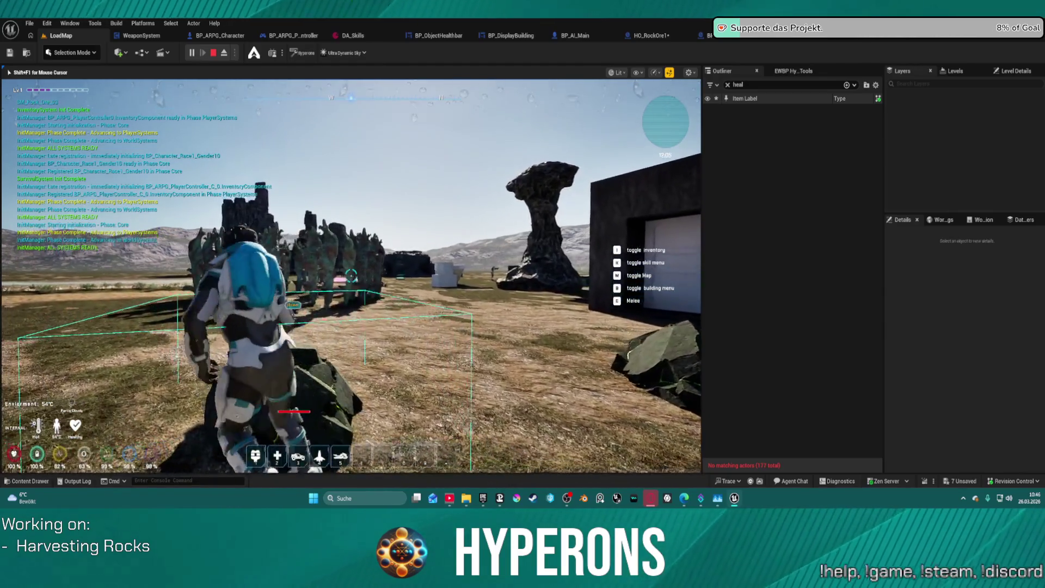
pyautogui.press('w')
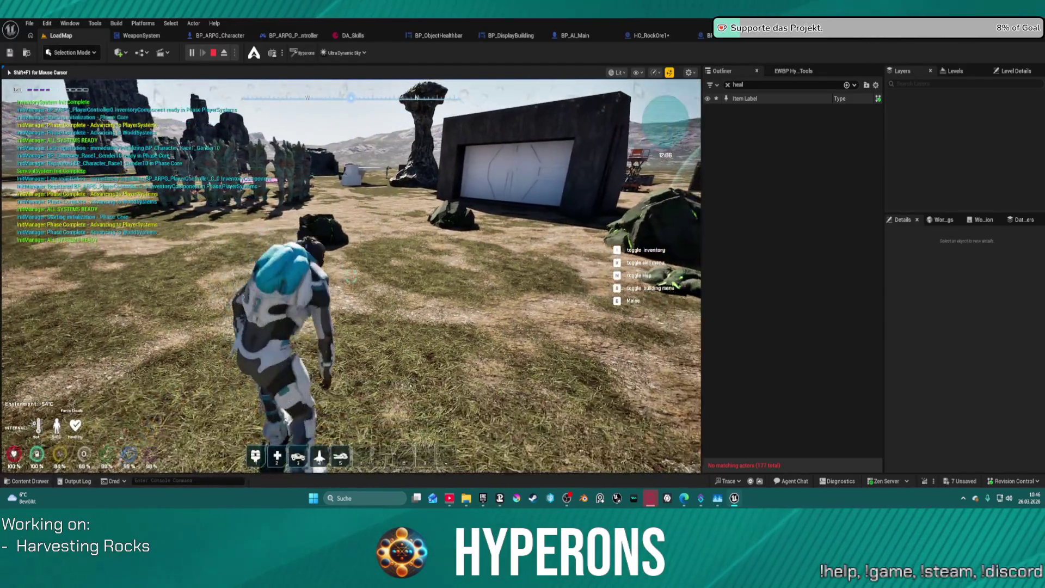
pyautogui.press('w')
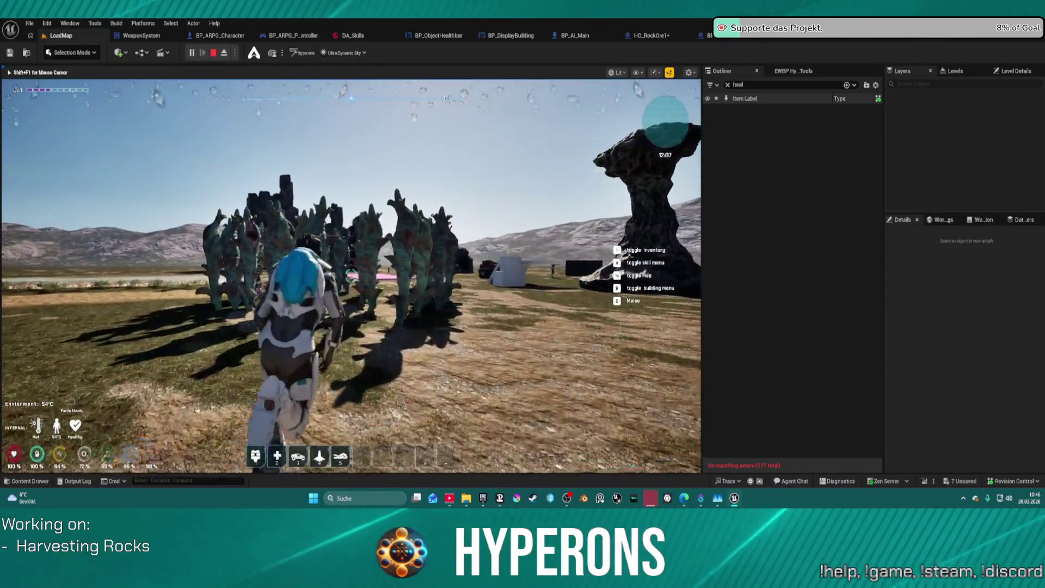
pyautogui.press('w')
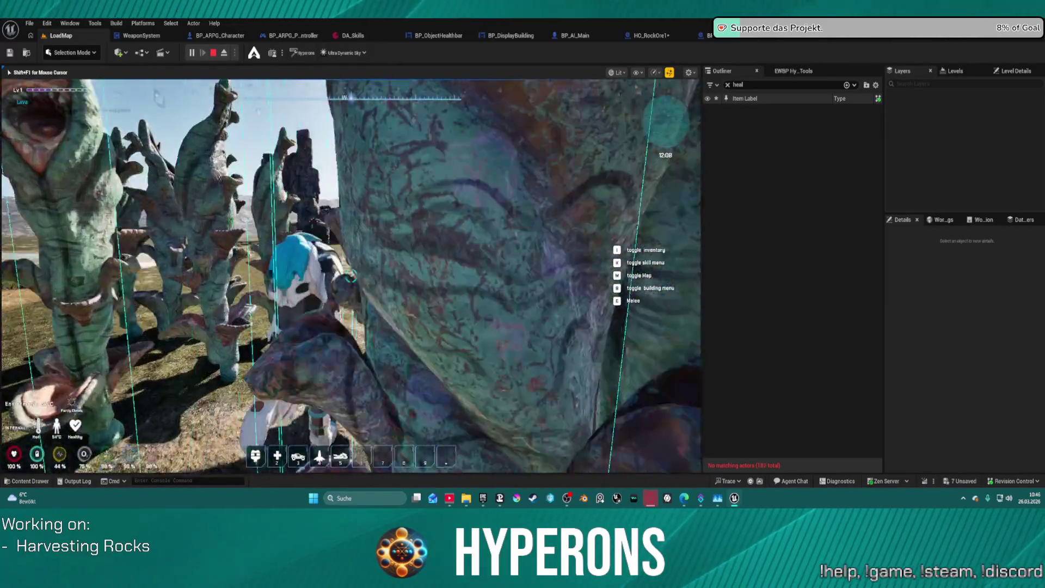
pyautogui.press('w')
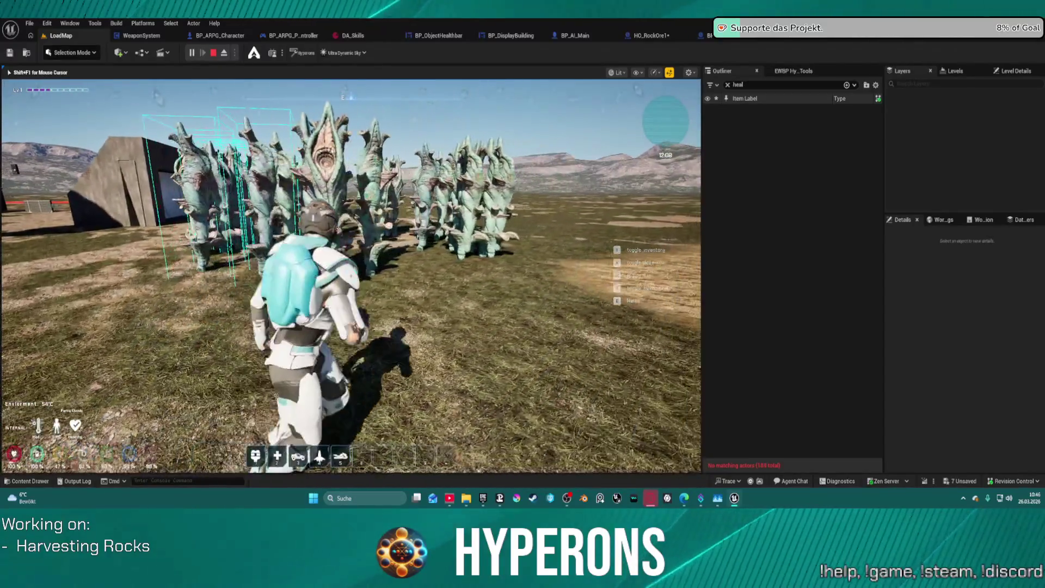
pyautogui.press('w')
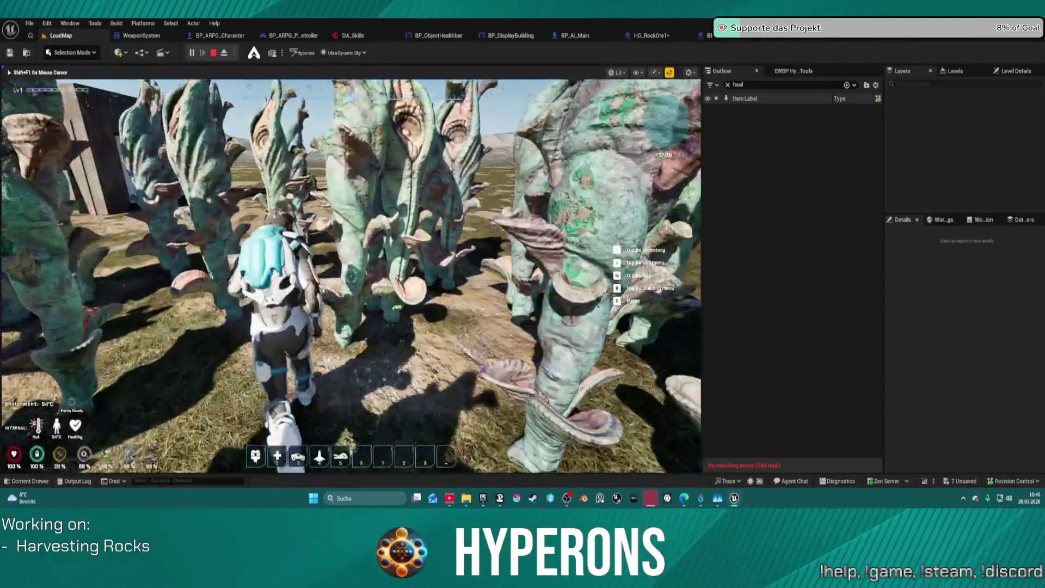
pyautogui.press('w')
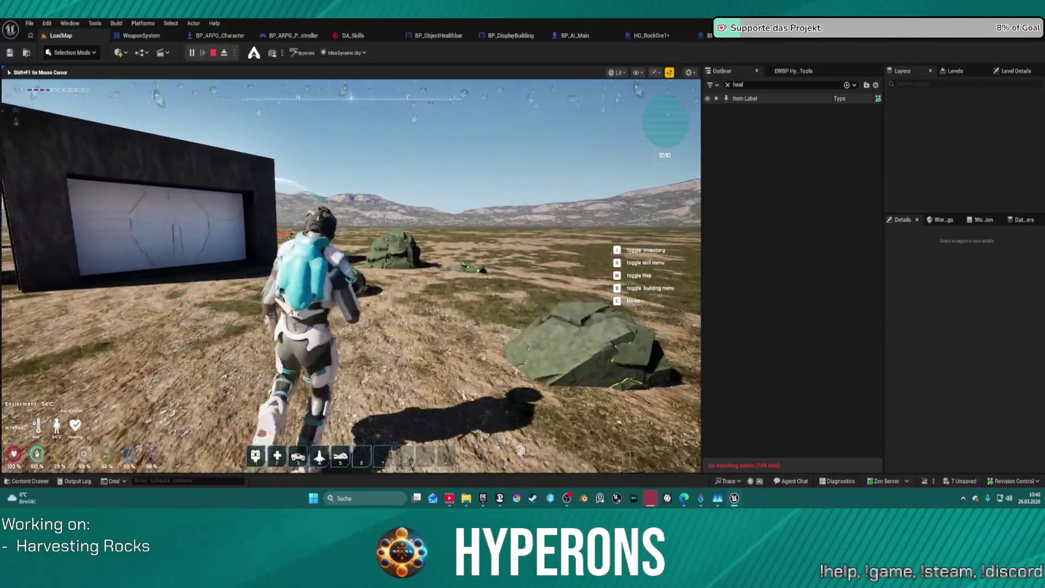
pyautogui.press('w')
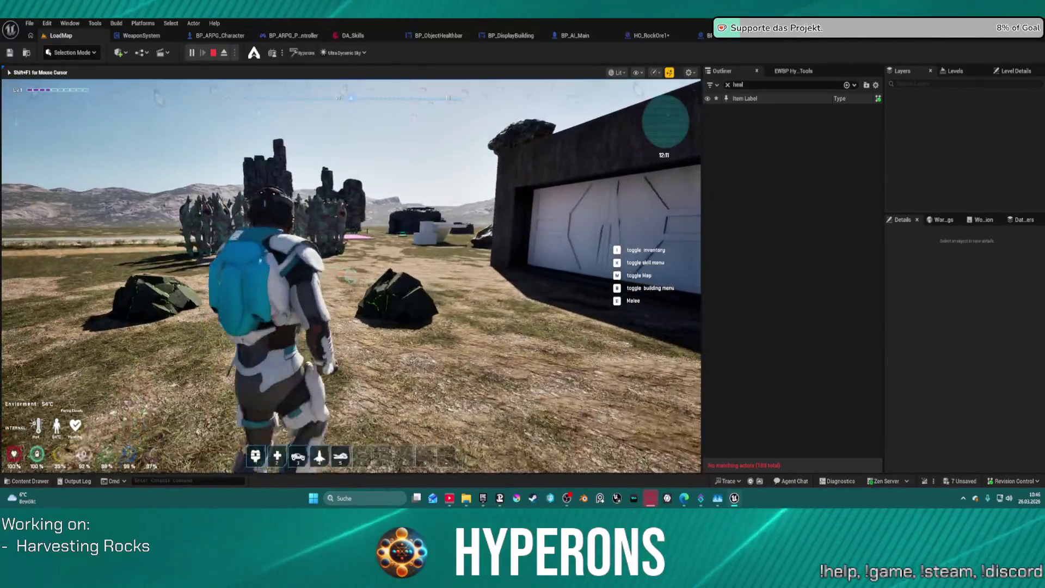
pyautogui.press('w')
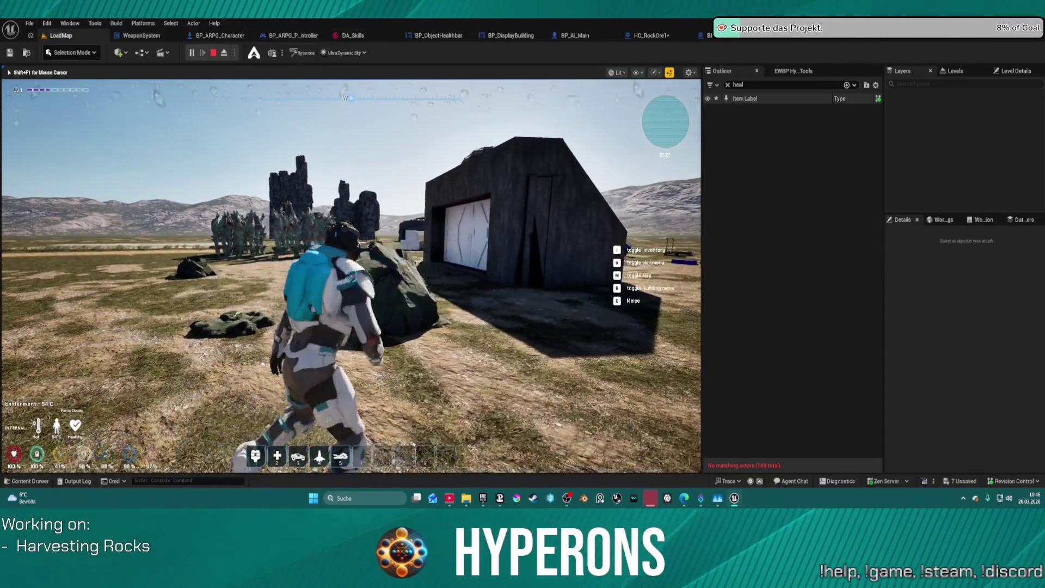
pyautogui.press('w')
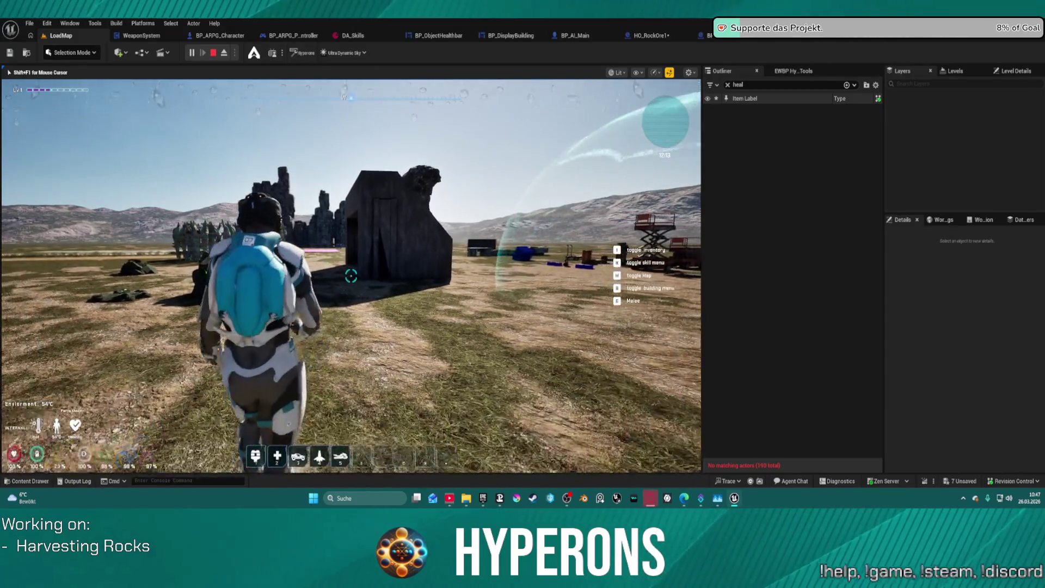
pyautogui.press('w')
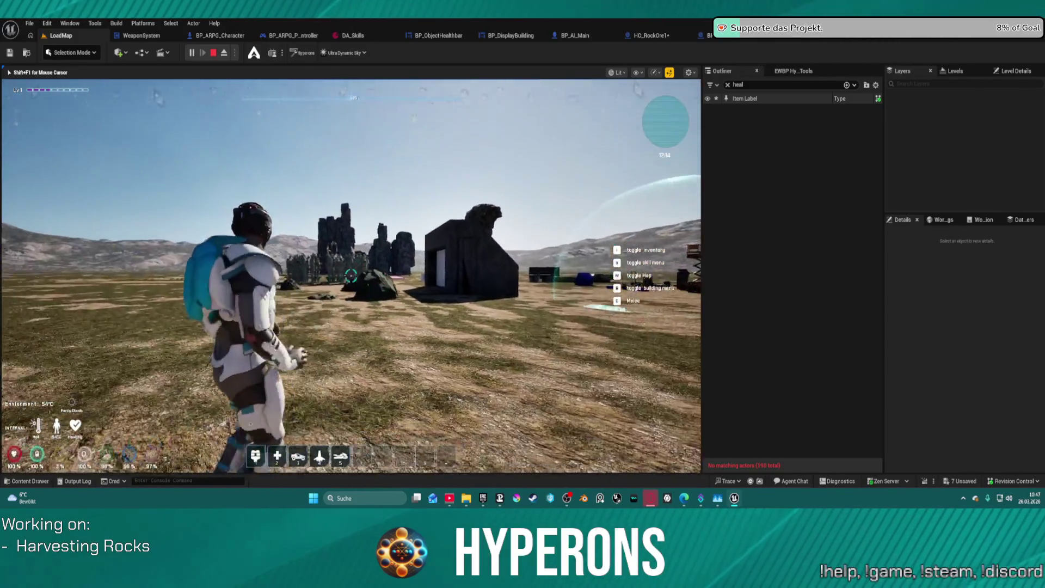
pyautogui.press('w')
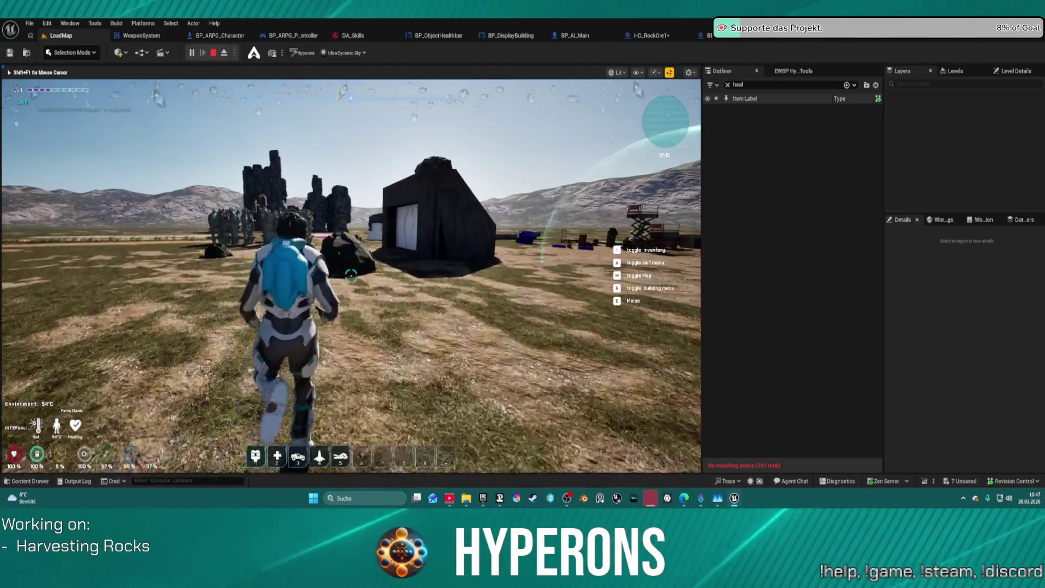
pyautogui.press('w')
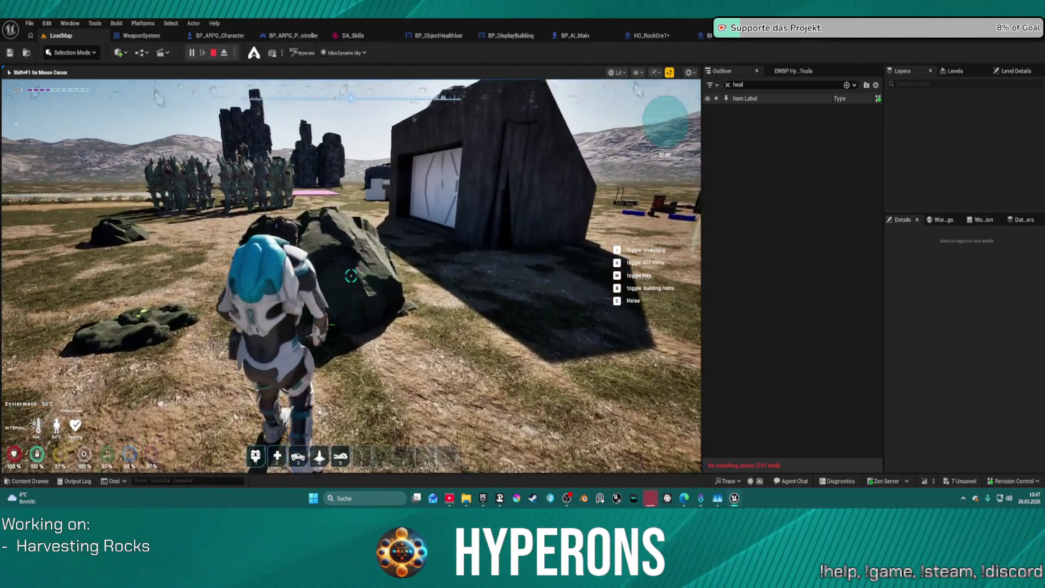
pyautogui.press('w')
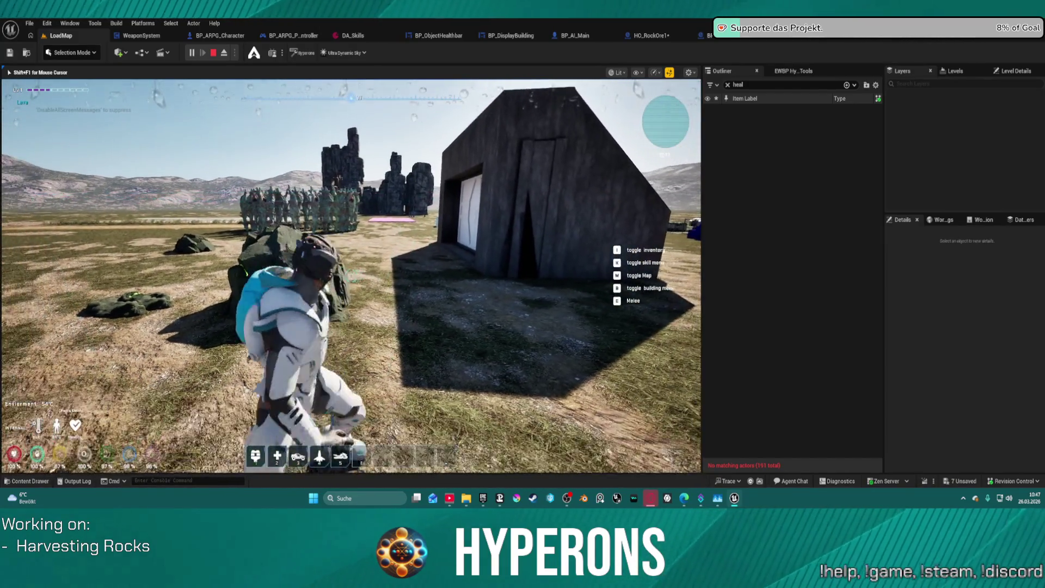
pyautogui.press('w')
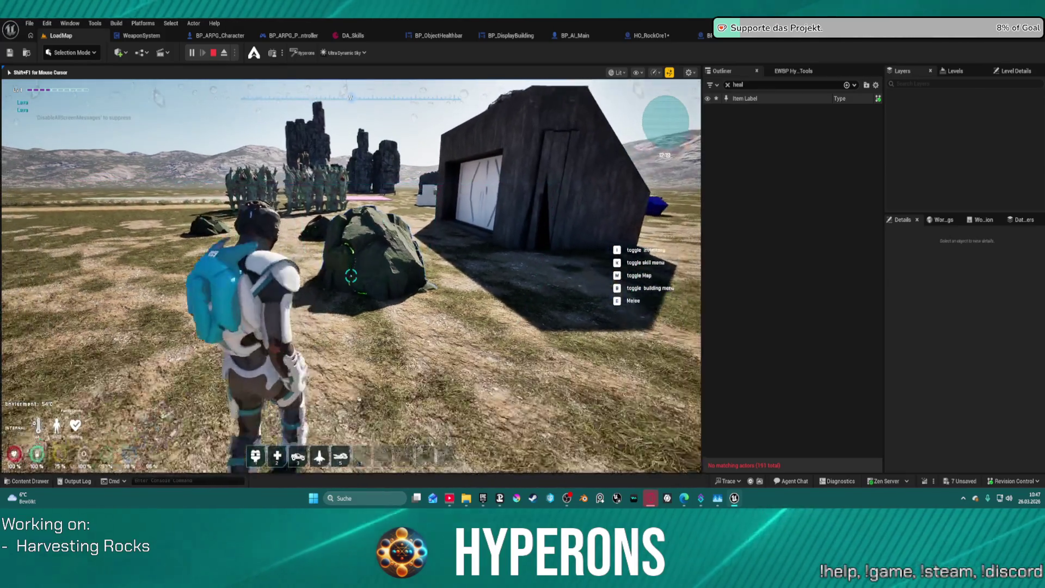
# Explore among the rock pillars, crouching and jumping while approaching the creatures.
pyautogui.press('s')
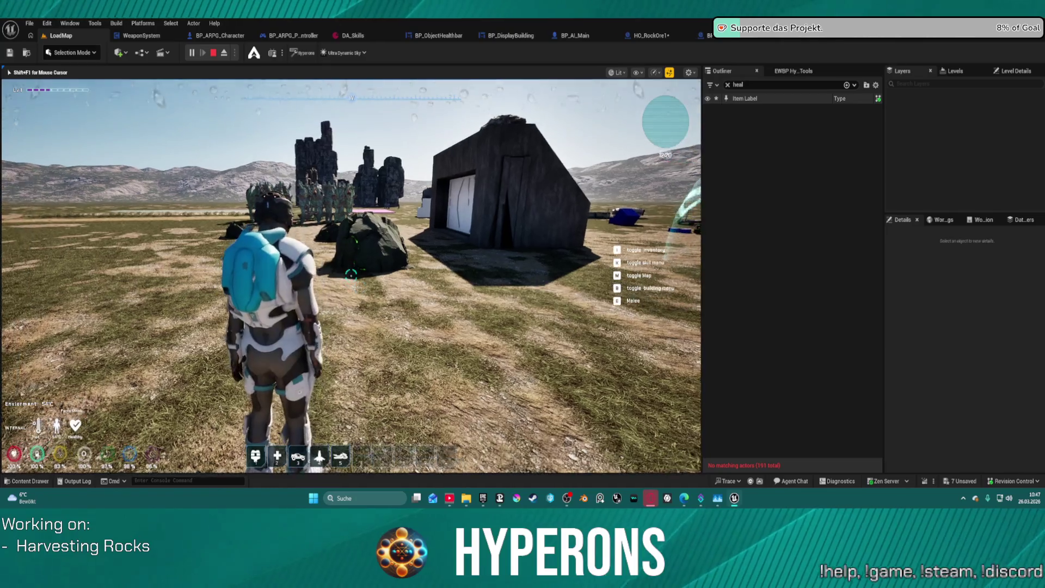
pyautogui.press('a')
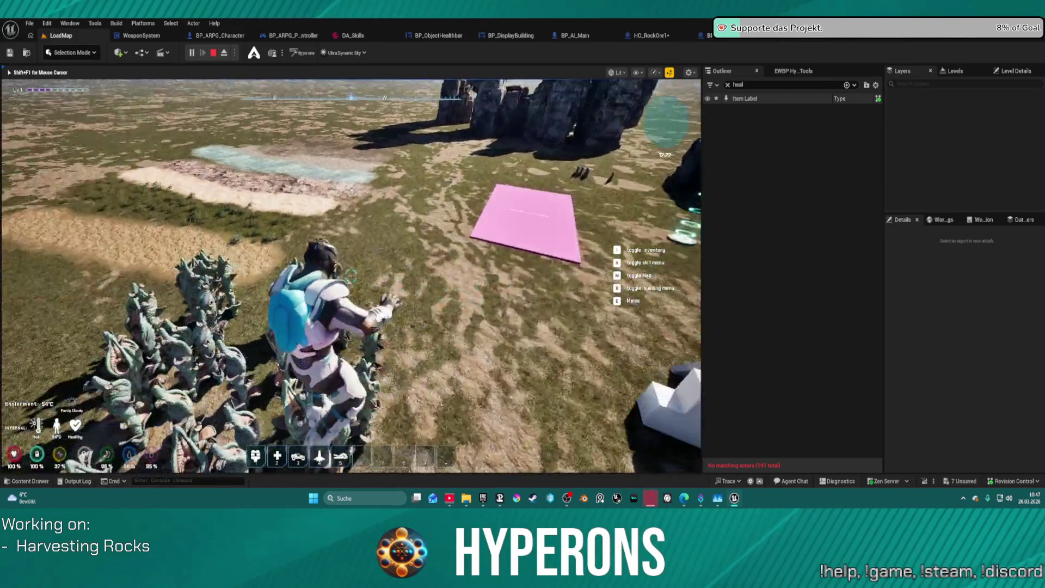
pyautogui.press('w')
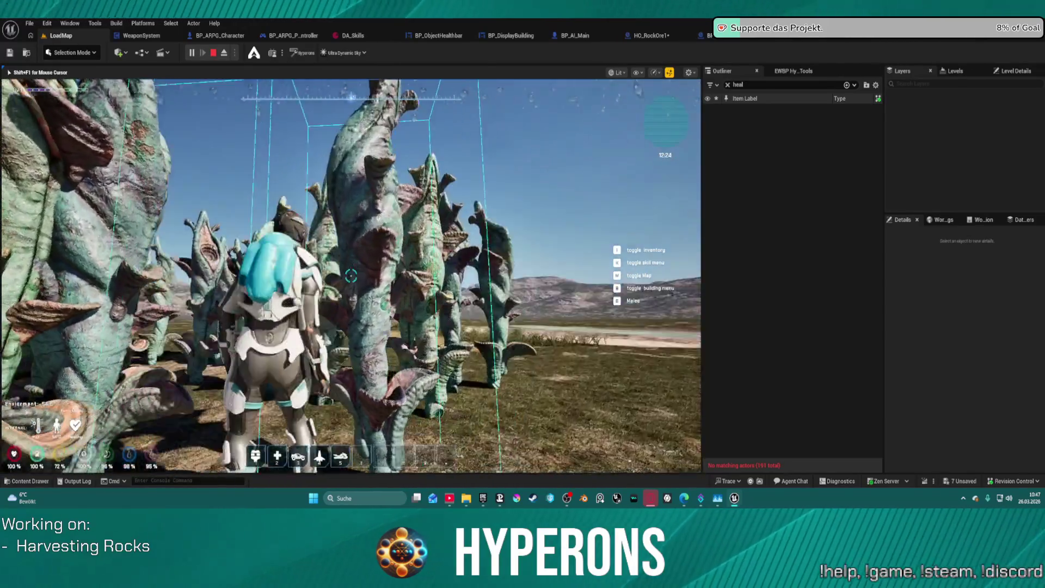
pyautogui.press('a')
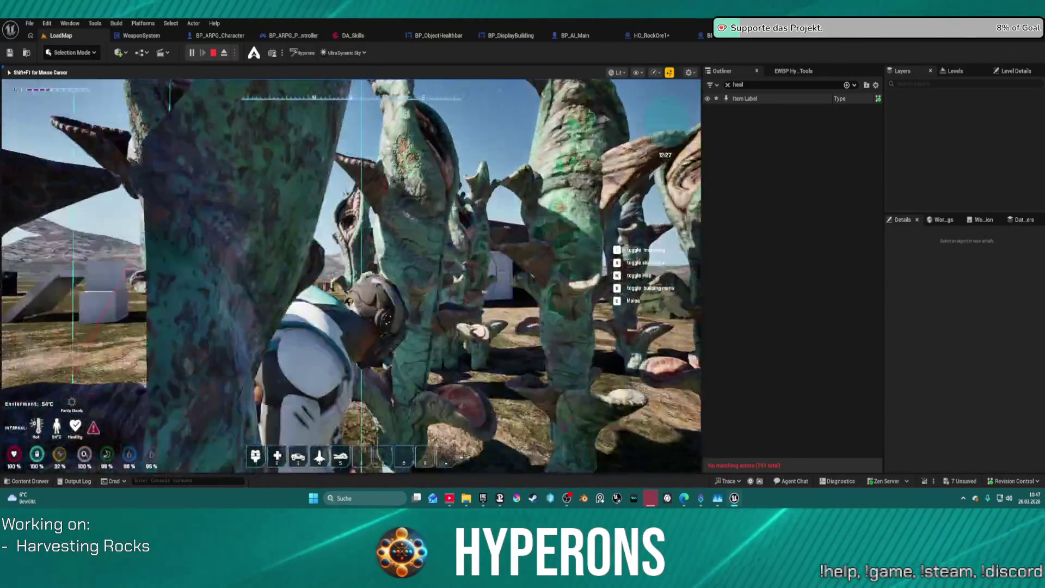
pyautogui.press('w')
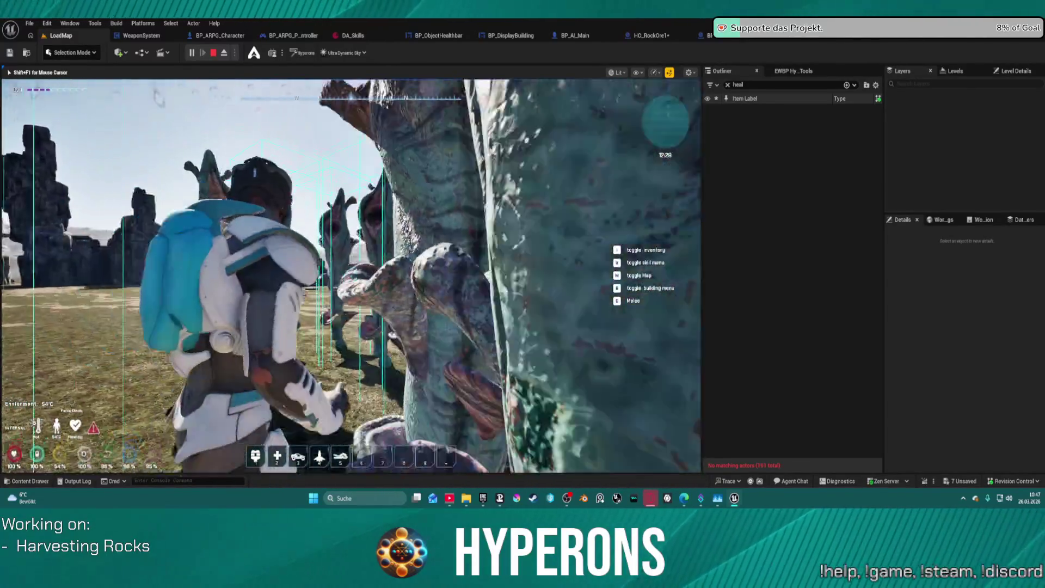
pyautogui.press('s')
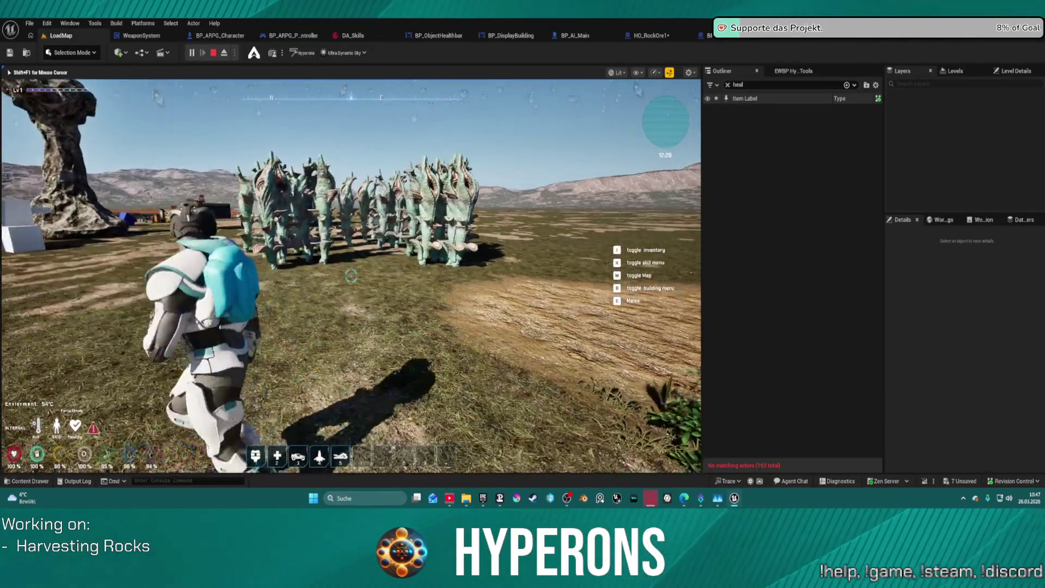
pyautogui.press('s')
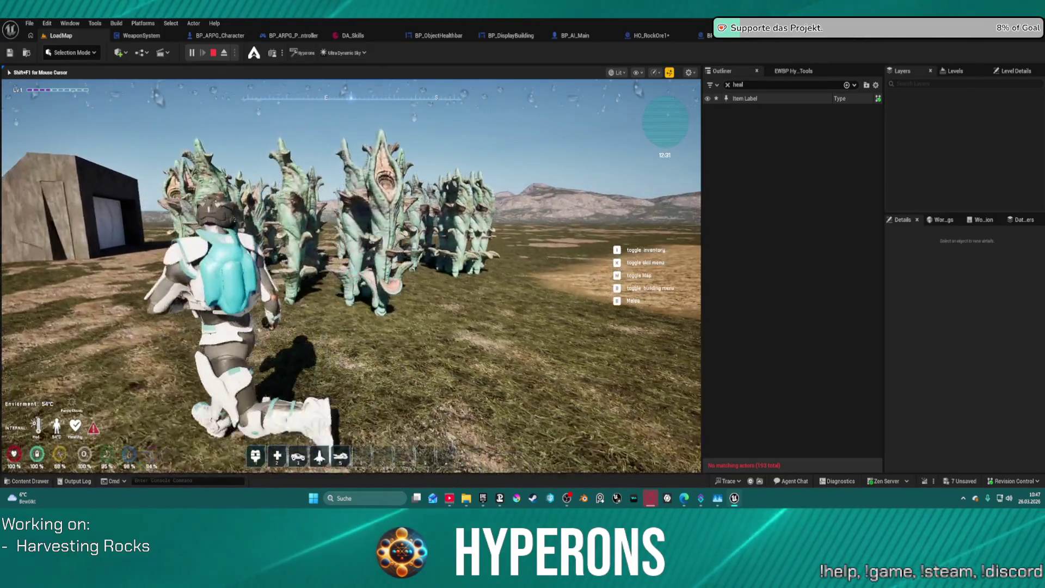
pyautogui.press('d')
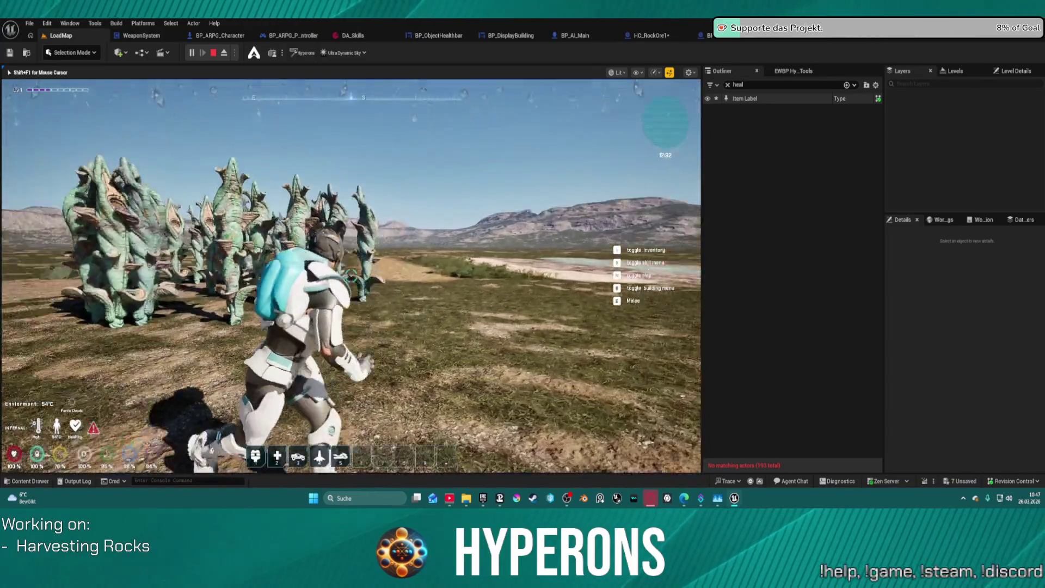
pyautogui.press('w')
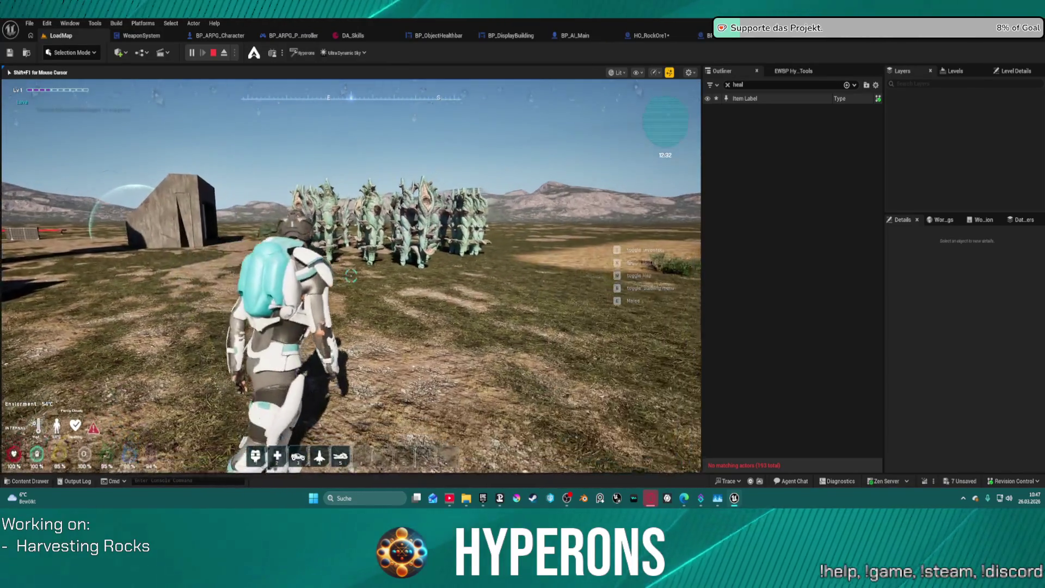
pyautogui.press('w')
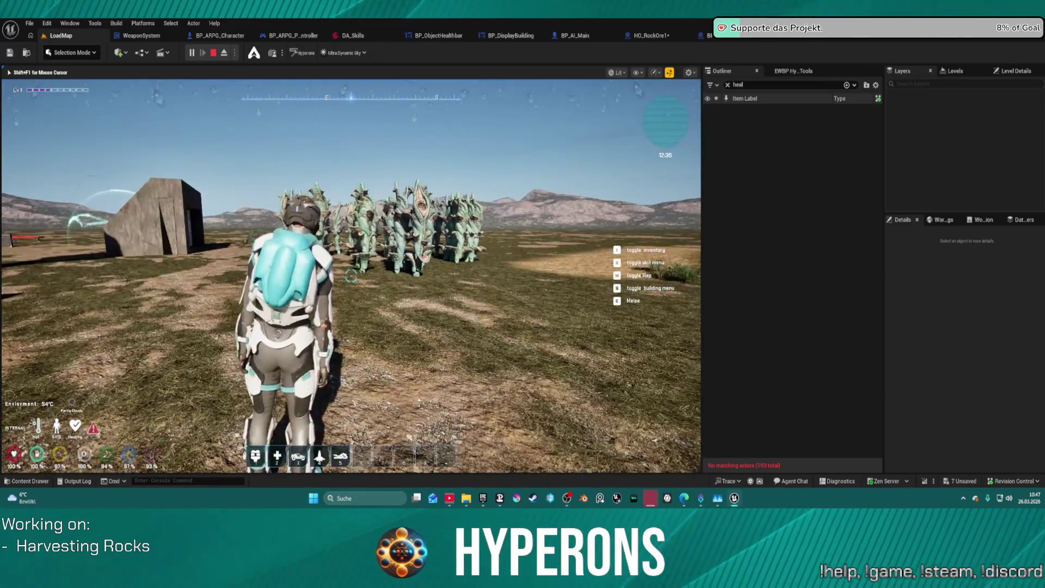
pyautogui.press('w')
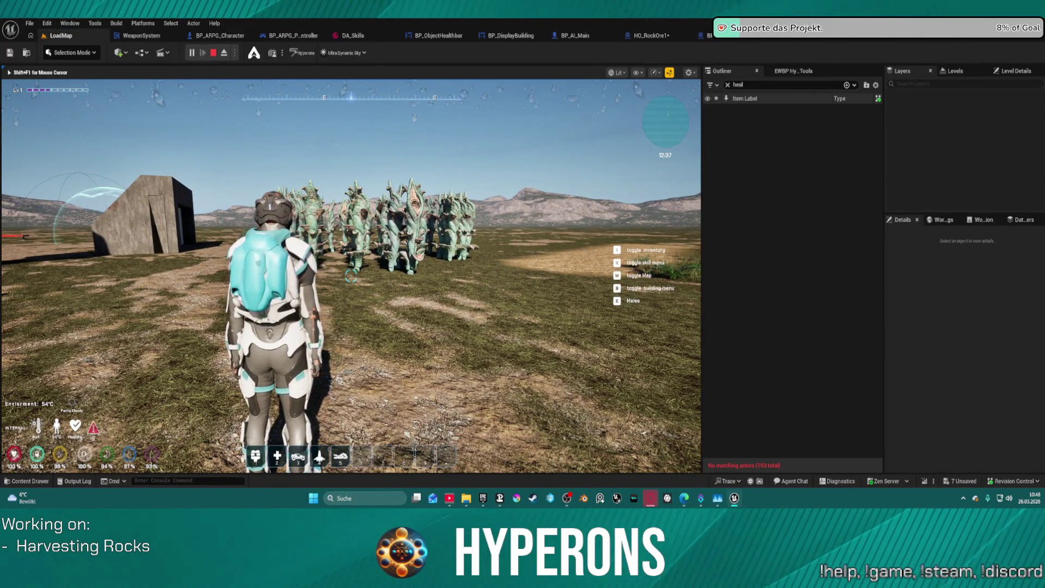
pyautogui.press('c')
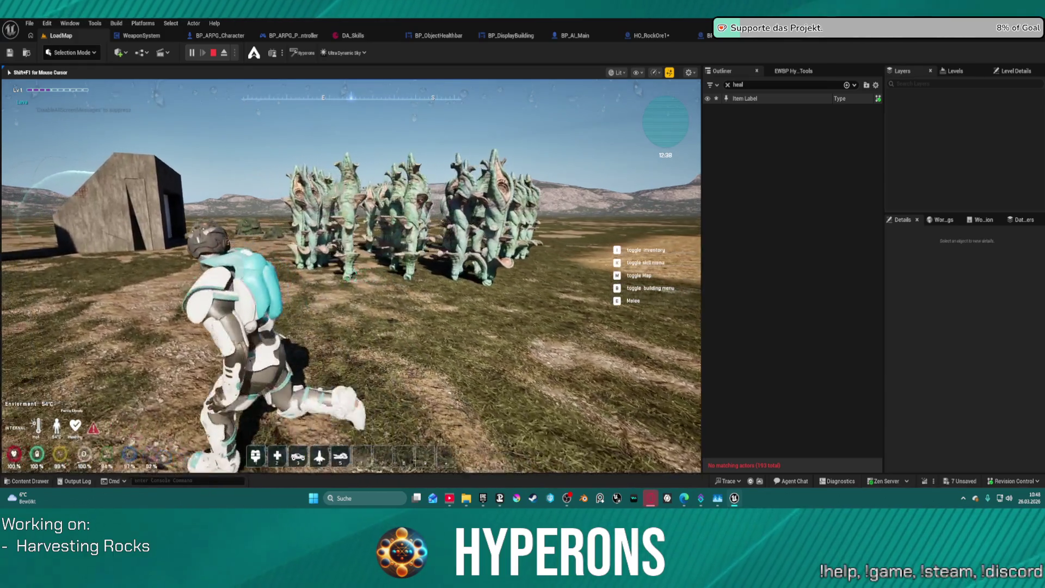
pyautogui.press('c')
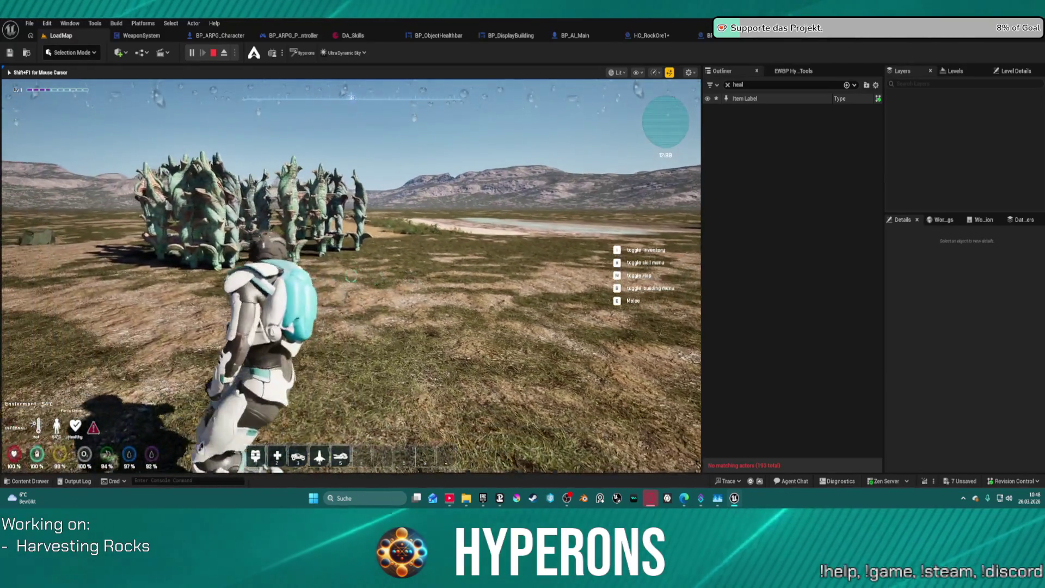
pyautogui.press('space')
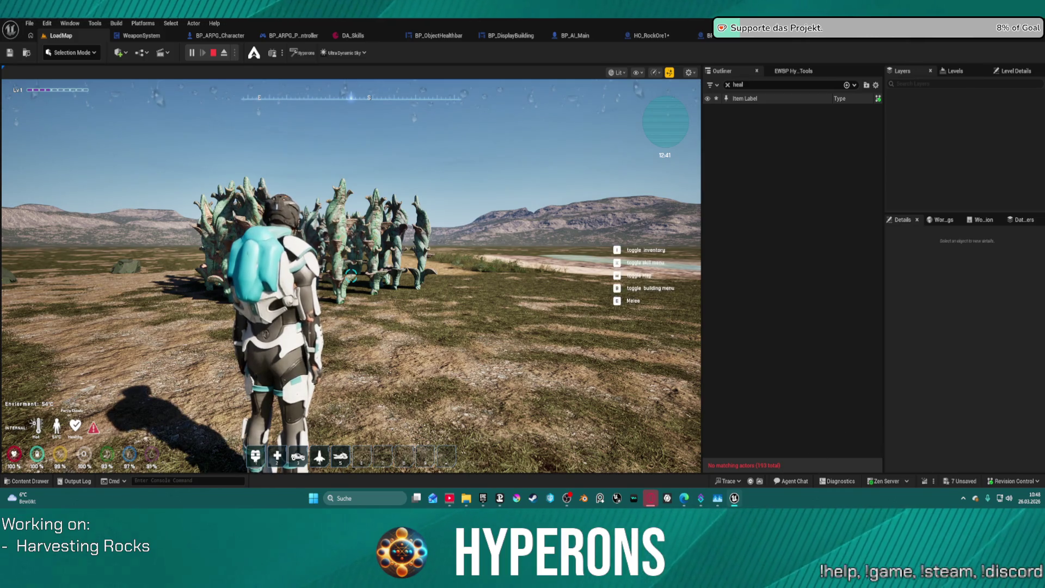
# Run to the rock cluster beside the building and end the play-test with Esc.
pyautogui.press('w')
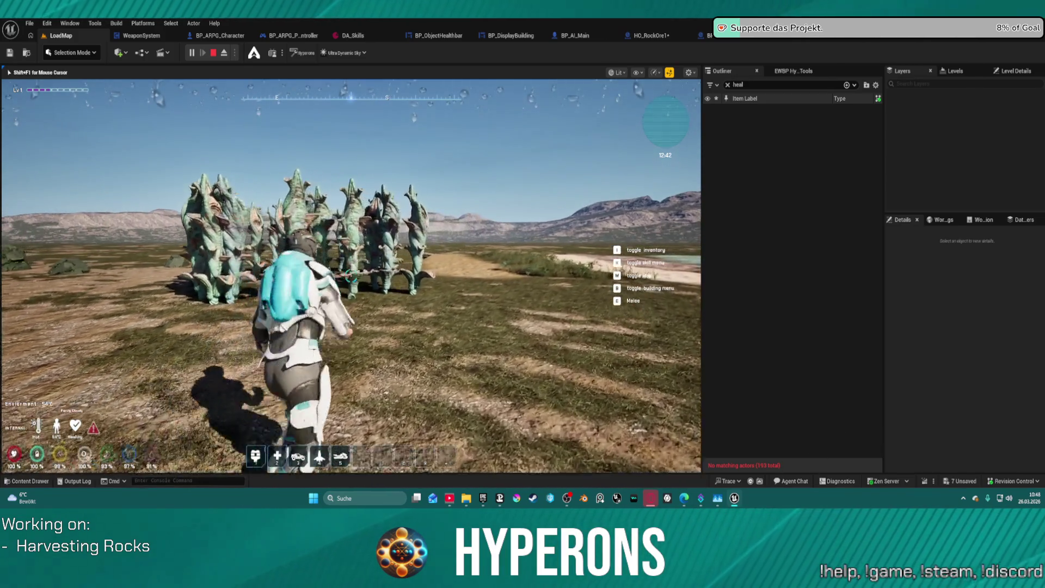
pyautogui.press('w')
pyautogui.press('w')
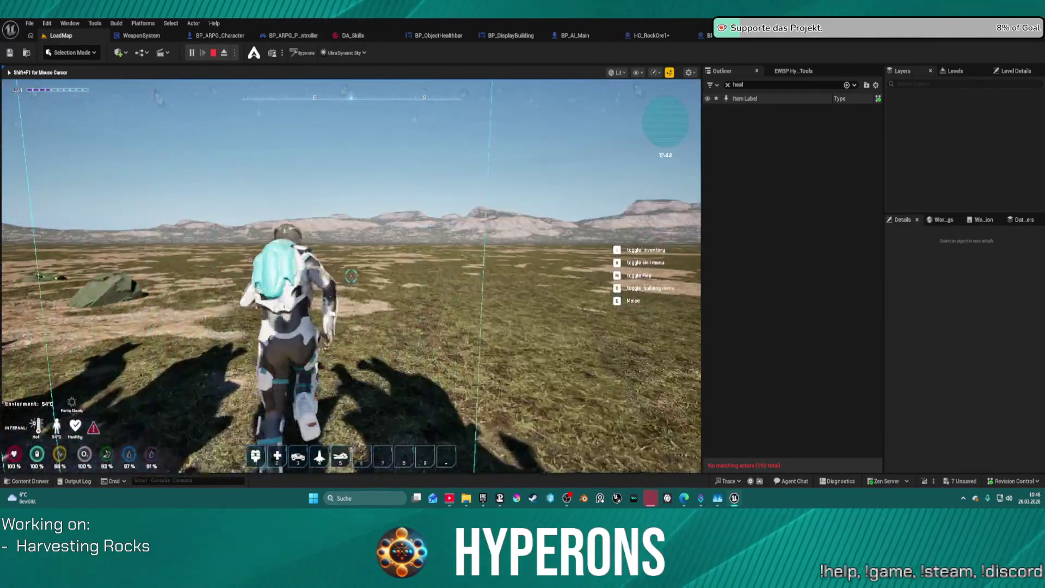
pyautogui.press('w')
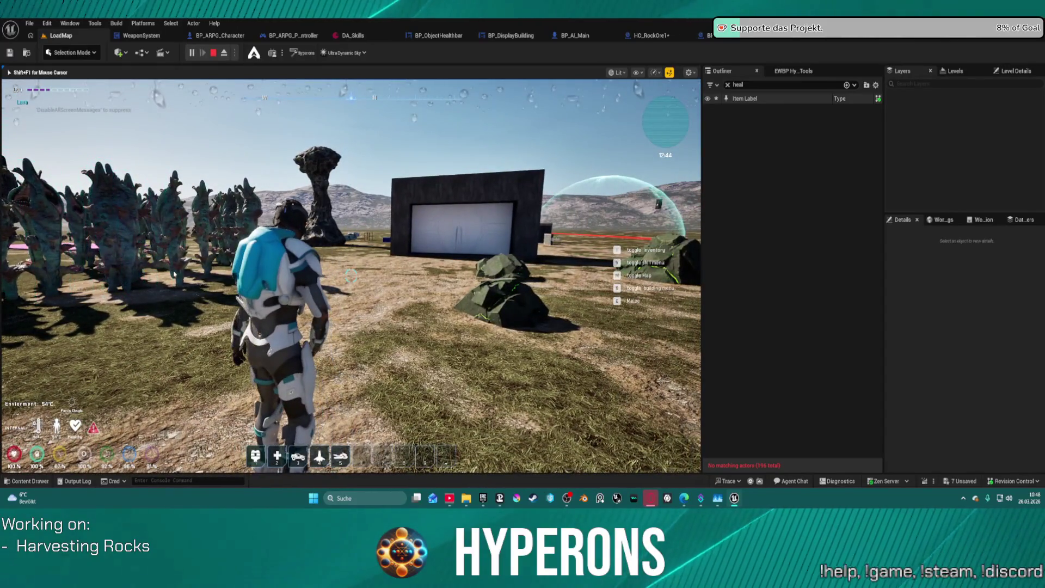
pyautogui.press('Escape')
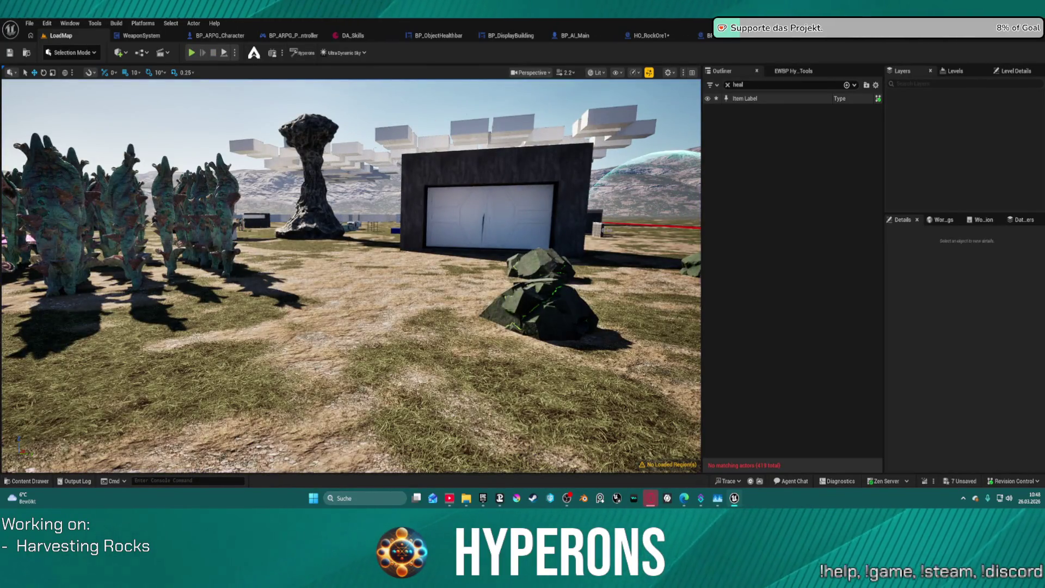
# Bring HO_RockOre1's health-update node chain into view in its event graph.
pyautogui.click(661, 36)
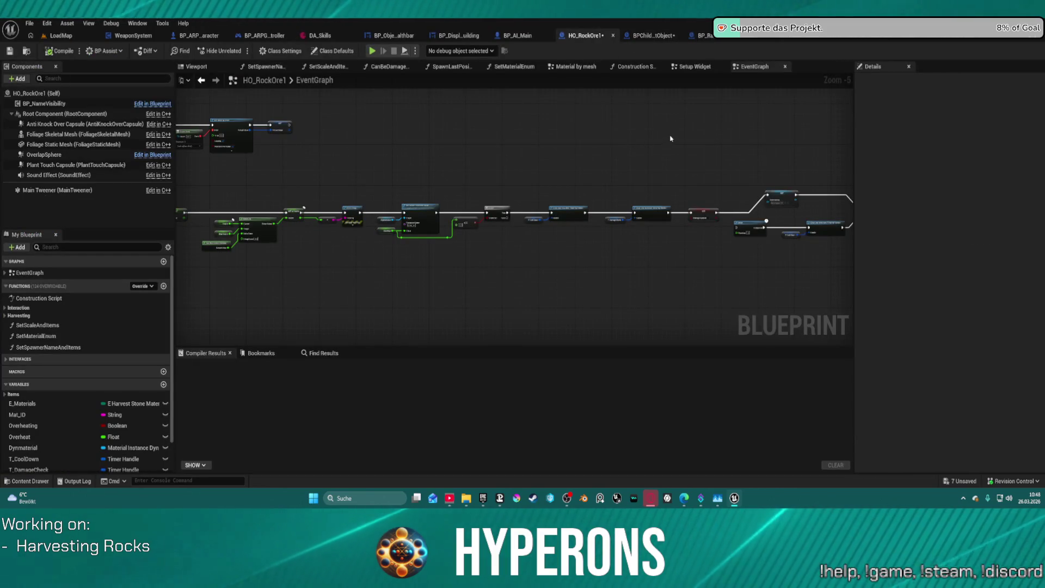
pyautogui.scroll(-1, 562, 264)
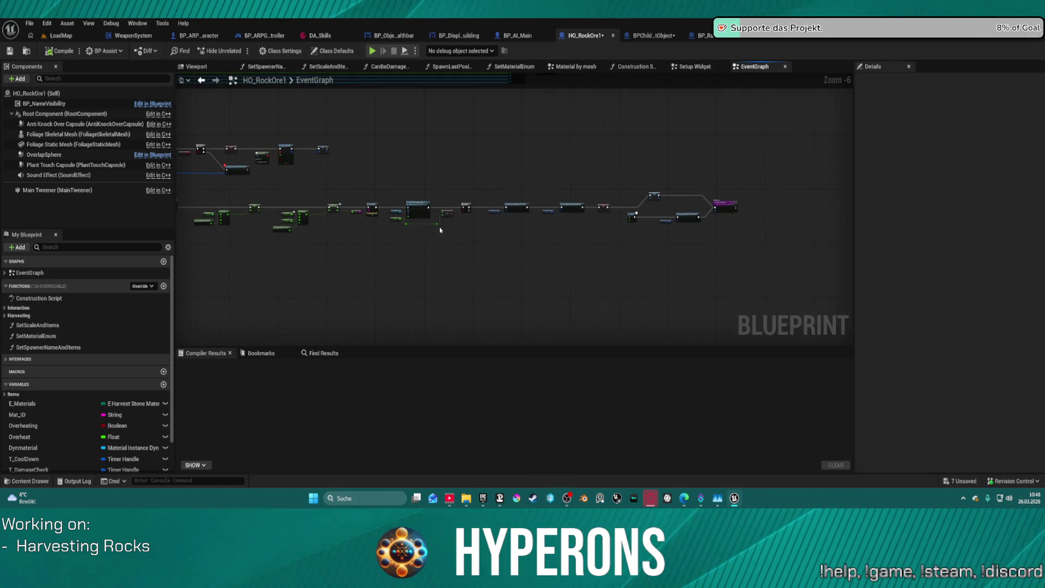
pyautogui.scroll(4, 439, 229)
pyautogui.moveTo(422, 236)
pyautogui.mouseDown()
pyautogui.moveTo(0, 219)
pyautogui.moveTo(424, 289)
pyautogui.moveTo(839, 288)
pyautogui.mouseUp()
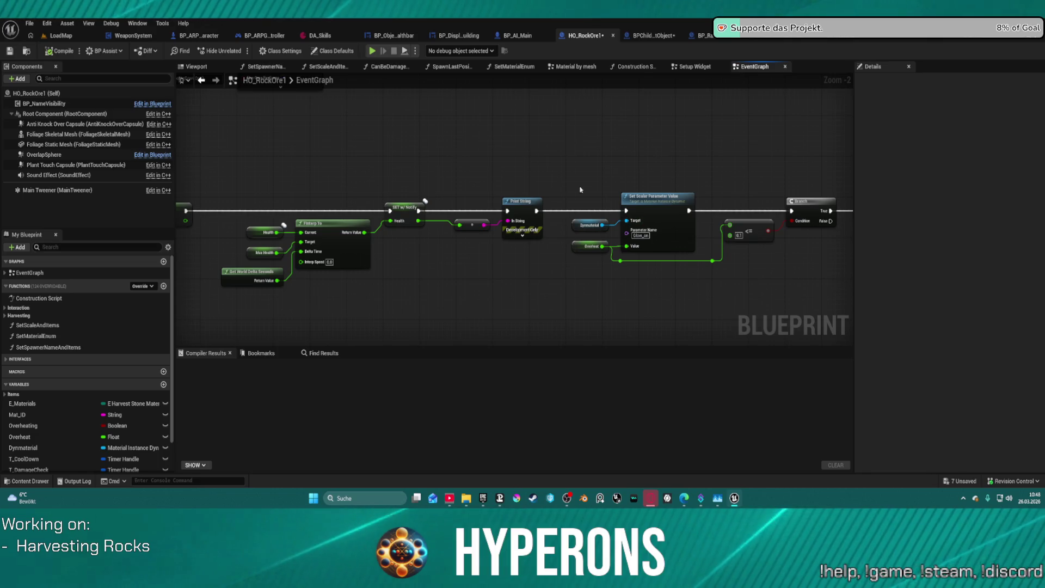
# Wire SET Health directly to Set Scalar Parameter Value and delete Print String and its conversion node.
pyautogui.moveTo(465, 180); pyautogui.dragTo(545, 240)
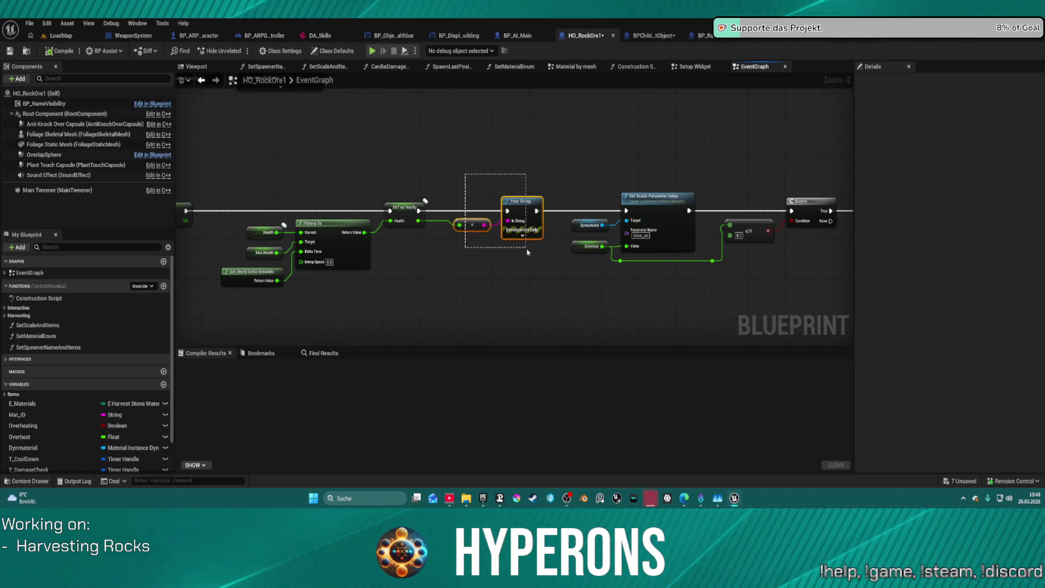
pyautogui.click(418, 207)
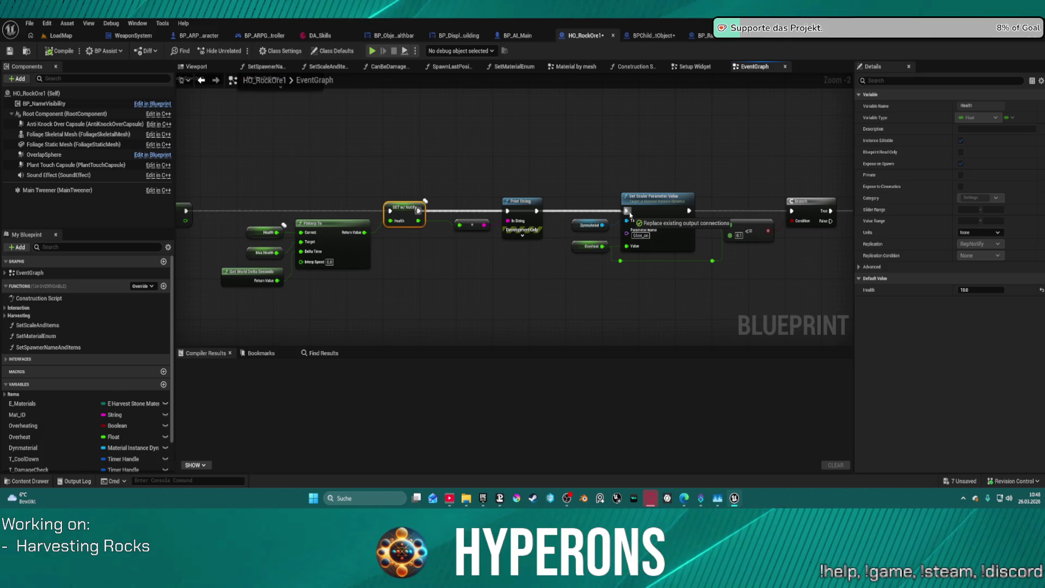
pyautogui.moveTo(630, 215); pyautogui.dragTo(627, 211)
pyautogui.moveTo(463, 171); pyautogui.dragTo(546, 237)
pyautogui.press('Delete')
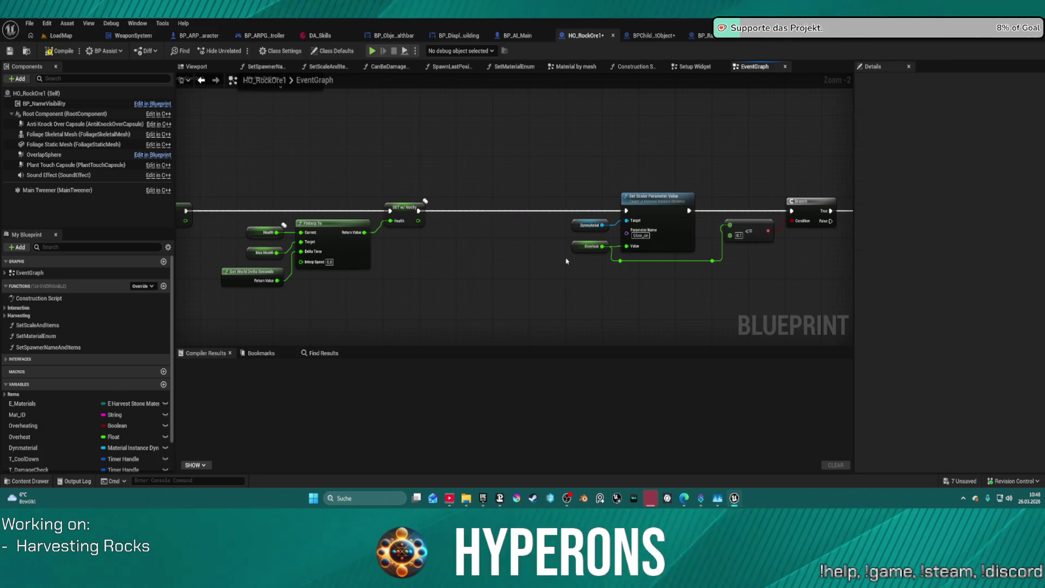
pyautogui.scroll(-3, 445, 233)
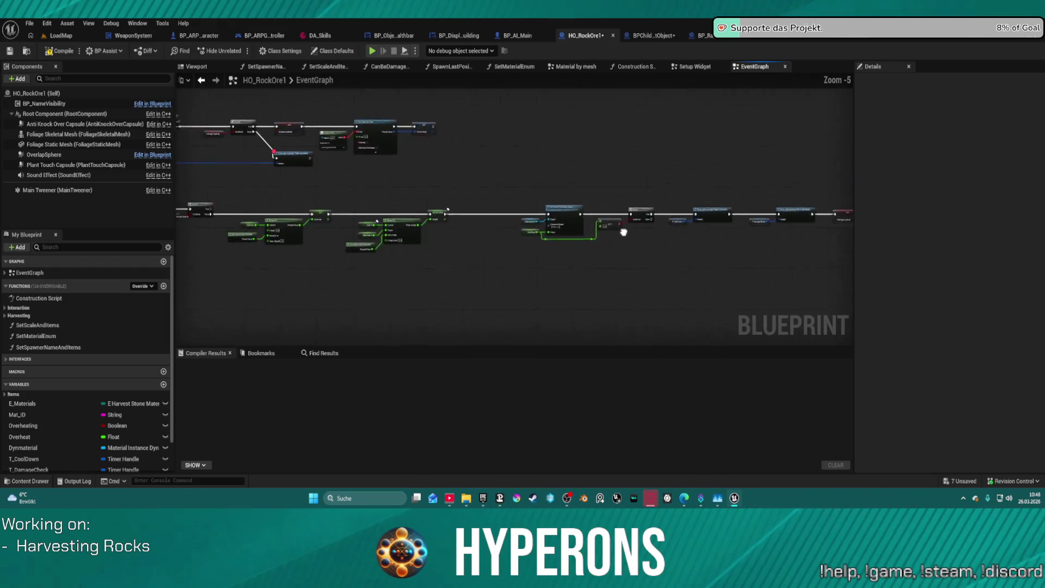
# Review the CoolingDownOre cooldown and Damage Applied timer-clearing nodes, then compile with F7.
pyautogui.click(275, 211)
pyautogui.moveTo(697, 281); pyautogui.dragTo(382, 232)
pyautogui.scroll(5, 548, 281)
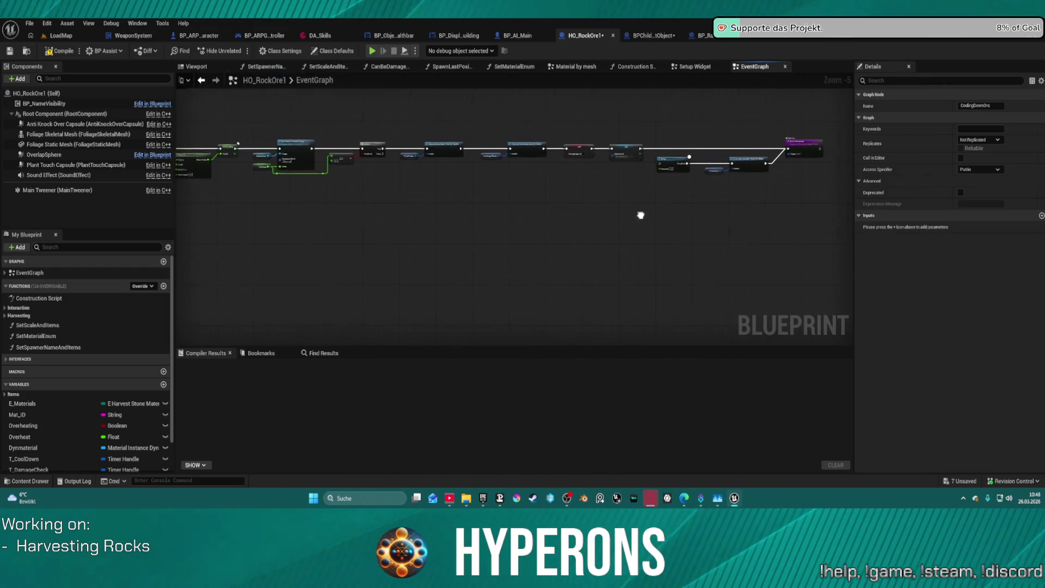
pyautogui.click(548, 281)
pyautogui.moveTo(547, 281); pyautogui.dragTo(706, 281)
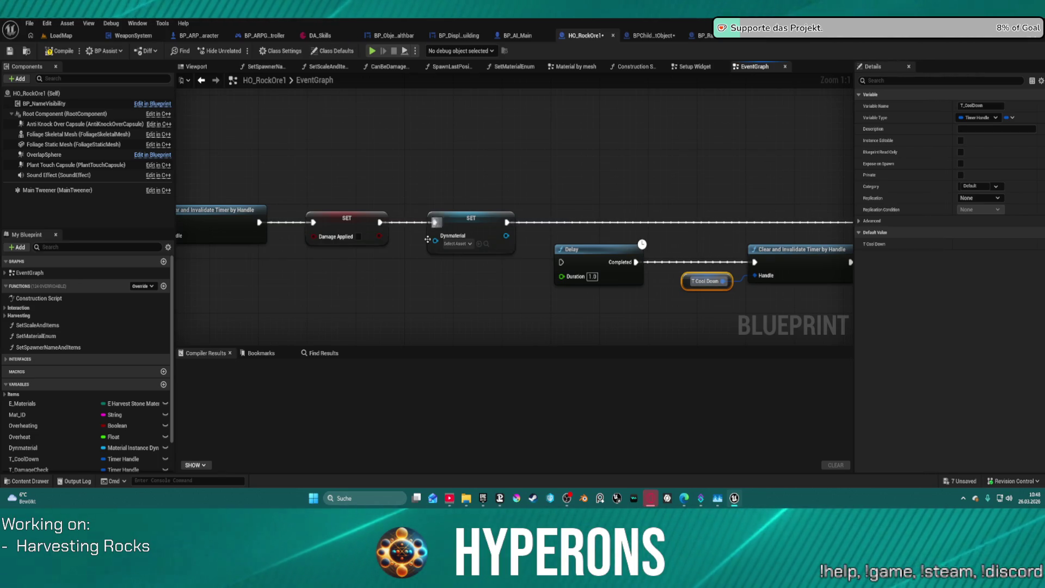
pyautogui.moveTo(542, 218)
pyautogui.mouseDown()
pyautogui.moveTo(342, 208)
pyautogui.moveTo(713, 248)
pyautogui.moveTo(701, 247)
pyautogui.moveTo(1008, 303)
pyautogui.mouseUp()
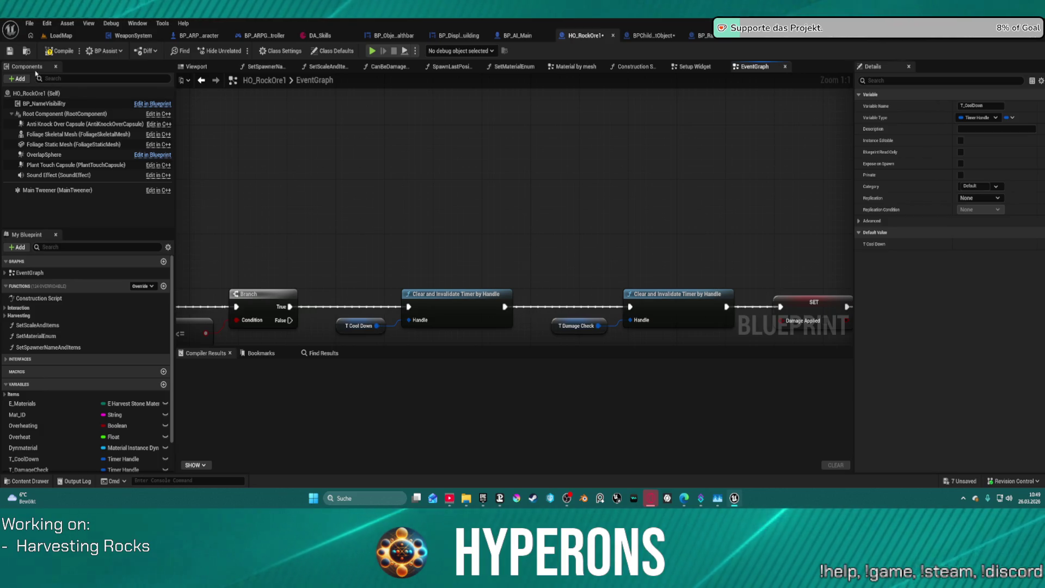
pyautogui.press('F7')
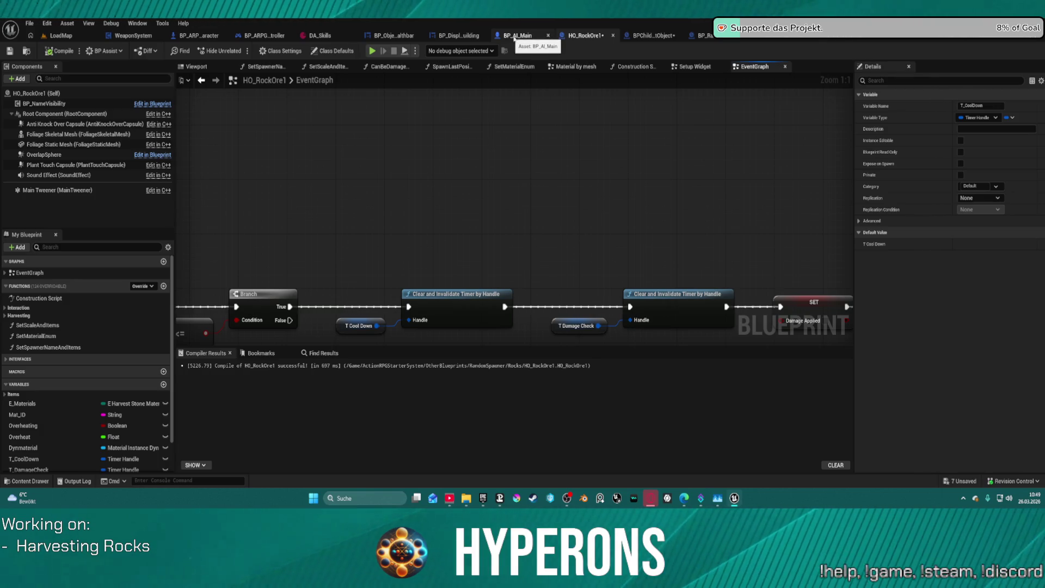
# Inspect BP_RandomSpawner's coloured comment groups, including the Other Object group.
pyautogui.click(702, 35)
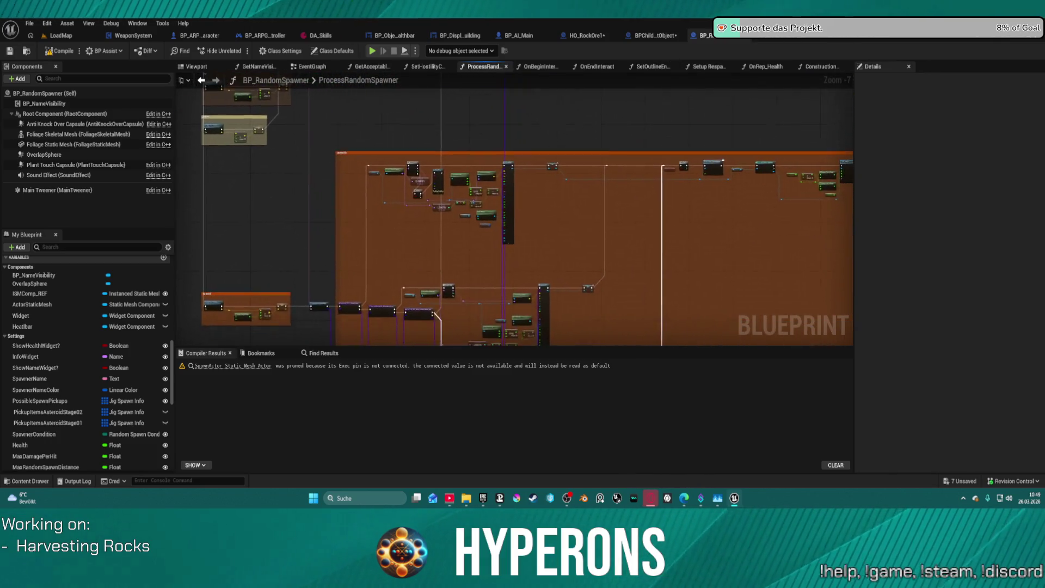
pyautogui.moveTo(305, 87)
pyautogui.mouseDown()
pyautogui.moveTo(315, 201)
pyautogui.moveTo(269, 165)
pyautogui.mouseUp()
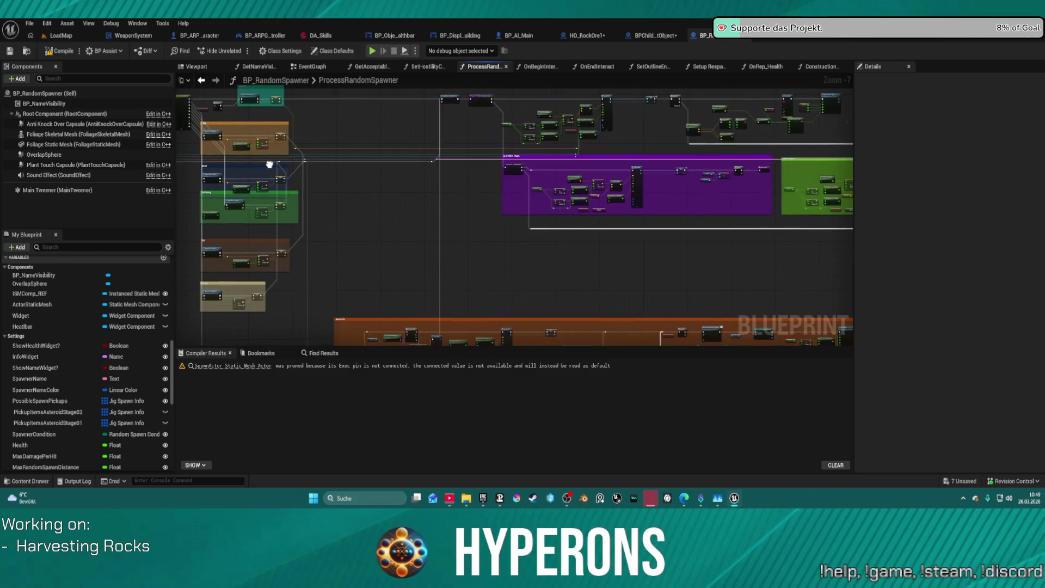
pyautogui.scroll(3, 355, 163)
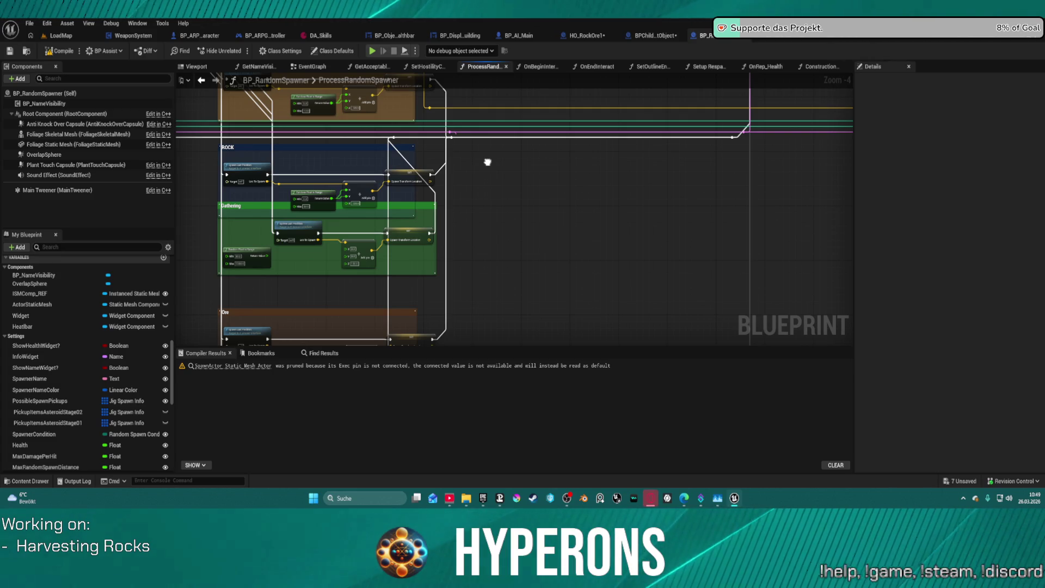
pyautogui.scroll(-6, 508, 152)
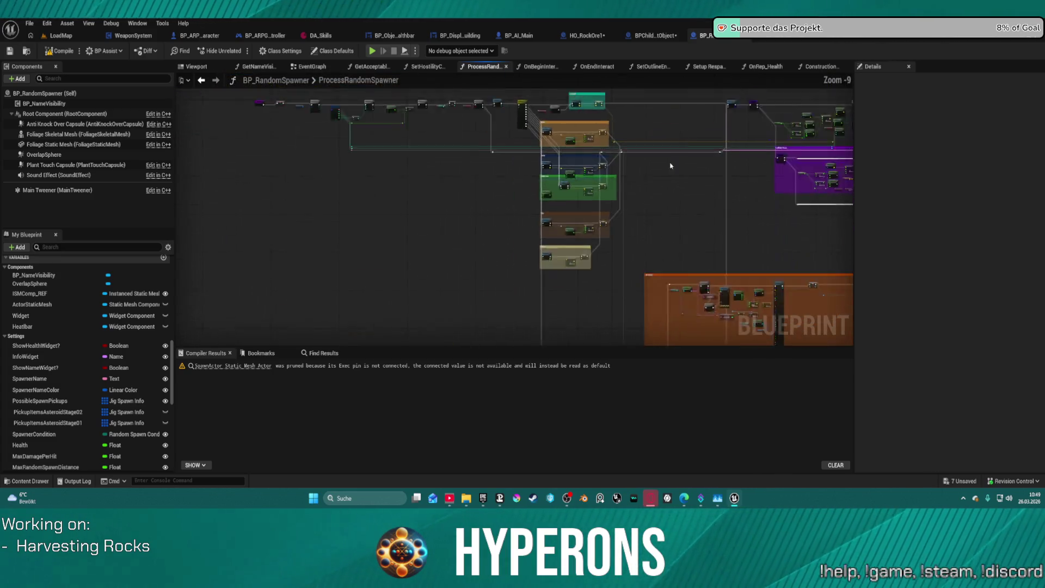
pyautogui.scroll(6, 625, 142)
pyautogui.moveTo(623, 140)
pyautogui.mouseDown()
pyautogui.moveTo(251, 136)
pyautogui.moveTo(224, 261)
pyautogui.moveTo(552, 189)
pyautogui.mouseUp()
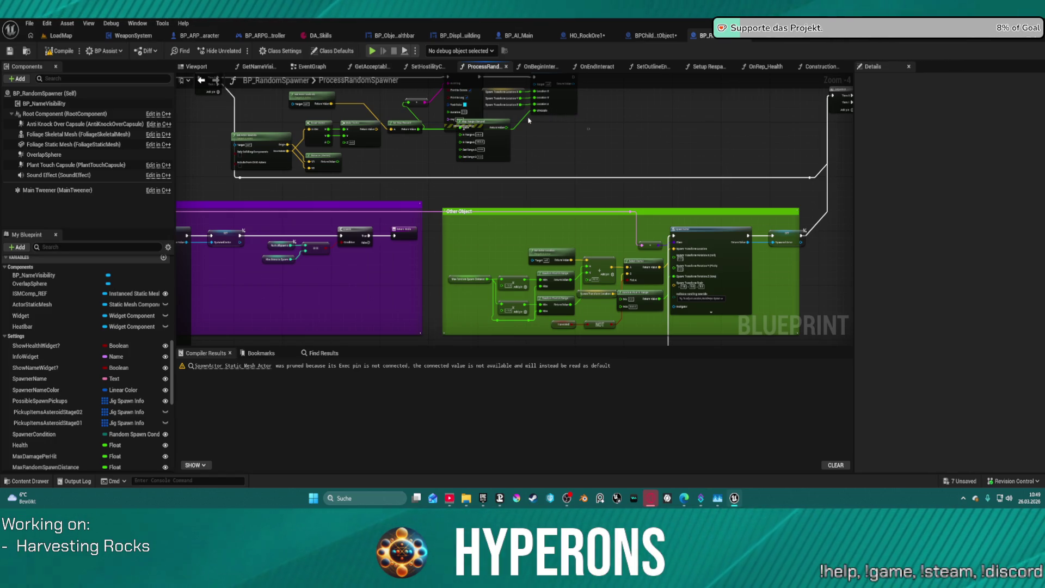
pyautogui.scroll(-3, 414, 160)
pyautogui.moveTo(414, 161)
pyautogui.mouseDown()
pyautogui.moveTo(620, 158)
pyautogui.moveTo(817, 92)
pyautogui.mouseUp()
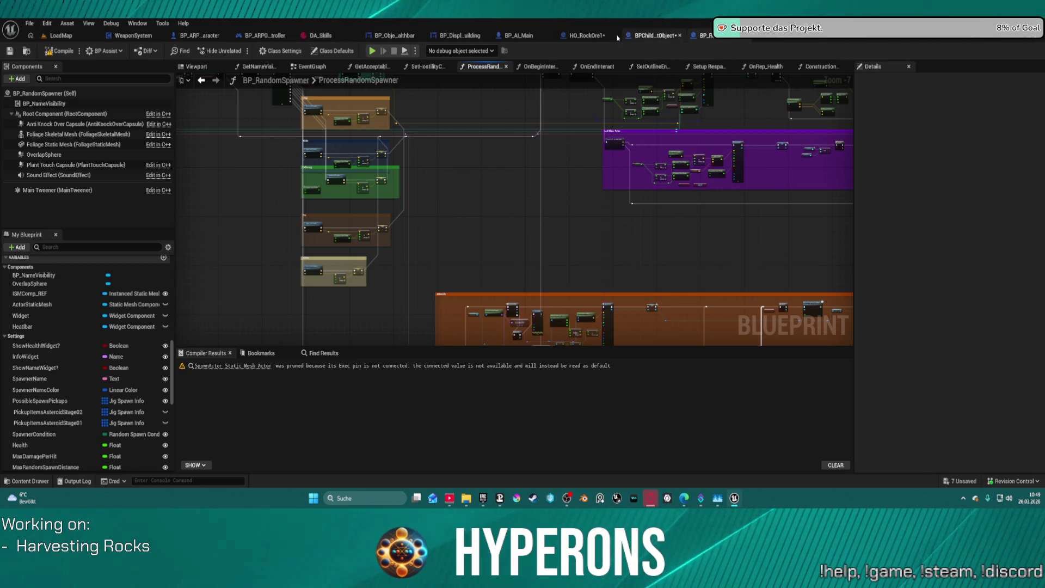
# Recheck HO_RockOre1's Finterp, Branch and Delay nodes, then return to BP_RandomSpawner's EventGraph.
pyautogui.click(588, 36)
pyautogui.scroll(-2, 576, 114)
pyautogui.moveTo(478, 110)
pyautogui.mouseDown()
pyautogui.moveTo(271, 169)
pyautogui.moveTo(505, 187)
pyautogui.mouseUp()
pyautogui.moveTo(323, 166)
pyautogui.mouseDown()
pyautogui.moveTo(462, 195)
pyautogui.moveTo(579, 202)
pyautogui.moveTo(583, 182)
pyautogui.mouseUp()
pyautogui.scroll(-1, 579, 202)
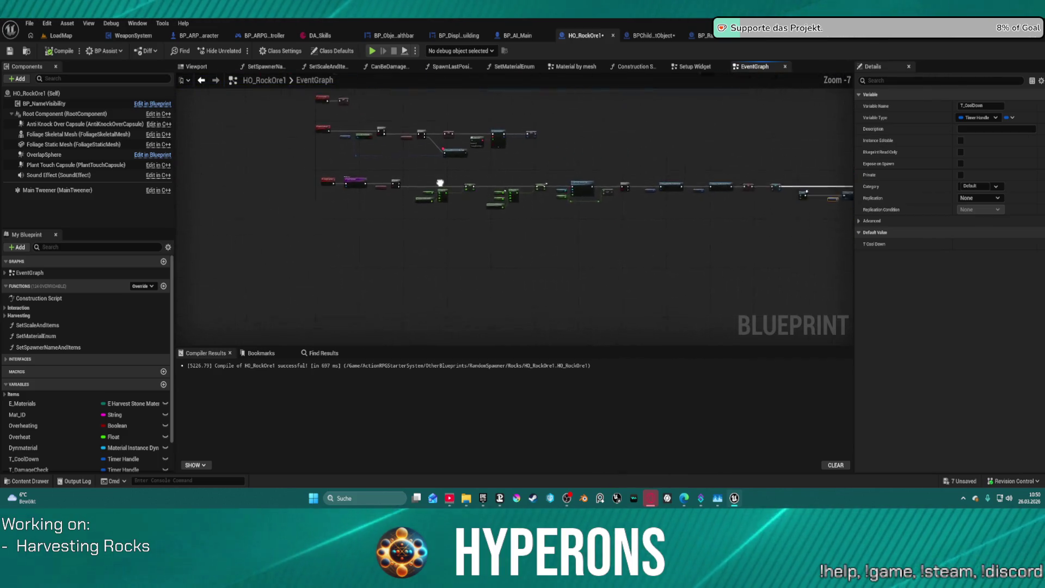
pyautogui.scroll(-1, 582, 182)
pyautogui.click(706, 36)
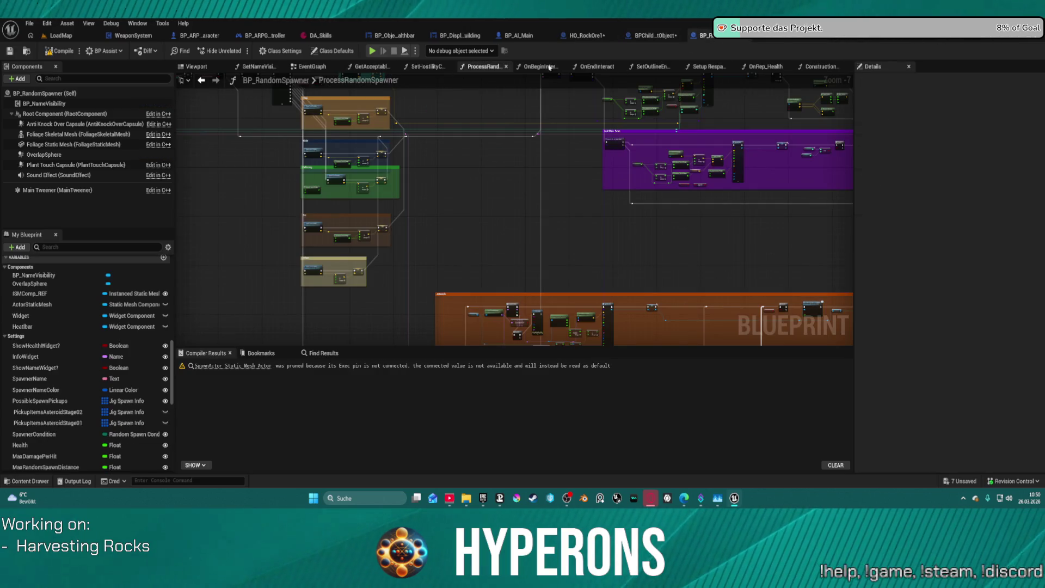
pyautogui.click(308, 67)
pyautogui.scroll(-2, 567, 170)
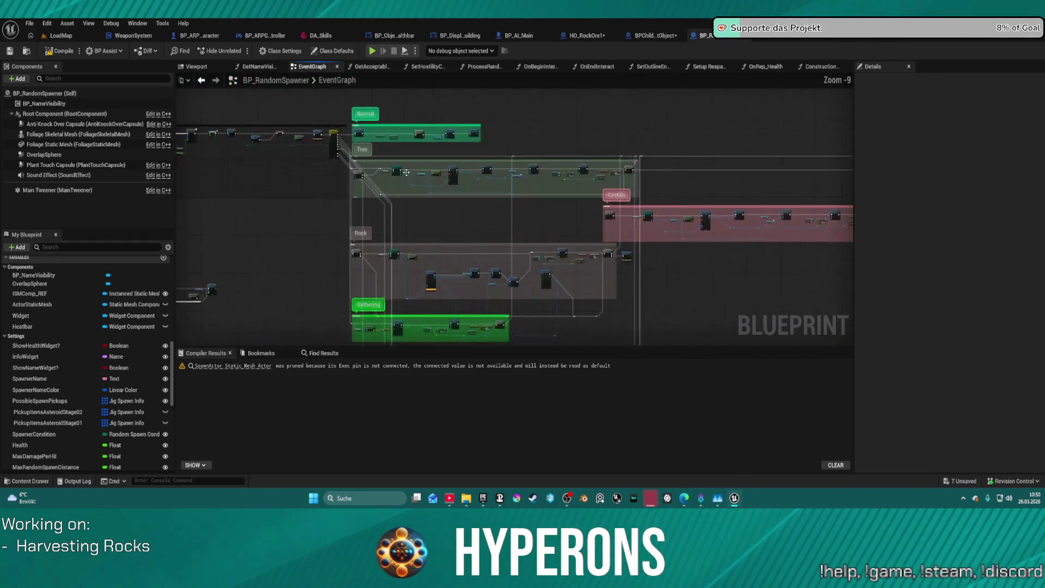
pyautogui.scroll(2, 443, 171)
pyautogui.scroll(3, 443, 171)
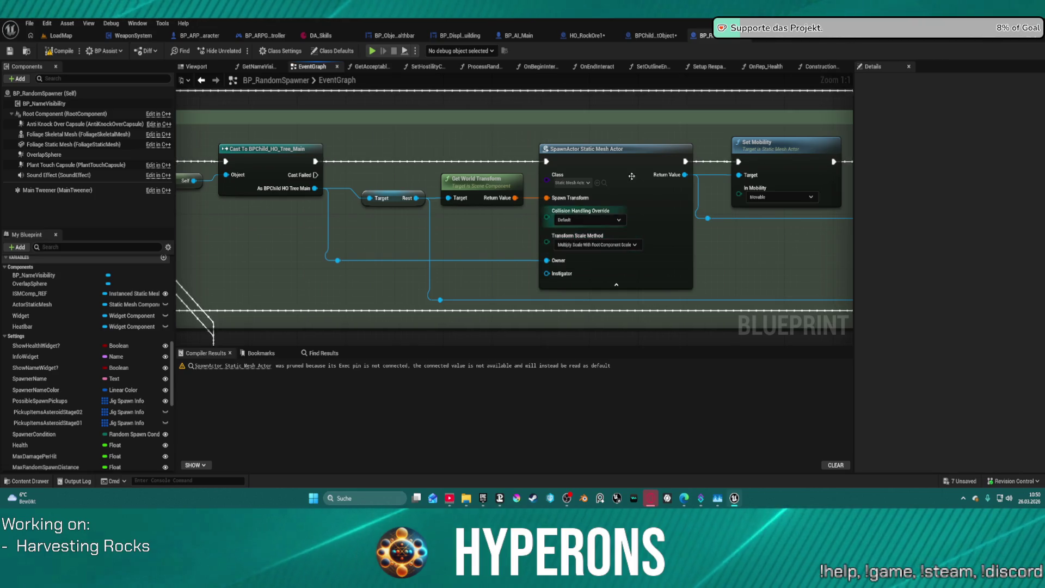
pyautogui.moveTo(749, 237)
pyautogui.mouseDown()
pyautogui.moveTo(454, 234)
pyautogui.moveTo(0, 257)
pyautogui.moveTo(5, 244)
pyautogui.mouseUp()
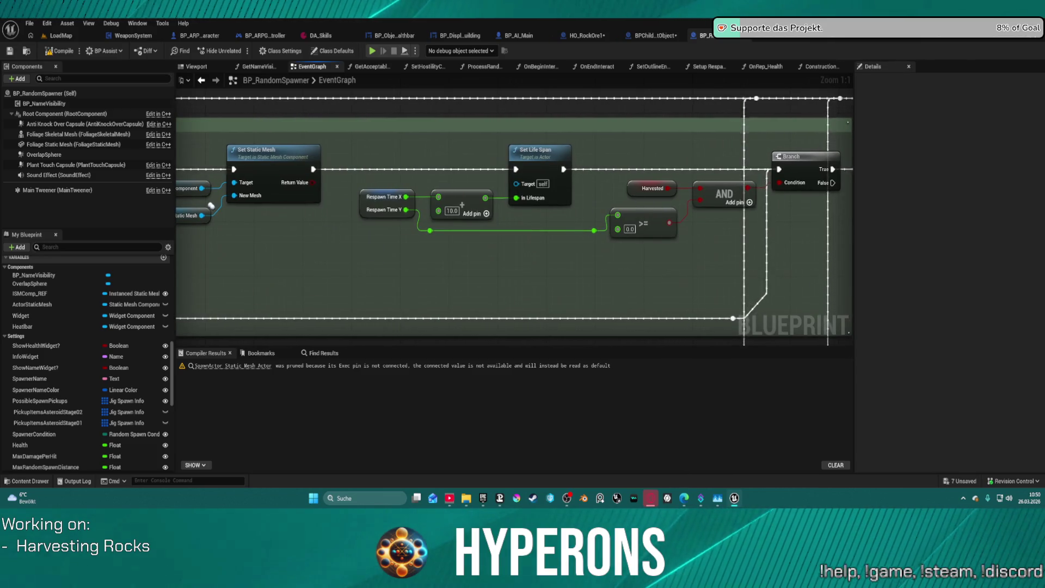
pyautogui.moveTo(787, 222); pyautogui.dragTo(581, 246)
pyautogui.moveTo(779, 229); pyautogui.dragTo(460, 227)
pyautogui.scroll(-5, 460, 220)
pyautogui.moveTo(720, 337)
pyautogui.mouseDown()
pyautogui.moveTo(694, 234)
pyautogui.moveTo(632, 126)
pyautogui.mouseUp()
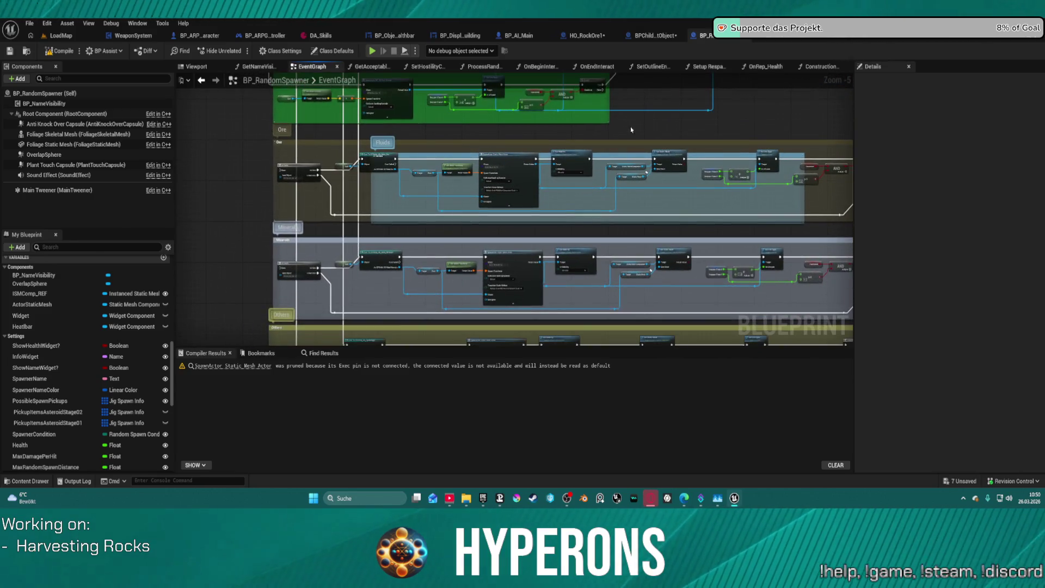
pyautogui.scroll(5, 685, 189)
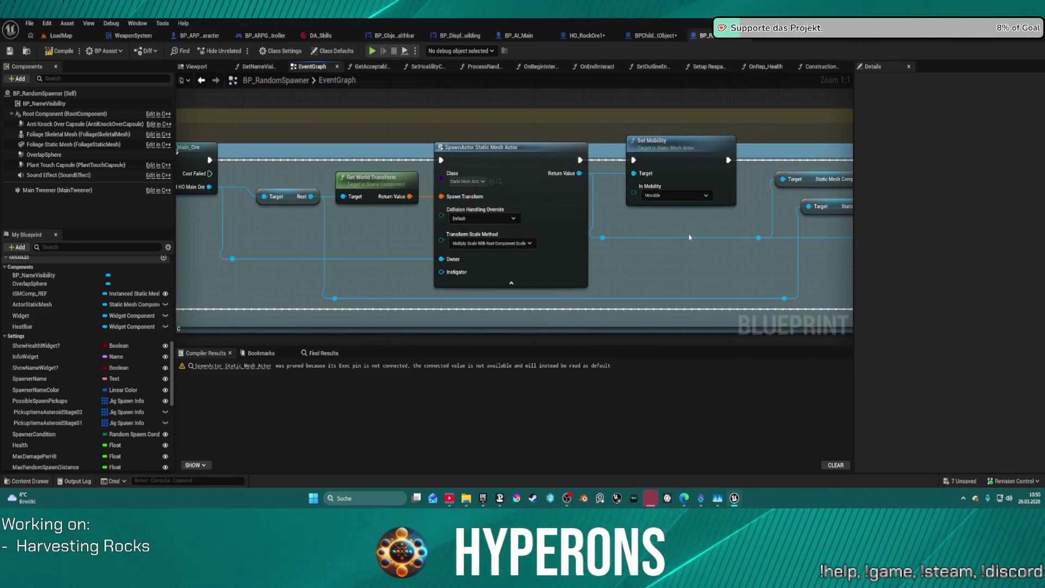
pyautogui.scroll(-5, 689, 238)
pyautogui.moveTo(689, 237); pyautogui.dragTo(642, 343)
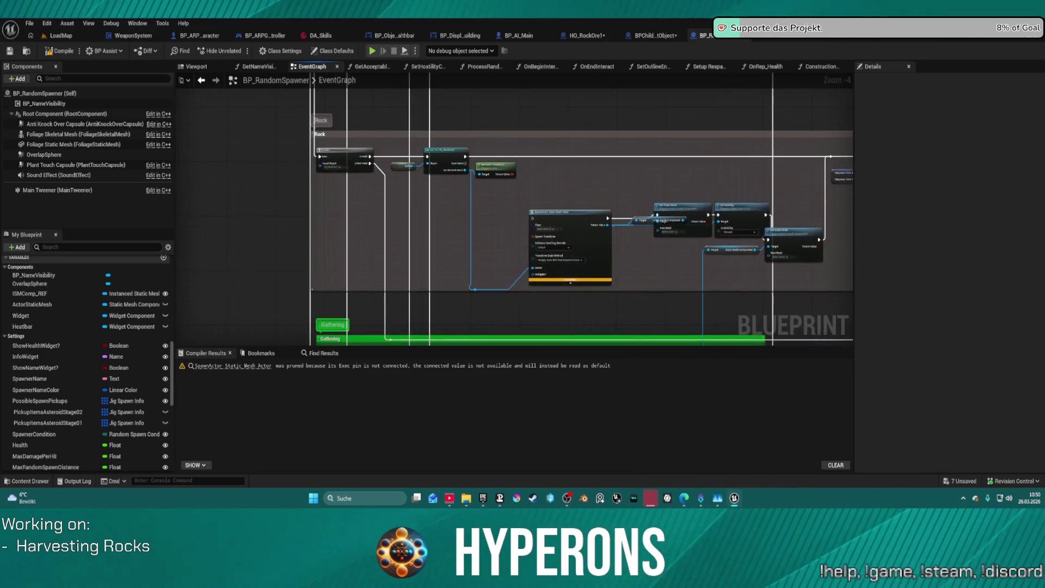
pyautogui.scroll(5, 632, 212)
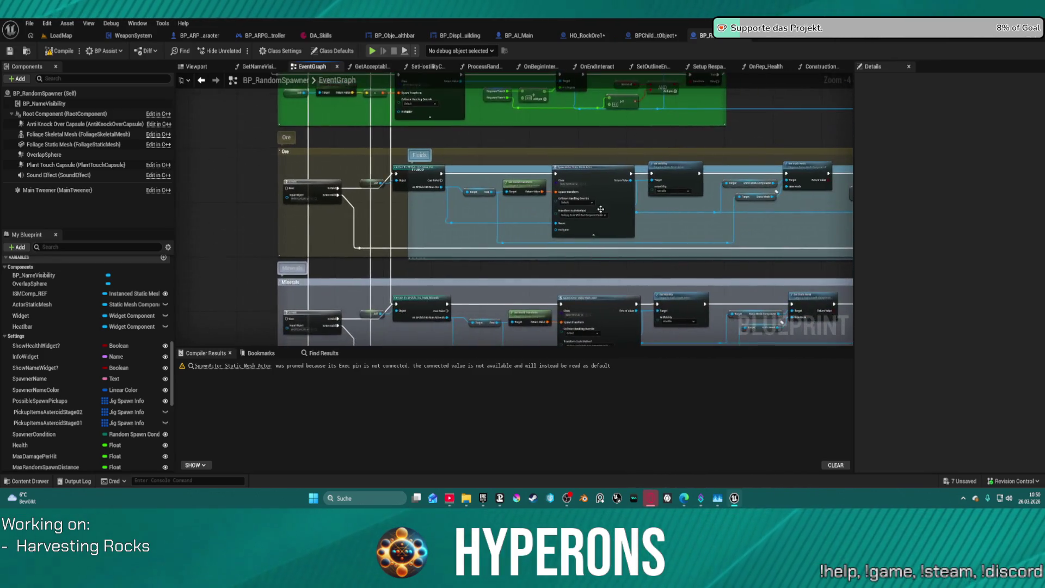
pyautogui.moveTo(726, 275); pyautogui.dragTo(727, 420)
pyautogui.click(418, 129)
pyautogui.moveTo(418, 128)
pyautogui.mouseDown()
pyautogui.moveTo(490, 82)
pyautogui.moveTo(501, 110)
pyautogui.moveTo(517, 105)
pyautogui.moveTo(439, 172)
pyautogui.mouseUp()
pyautogui.moveTo(707, 275)
pyautogui.mouseDown()
pyautogui.moveTo(708, 239)
pyautogui.moveTo(654, 156)
pyautogui.moveTo(609, 141)
pyautogui.mouseUp()
pyautogui.moveTo(838, 167); pyautogui.dragTo(840, 166)
pyautogui.moveTo(344, 181)
pyautogui.mouseDown()
pyautogui.moveTo(428, 201)
pyautogui.moveTo(482, 259)
pyautogui.moveTo(439, 232)
pyautogui.mouseUp()
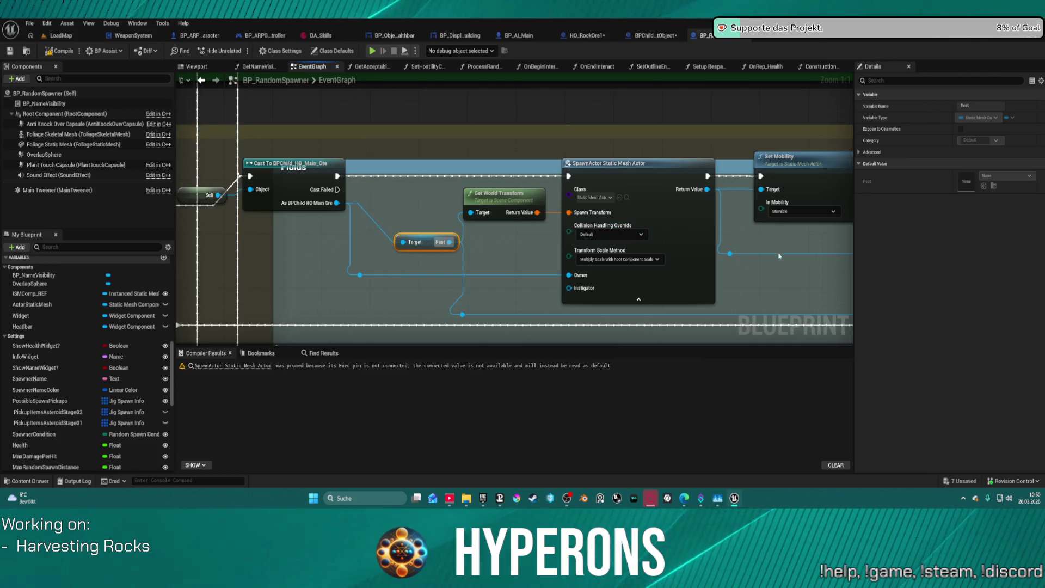
pyautogui.moveTo(806, 249)
pyautogui.mouseDown()
pyautogui.moveTo(668, 233)
pyautogui.moveTo(810, 243)
pyautogui.moveTo(856, 260)
pyautogui.moveTo(843, 168)
pyautogui.moveTo(530, 161)
pyautogui.moveTo(377, 175)
pyautogui.moveTo(341, 203)
pyautogui.moveTo(15, 203)
pyautogui.mouseUp()
pyautogui.moveTo(218, 172); pyautogui.dragTo(143, 177)
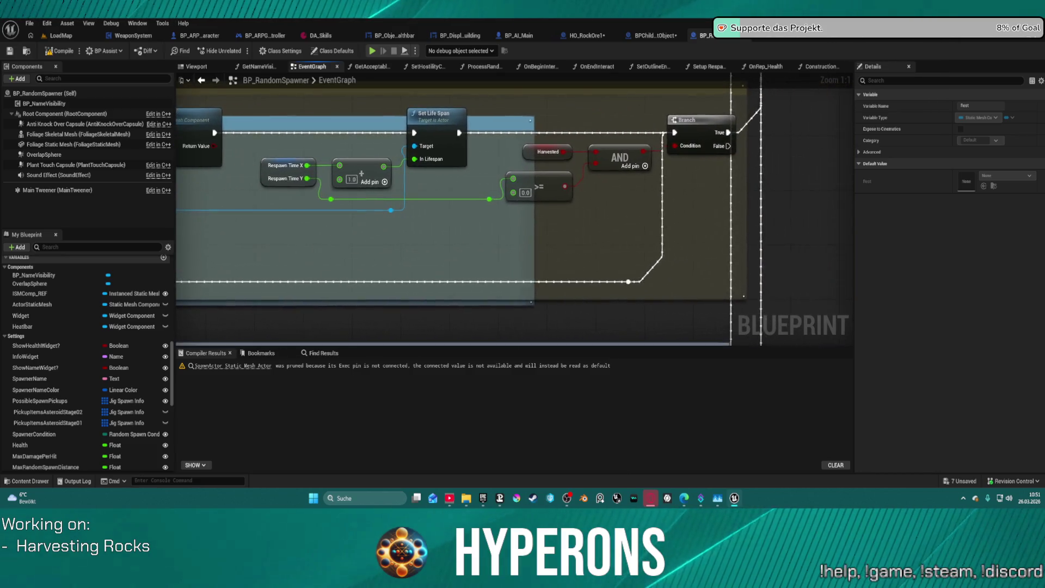
pyautogui.moveTo(43, 216); pyautogui.dragTo(316, 222)
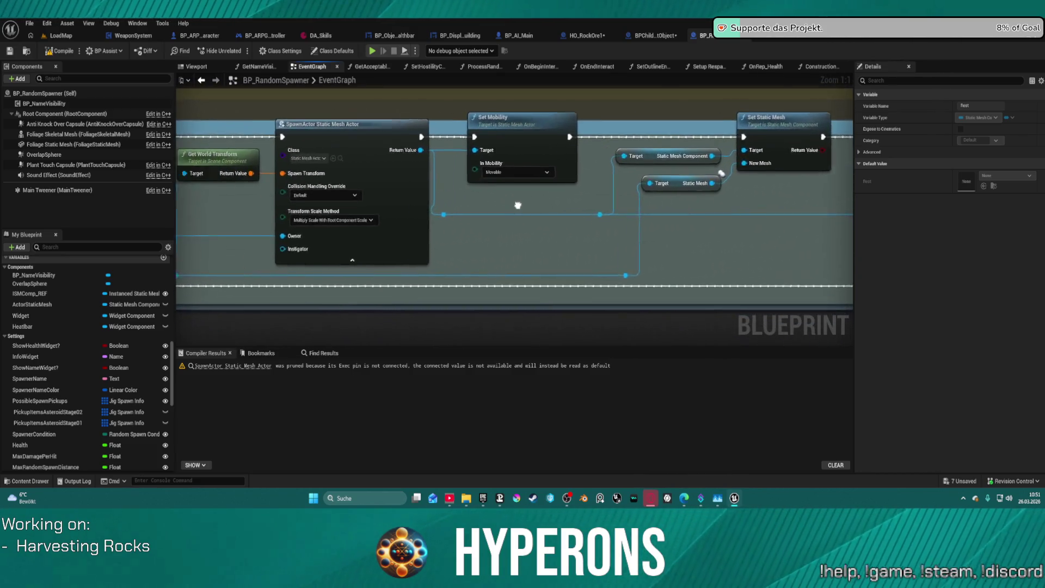
pyautogui.moveTo(510, 206); pyautogui.dragTo(622, 199)
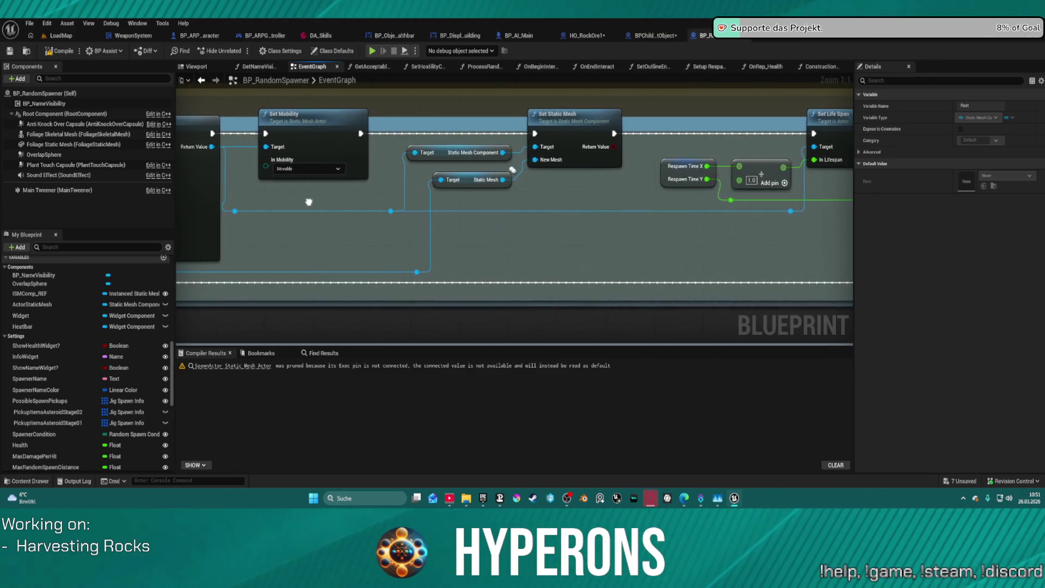
pyautogui.moveTo(318, 171)
pyautogui.mouseDown()
pyautogui.moveTo(849, 180)
pyautogui.moveTo(832, 193)
pyautogui.mouseUp()
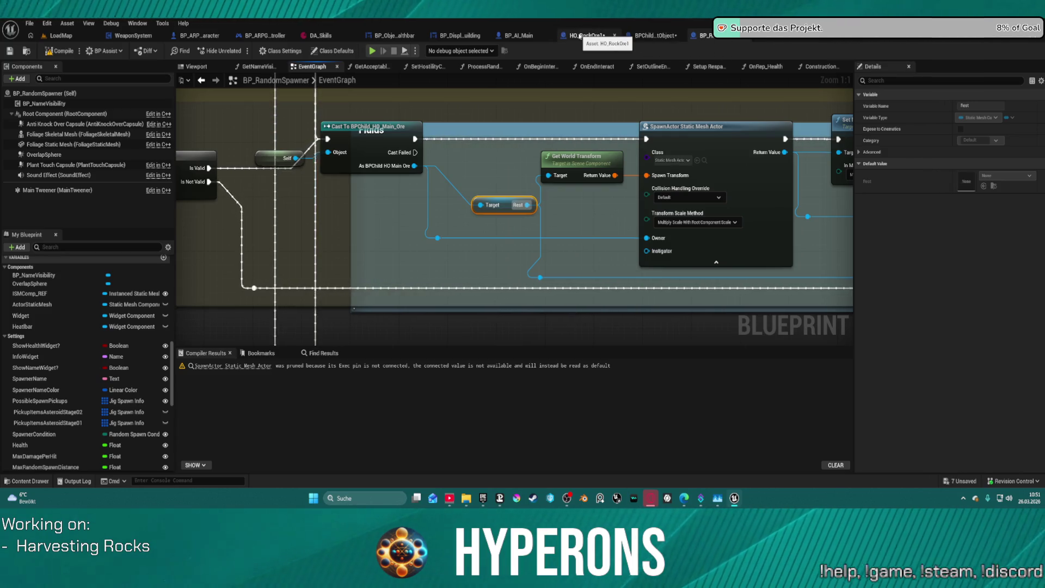
# Add a Static Mesh component to HO_RockOre1 by searching 'static mesh' in +Add.
pyautogui.click(580, 35)
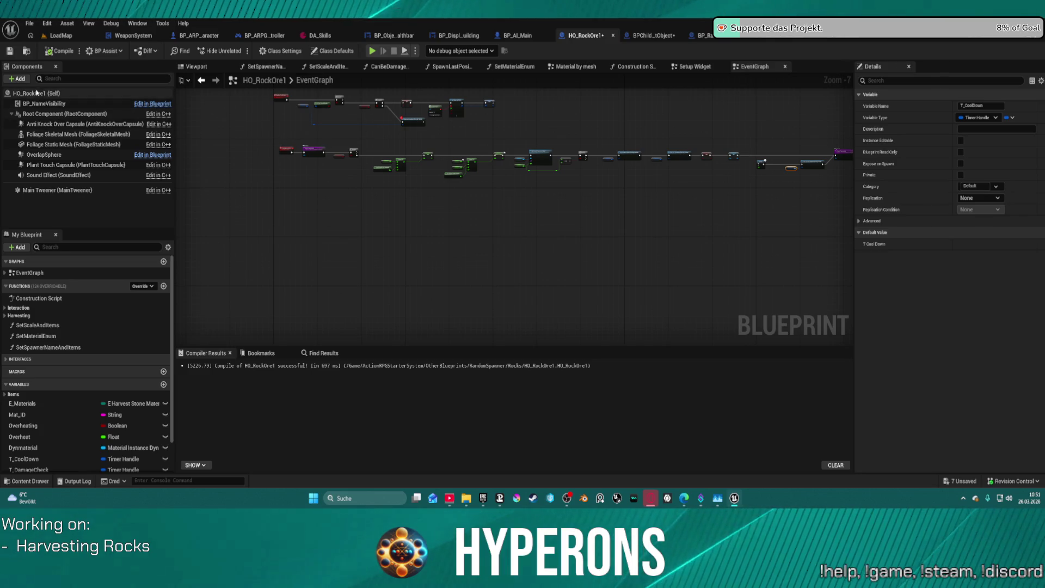
pyautogui.click(16, 78)
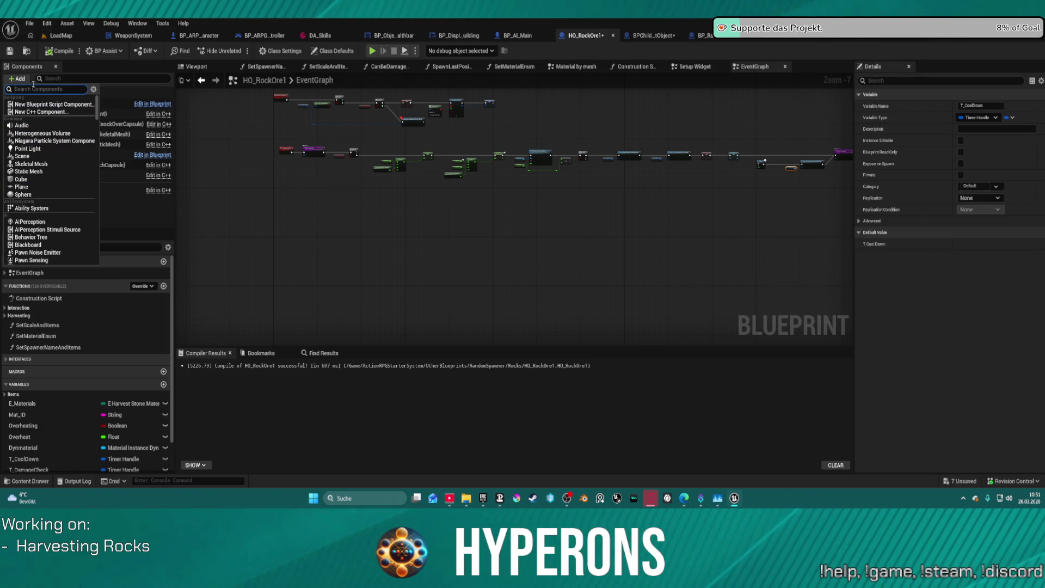
pyautogui.write('static me')
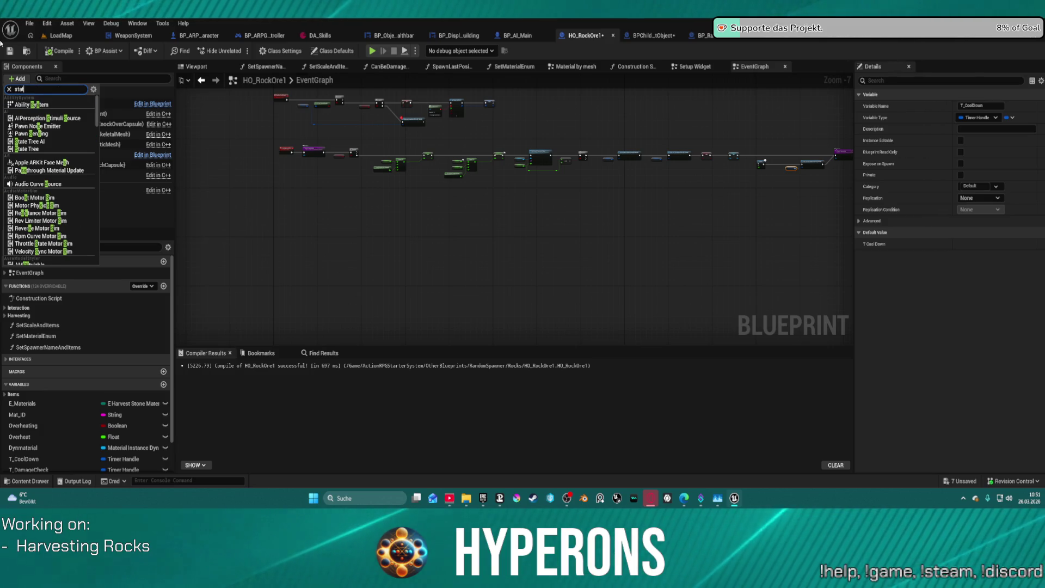
pyautogui.write('s')
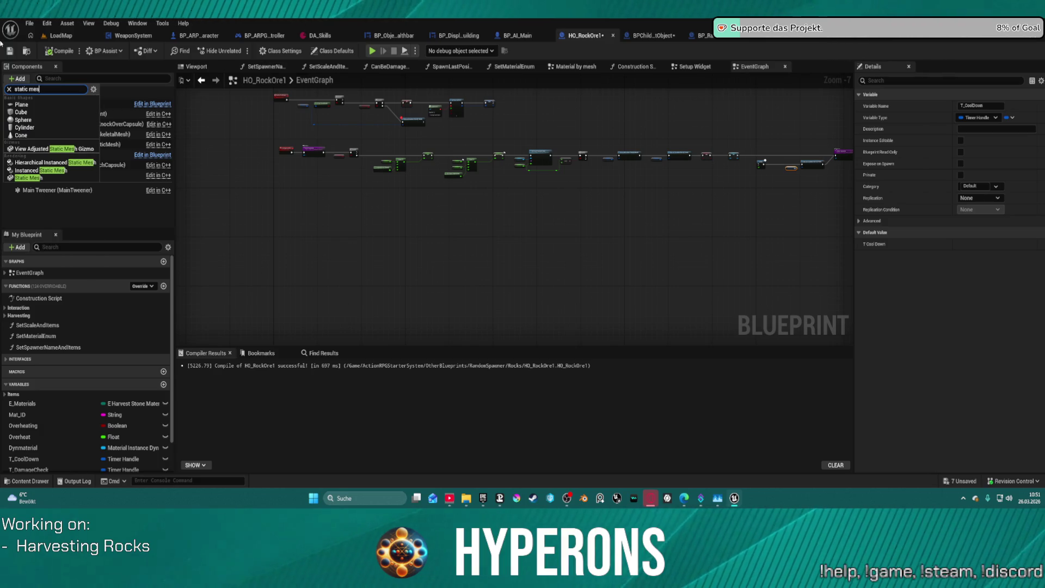
pyautogui.click(87, 178)
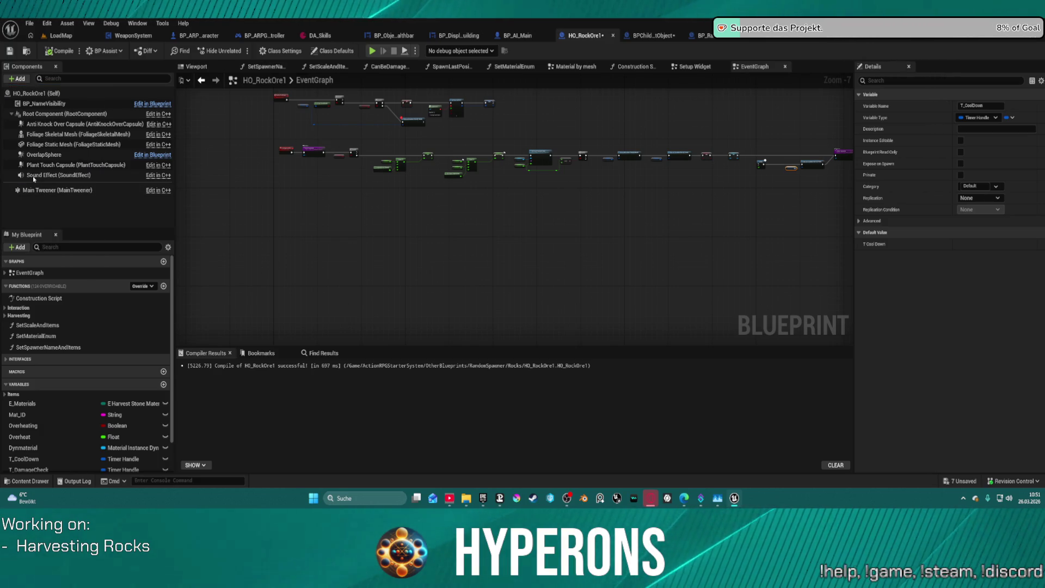
pyautogui.click(127, 220)
# Select the new StaticMesh component and open the rock mesh in its editor.
pyautogui.click(98, 185)
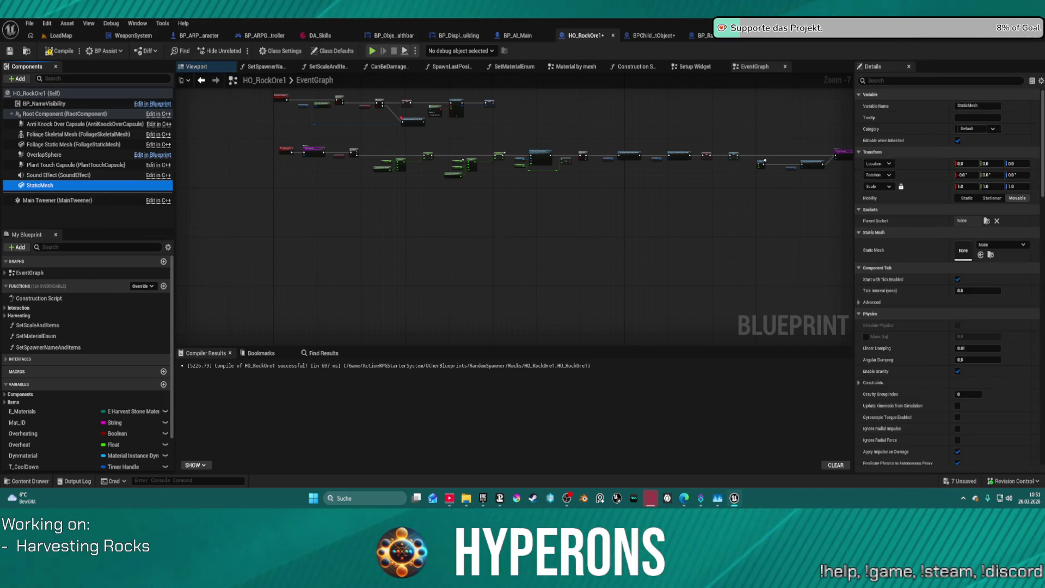
pyautogui.click(762, 44)
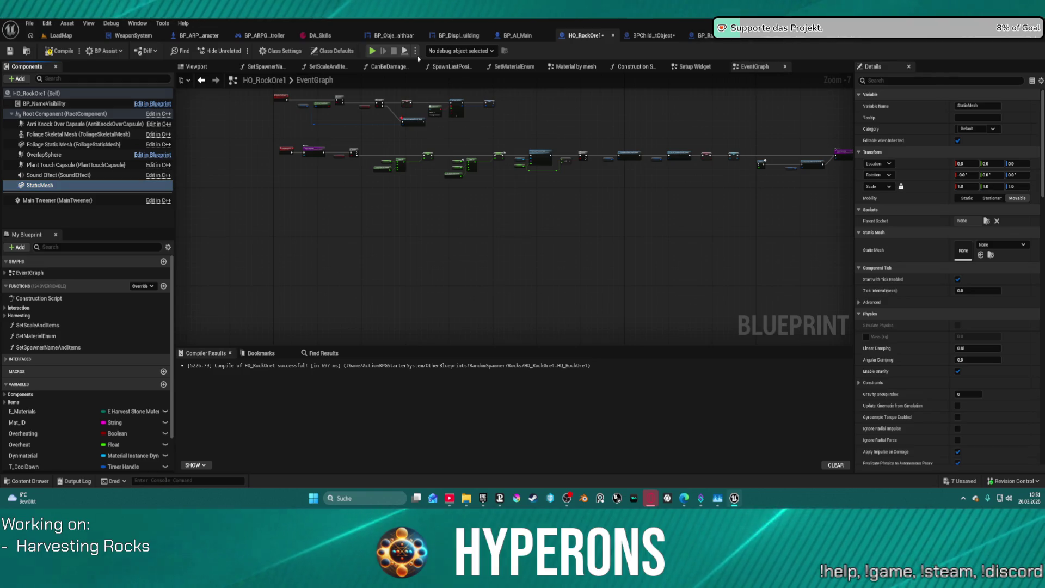
pyautogui.click(768, 39)
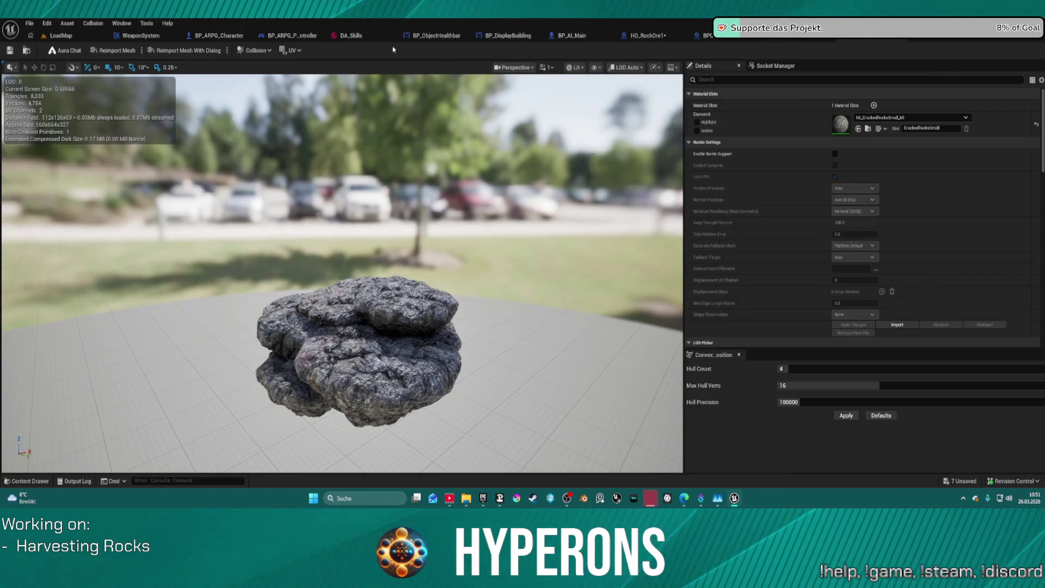
# Browse to Rocks/ScrapedRocks/Meshes (44 rock meshes) in the Content Drawer, then return to LoadMap.
pyautogui.click(26, 51)
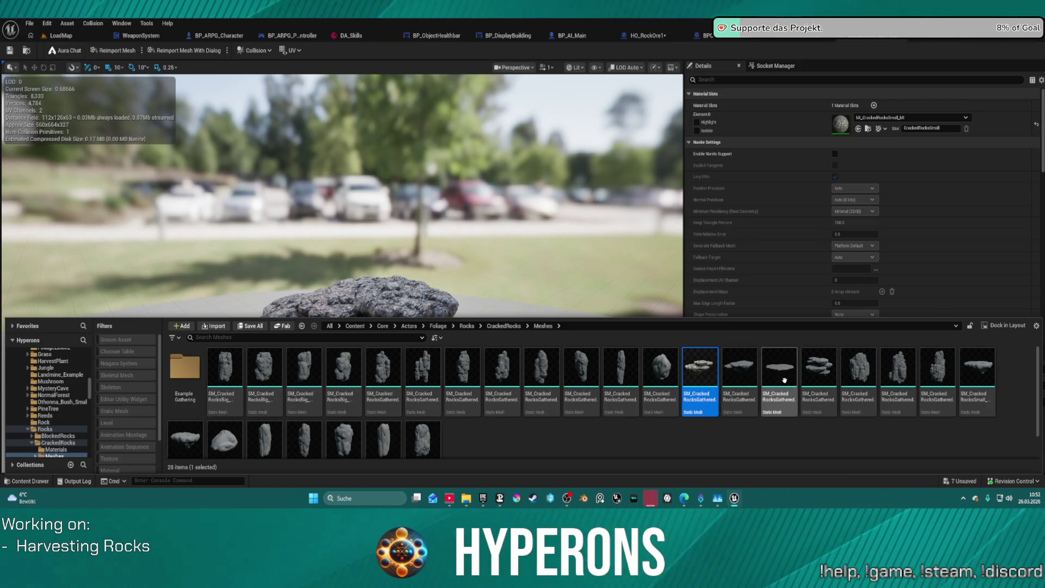
pyautogui.scroll(-1, 237, 414)
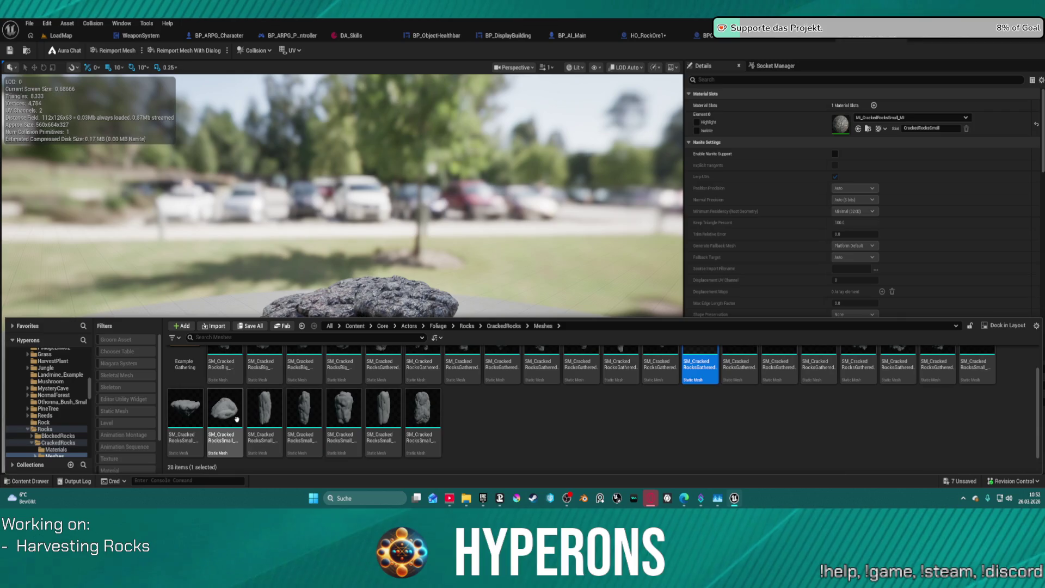
pyautogui.scroll(-1, 125, 414)
pyautogui.scroll(-2, 64, 418)
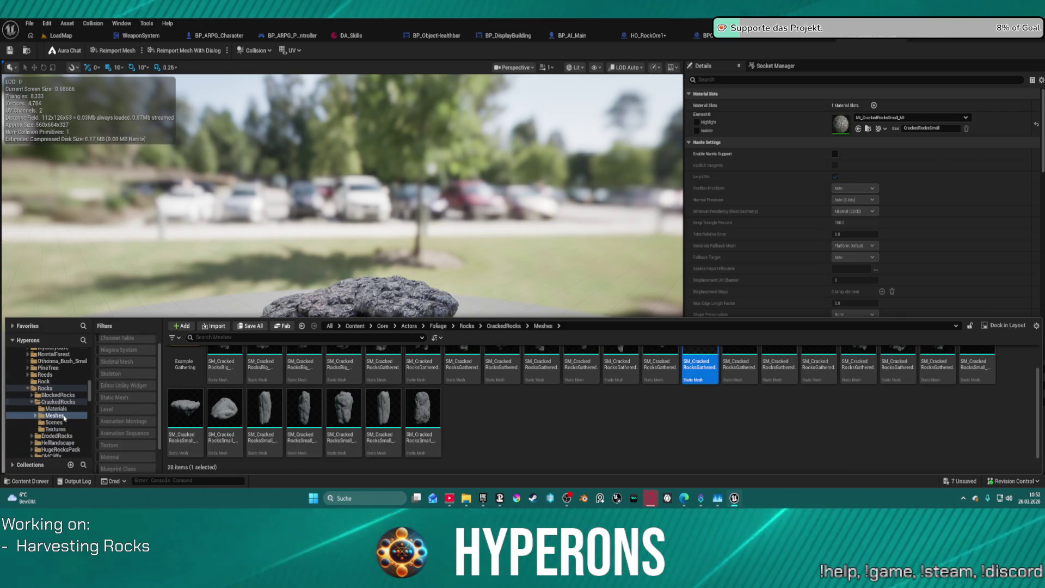
pyautogui.scroll(-2, 64, 418)
pyautogui.click(65, 423)
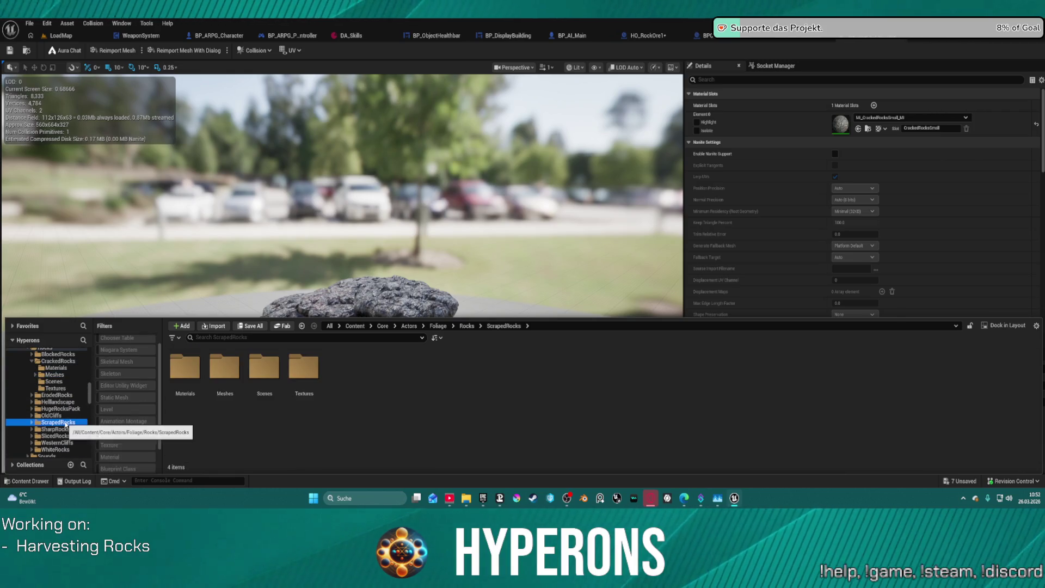
pyautogui.doubleClick(225, 366)
pyautogui.scroll(-2, 762, 400)
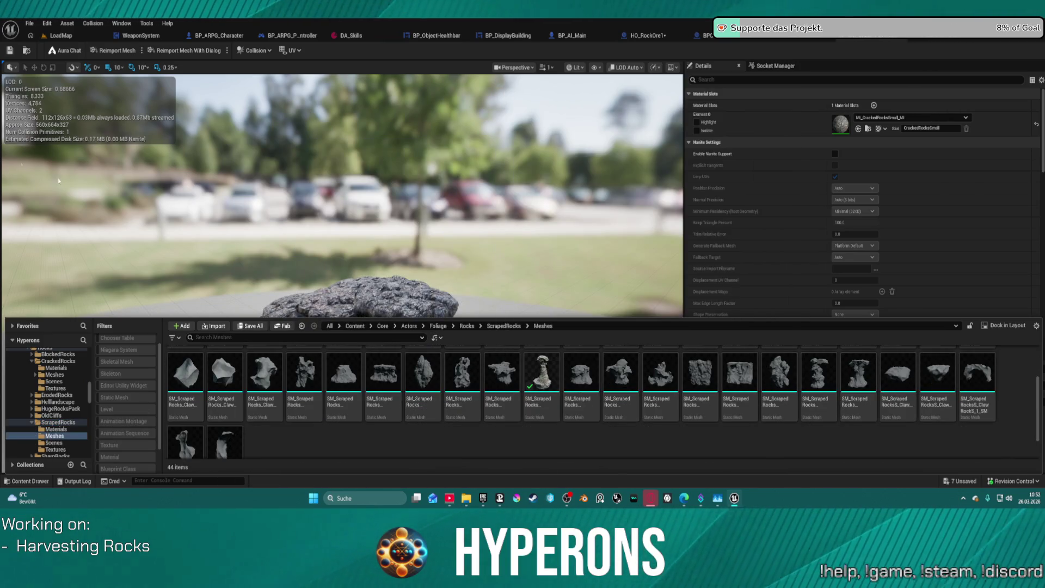
pyautogui.click(61, 34)
pyautogui.hotkey('ctrl', 'space')
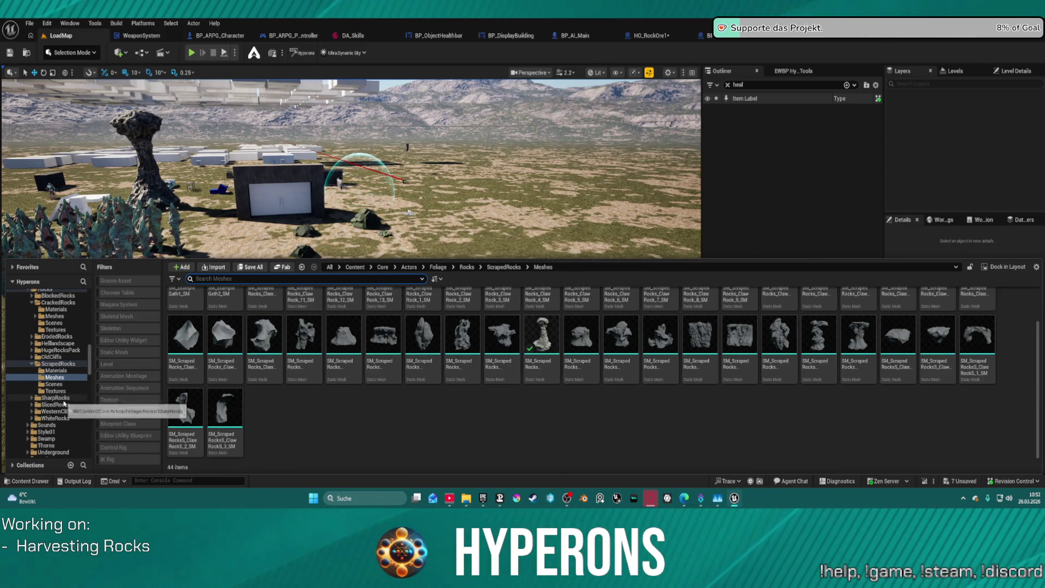
# Open WesternCliffs/Meshes and drop a small rock-group mesh onto the terrain, framing it.
pyautogui.click(61, 398)
pyautogui.click(65, 411)
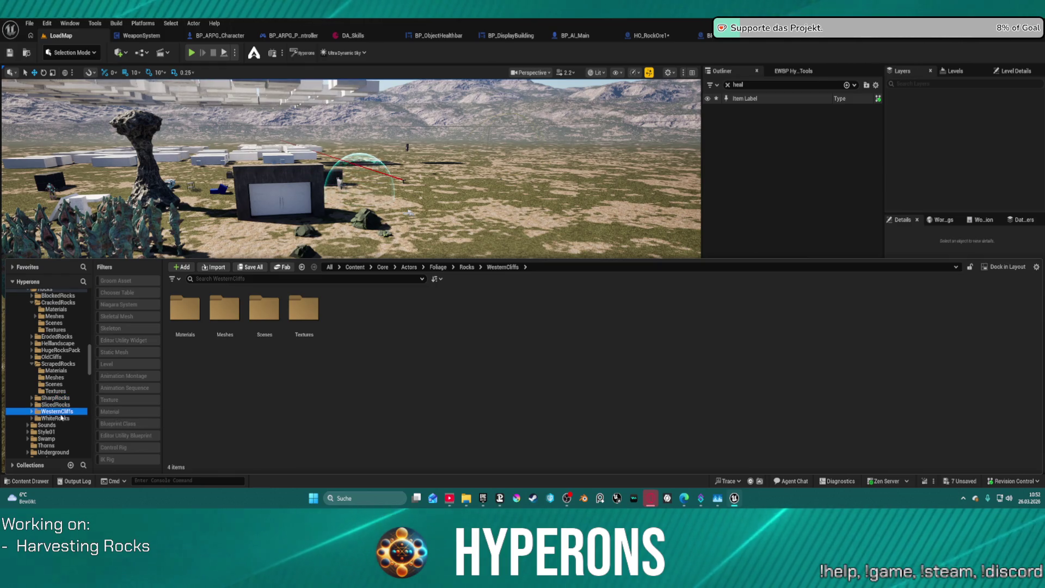
pyautogui.doubleClick(214, 319)
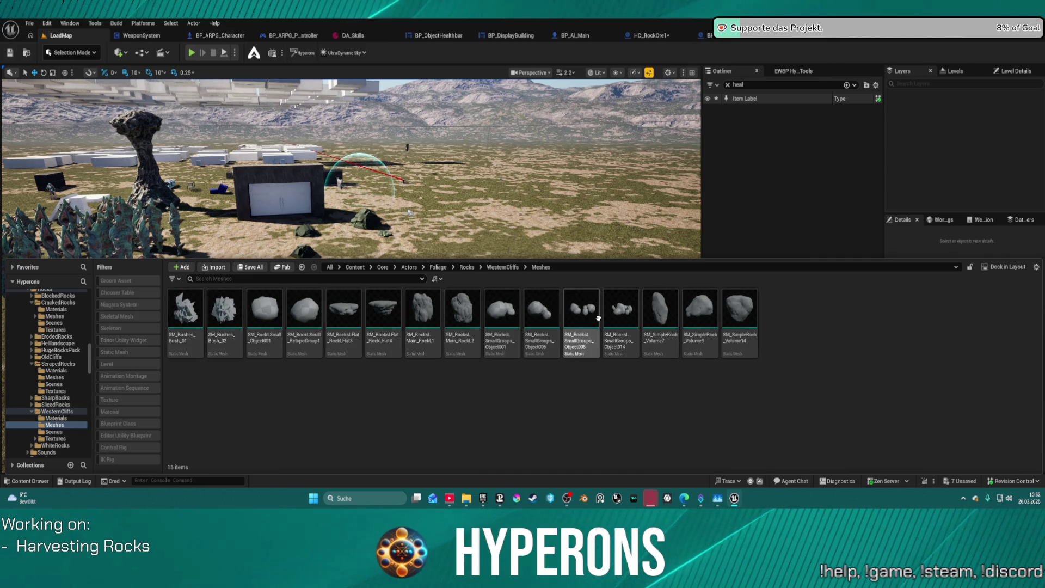
pyautogui.moveTo(621, 309); pyautogui.dragTo(450, 238)
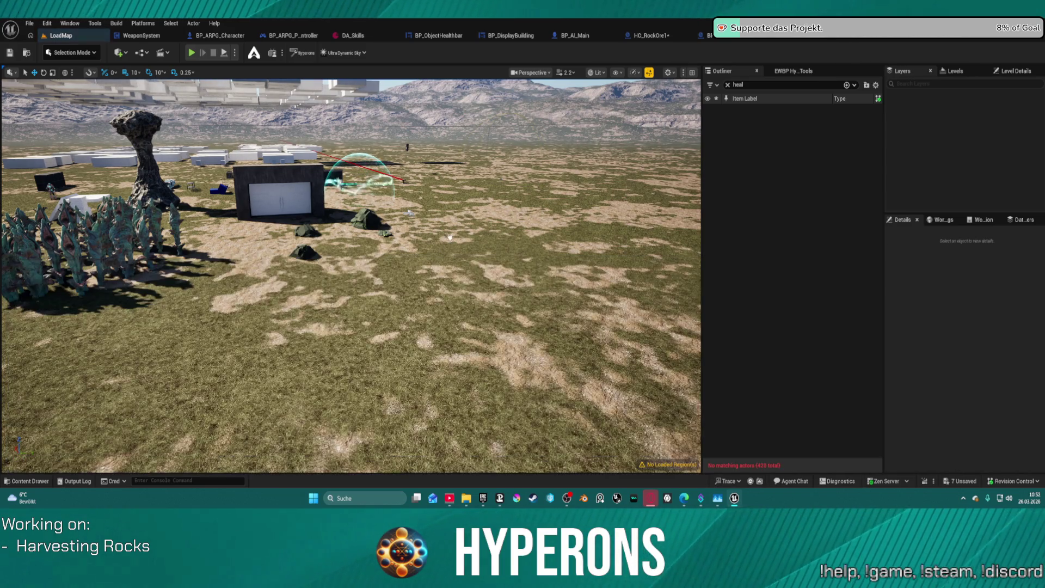
pyautogui.moveTo(448, 278); pyautogui.dragTo(448, 280)
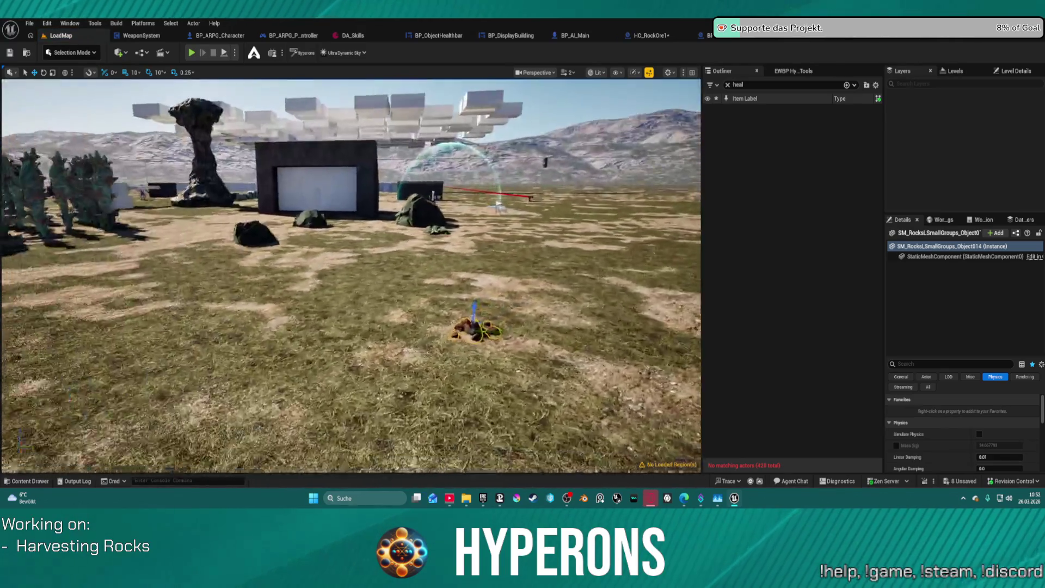
pyautogui.press('f')
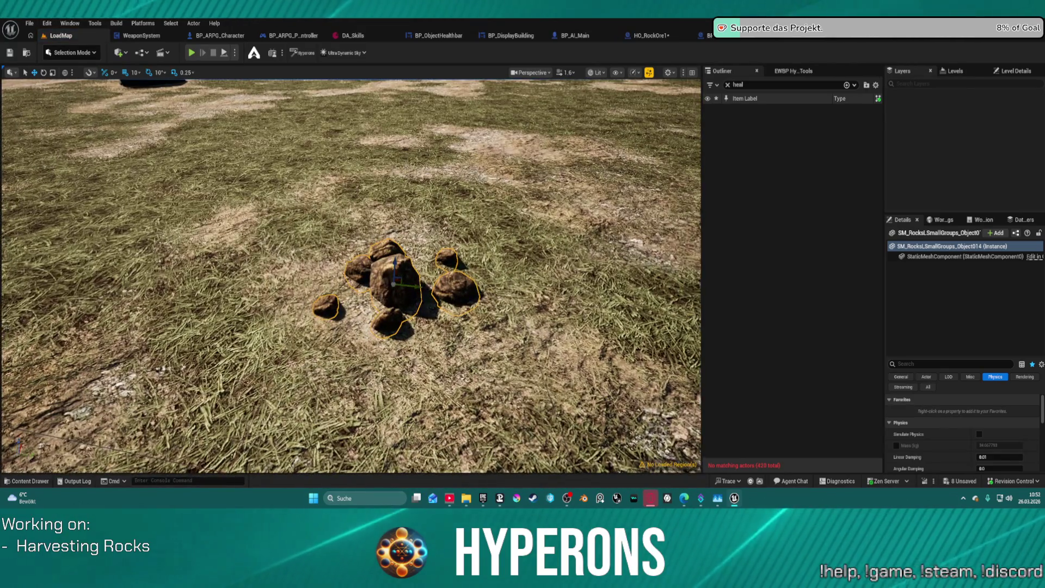
pyautogui.scroll(-3, 351, 275)
pyautogui.hotkey('ctrl', 'space')
# Place further small rock groups, including SM_Rocks_SmallGroups_Object006, and delete the unwanted small cluster.
pyautogui.moveTo(581, 332)
pyautogui.mouseDown()
pyautogui.moveTo(466, 274)
pyautogui.moveTo(458, 311)
pyautogui.moveTo(464, 292)
pyautogui.moveTo(458, 298)
pyautogui.mouseUp()
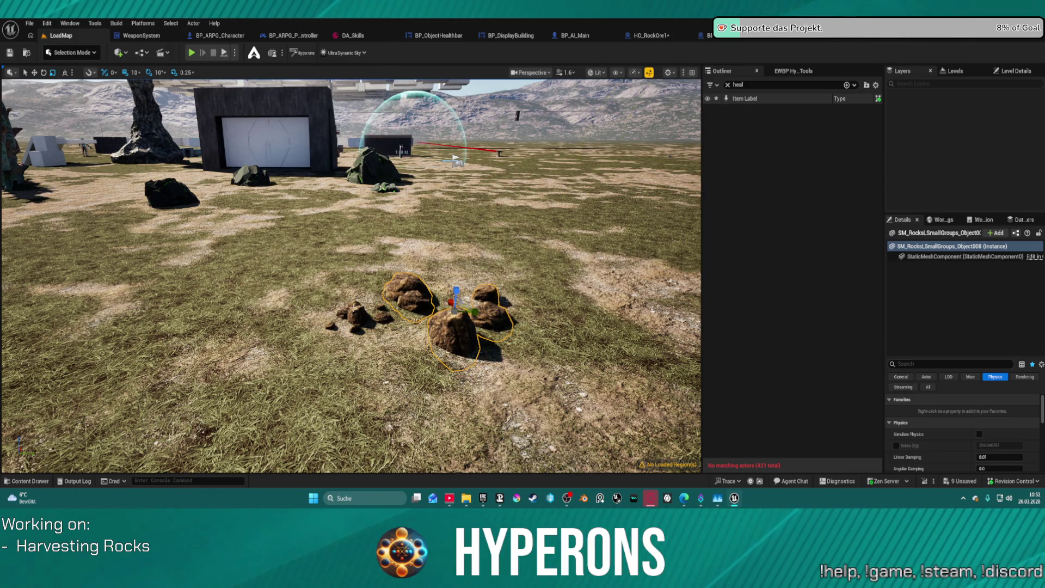
pyautogui.click(356, 313)
pyautogui.press('Delete')
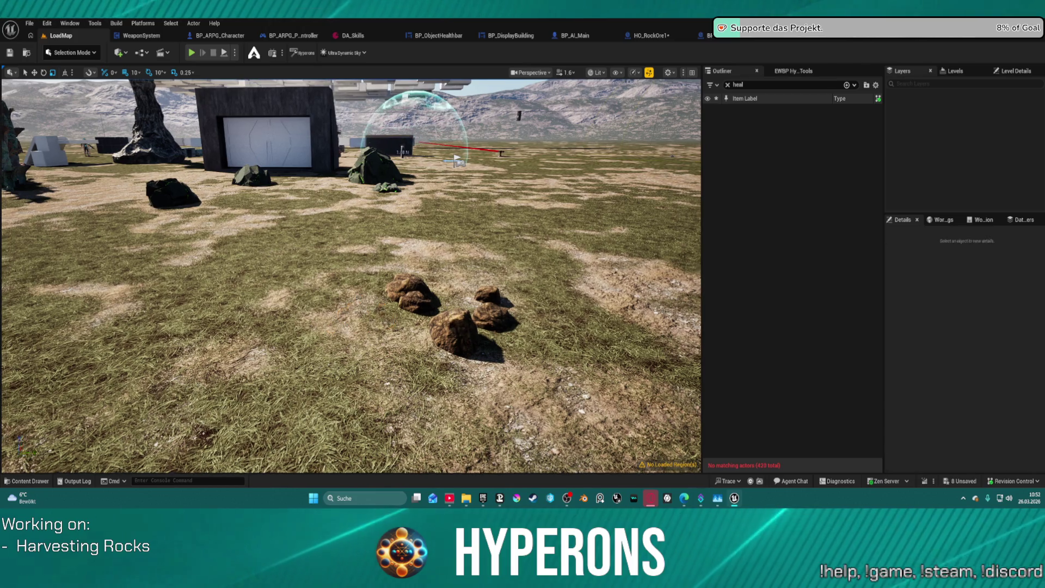
pyautogui.click(490, 308)
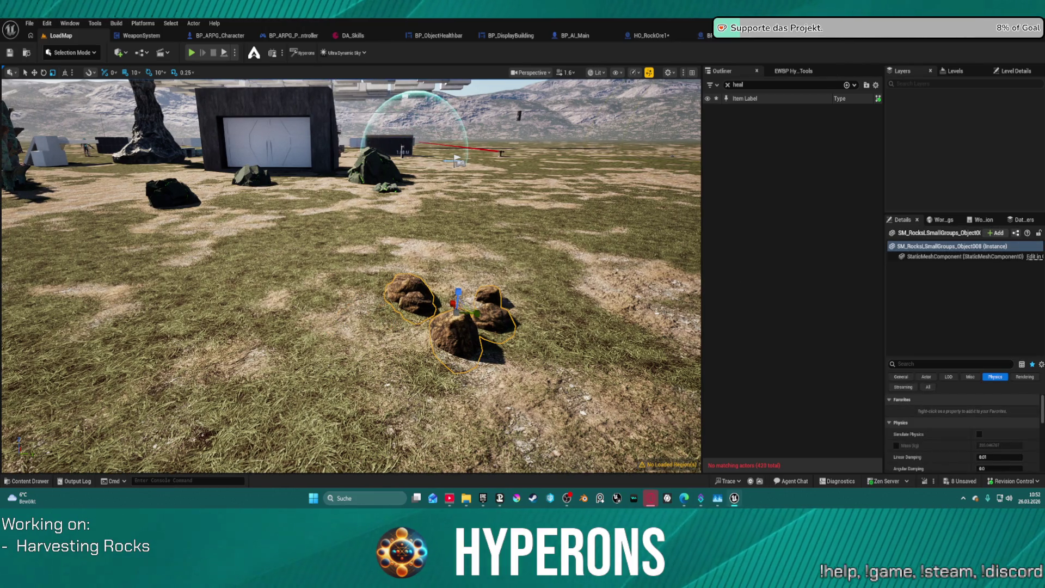
pyautogui.hotkey('ctrl', 'space')
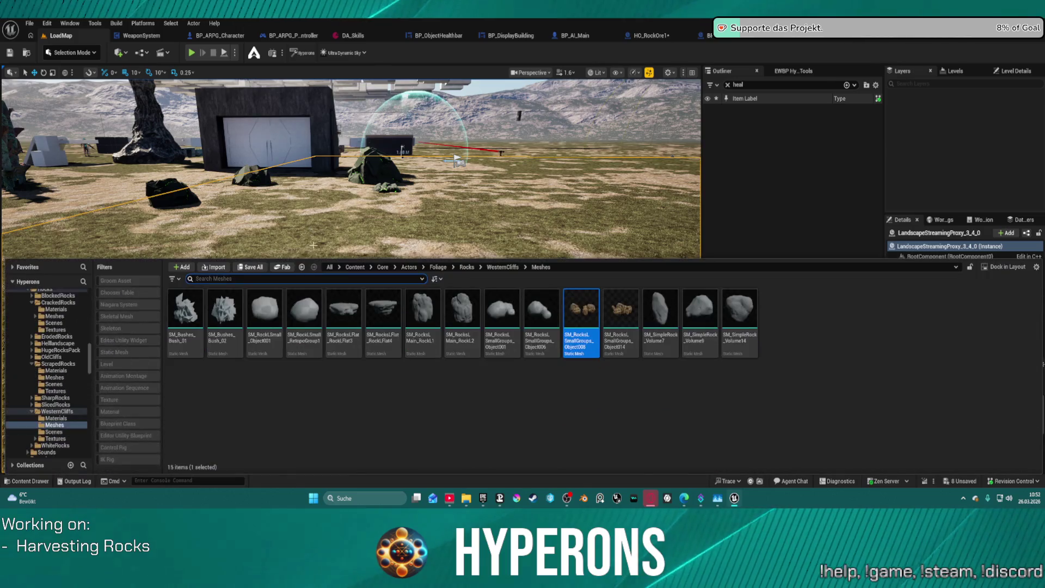
pyautogui.click(466, 221)
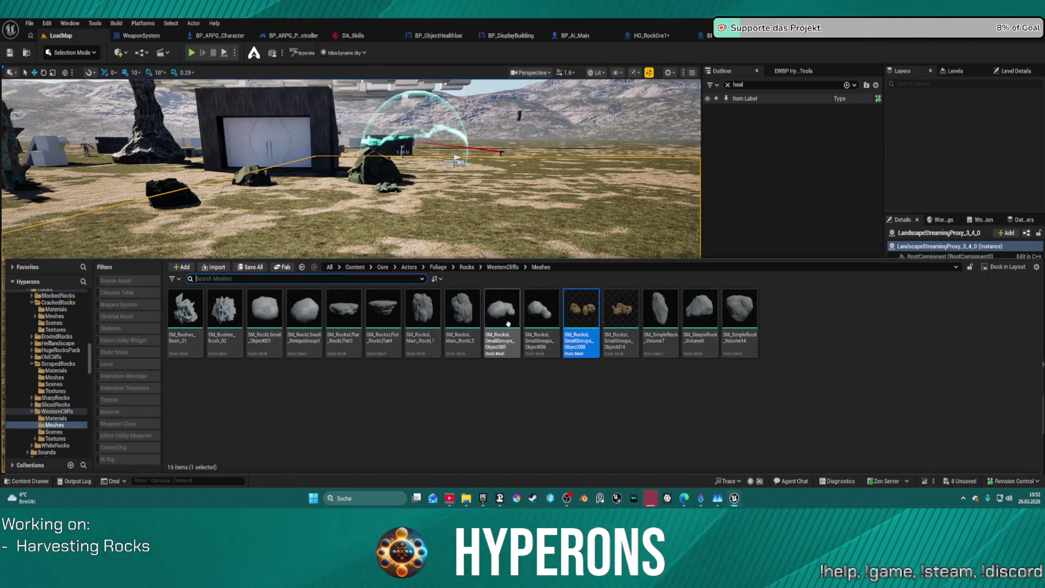
pyautogui.moveTo(581, 308)
pyautogui.mouseDown()
pyautogui.moveTo(387, 272)
pyautogui.moveTo(336, 301)
pyautogui.mouseUp()
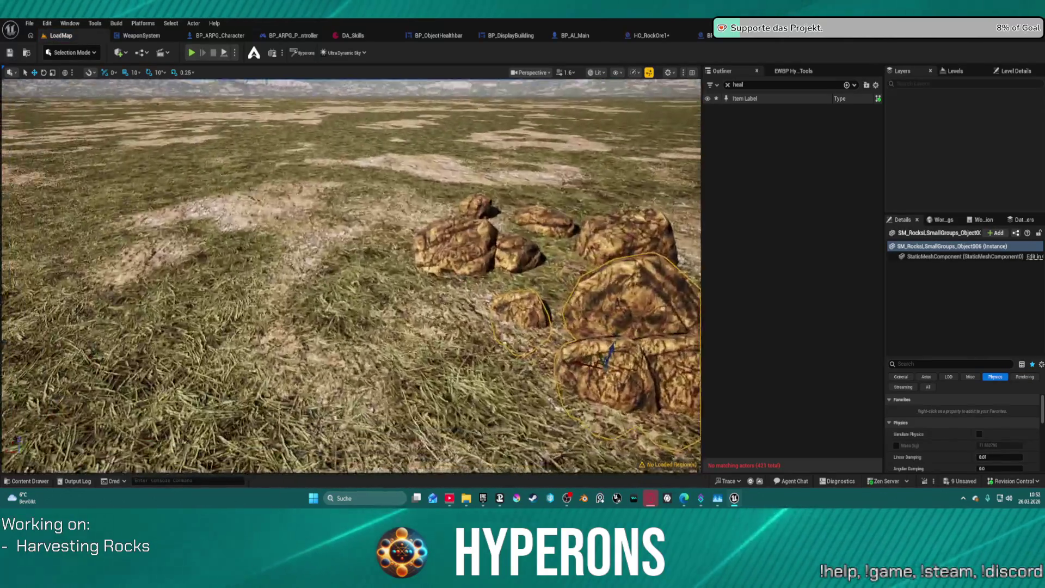
pyautogui.scroll(-5, 351, 276)
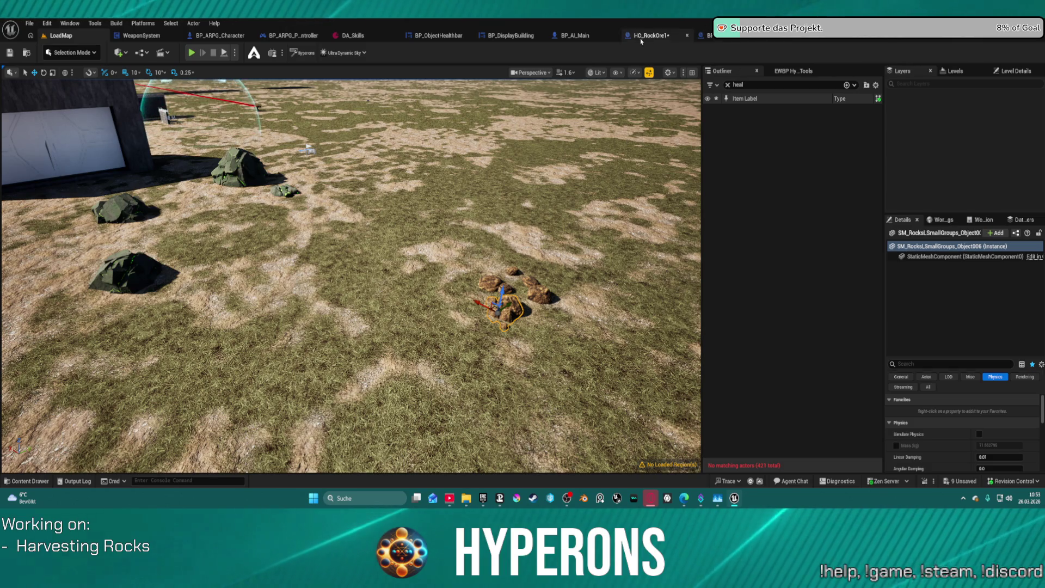
pyautogui.hotkey('ctrl', 'b')
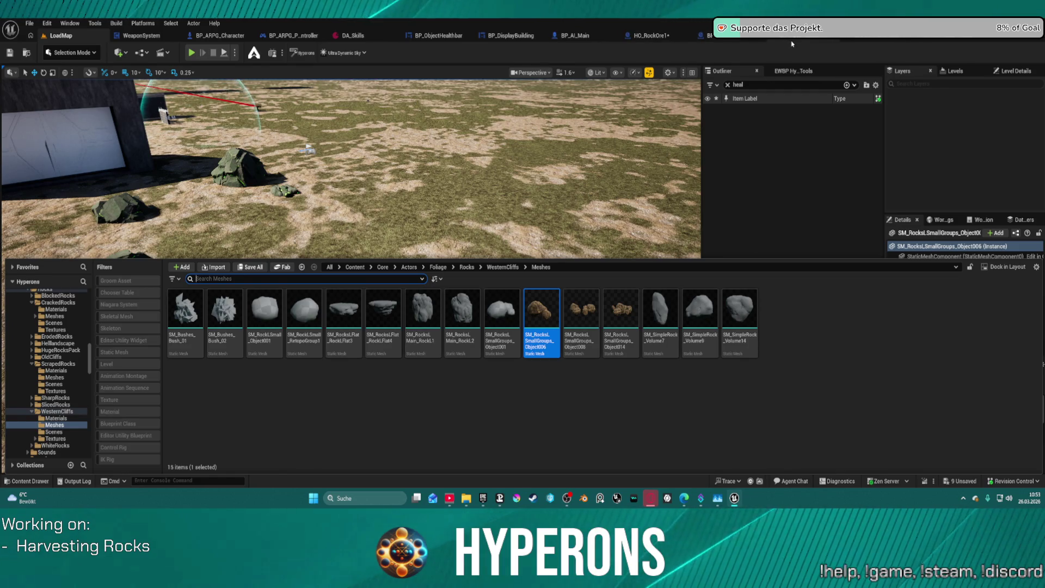
# Check BP_RandomSpawner and BPChild_HO_Main_Rock's Construction Script, then return to HO_RockOre1's event graph.
pyautogui.click(705, 35)
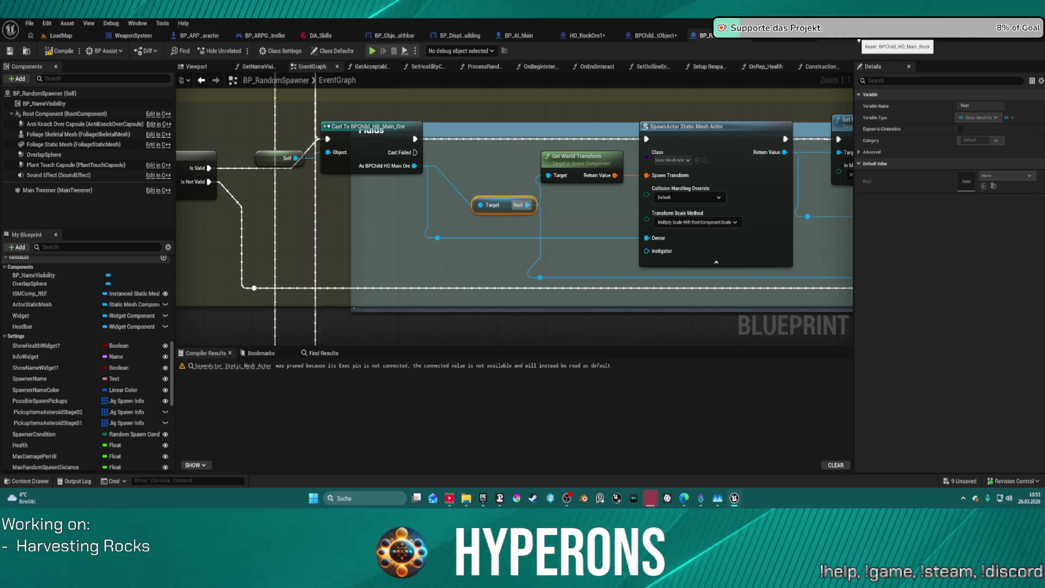
pyautogui.click(858, 39)
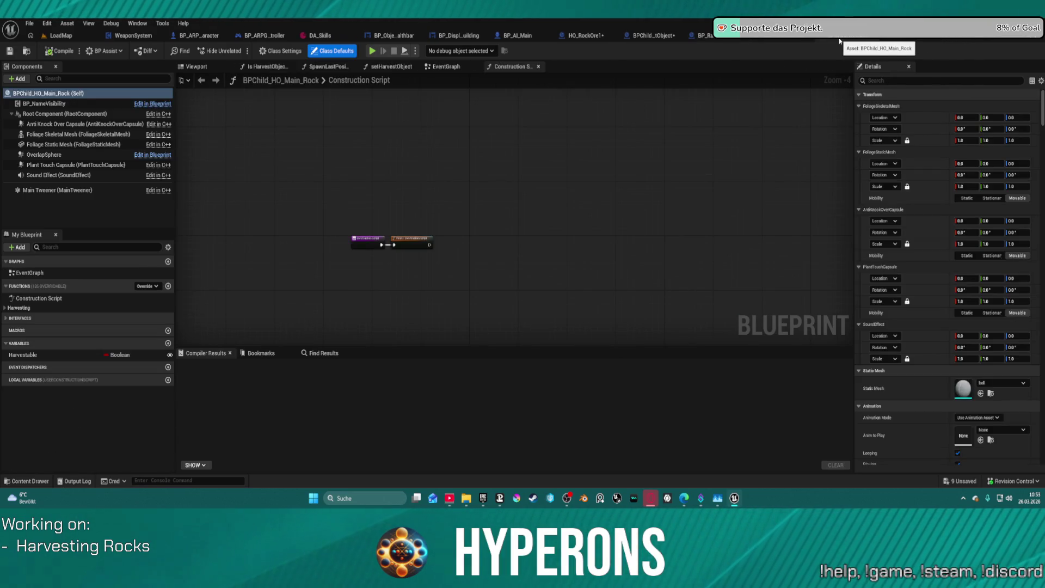
pyautogui.click(599, 36)
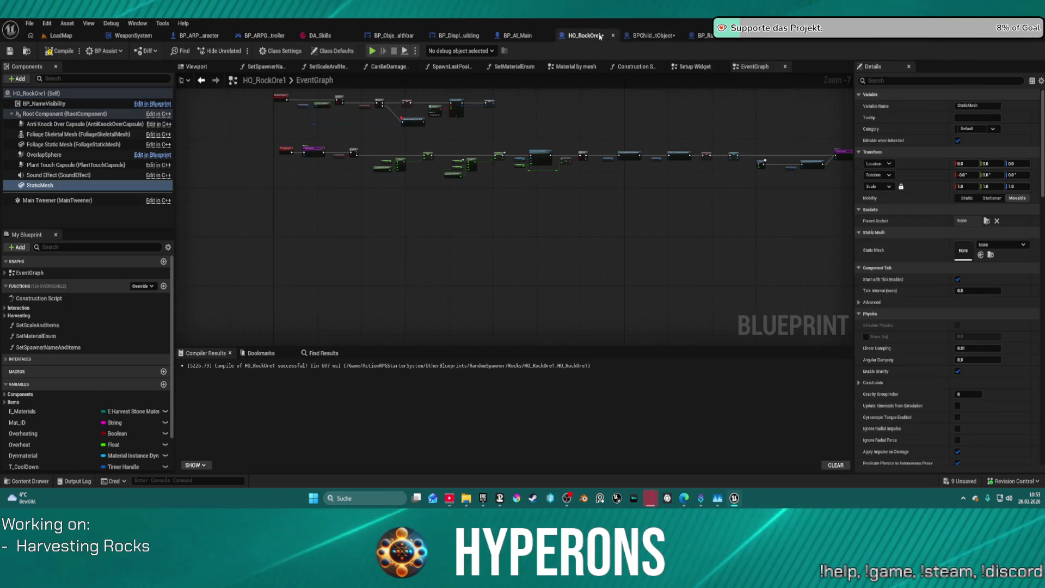
# Assign SM_RocksSmallGroup to StaticMesh, scale it to 2 and offset it 30 in X.
pyautogui.click(981, 255)
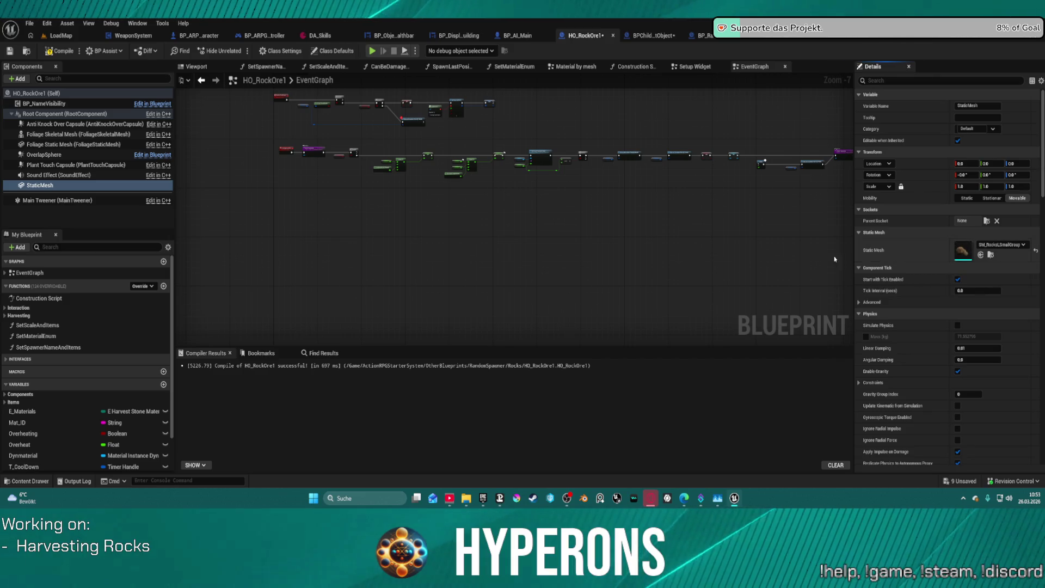
pyautogui.click(197, 67)
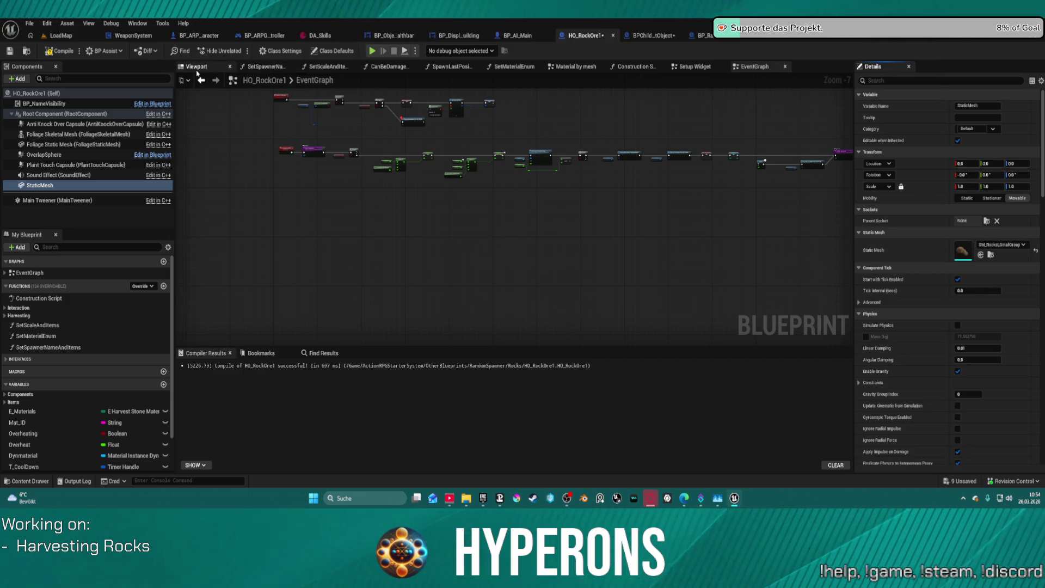
pyautogui.moveTo(418, 210); pyautogui.dragTo(402, 223)
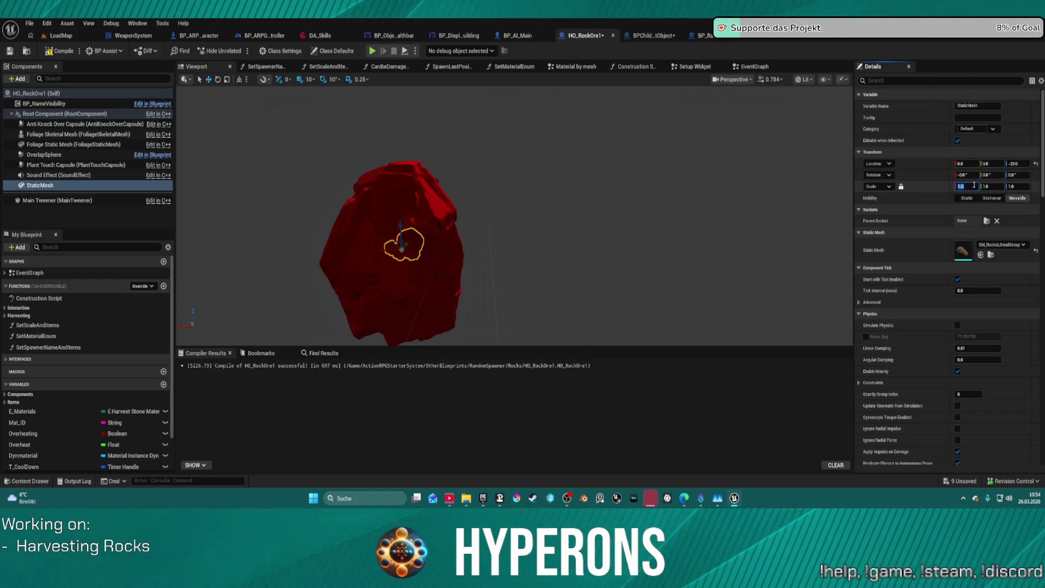
pyautogui.write('3')
pyautogui.press('Return')
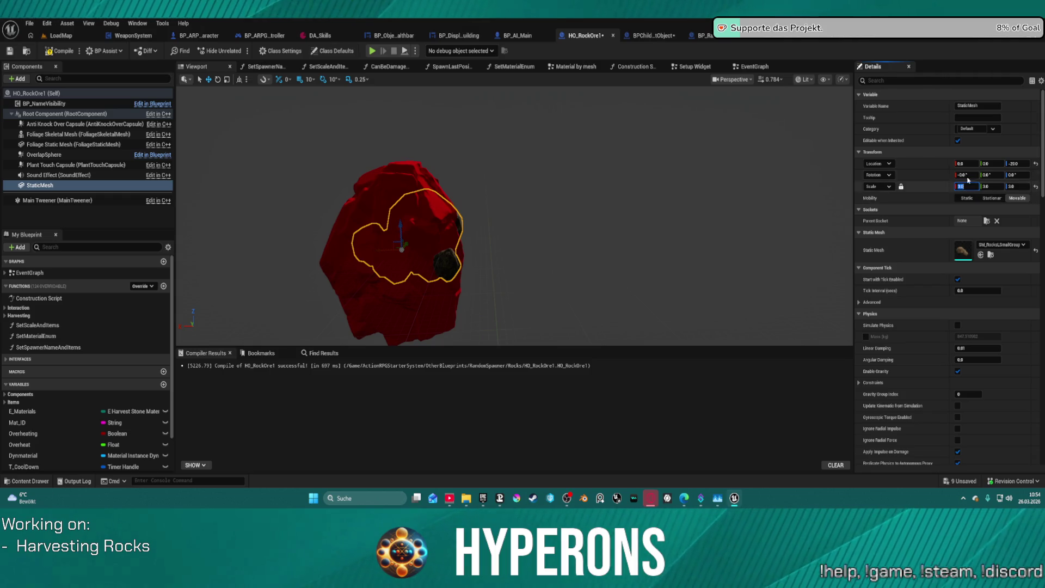
pyautogui.press('Return')
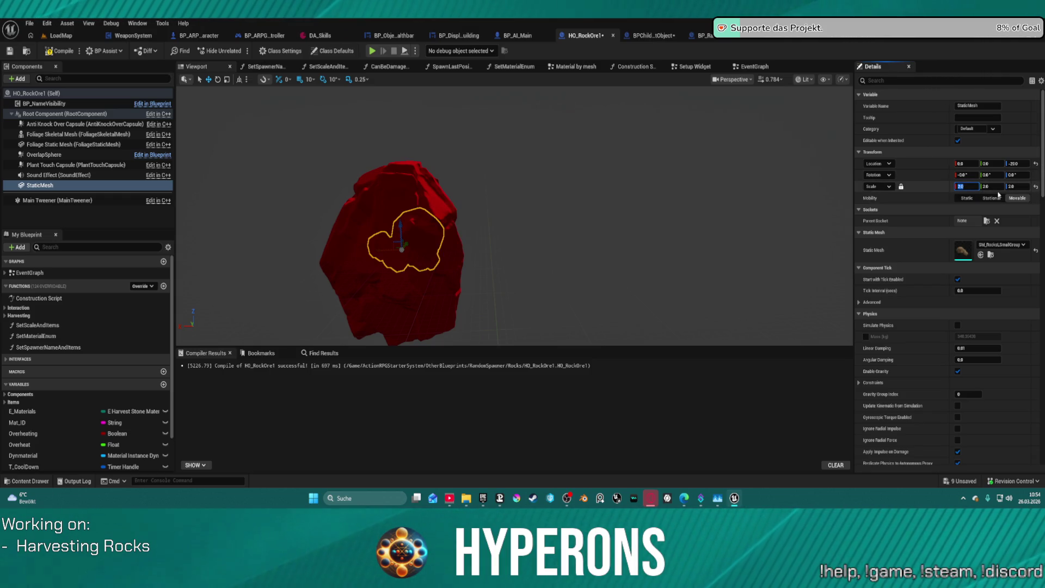
pyautogui.moveTo(384, 250); pyautogui.dragTo(370, 250)
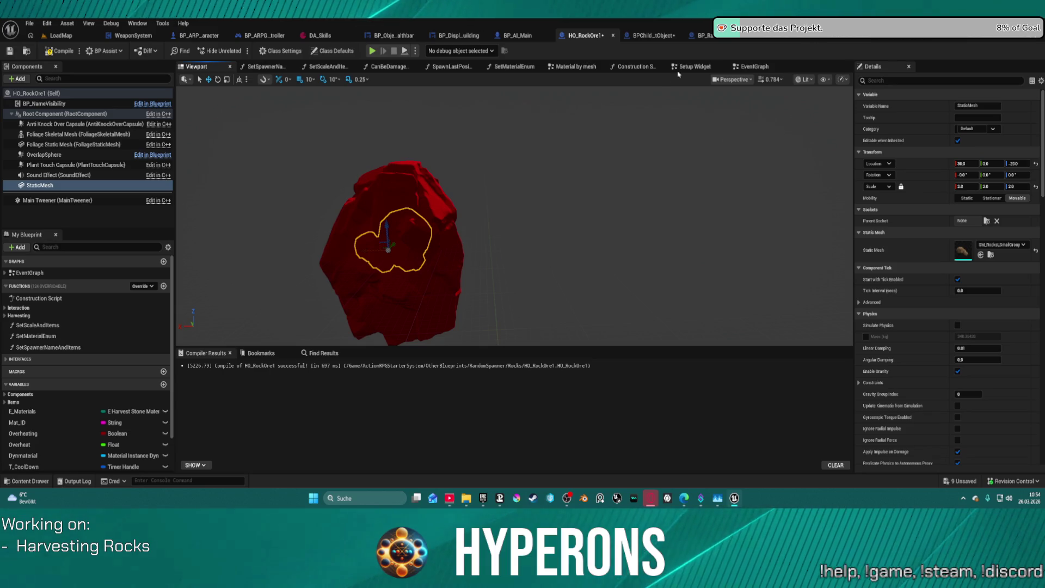
# Set the rock's collision preset to Custom, ignoring BlockedBullet and blocking Enemy_Ship.
pyautogui.scroll(-10, 984, 301)
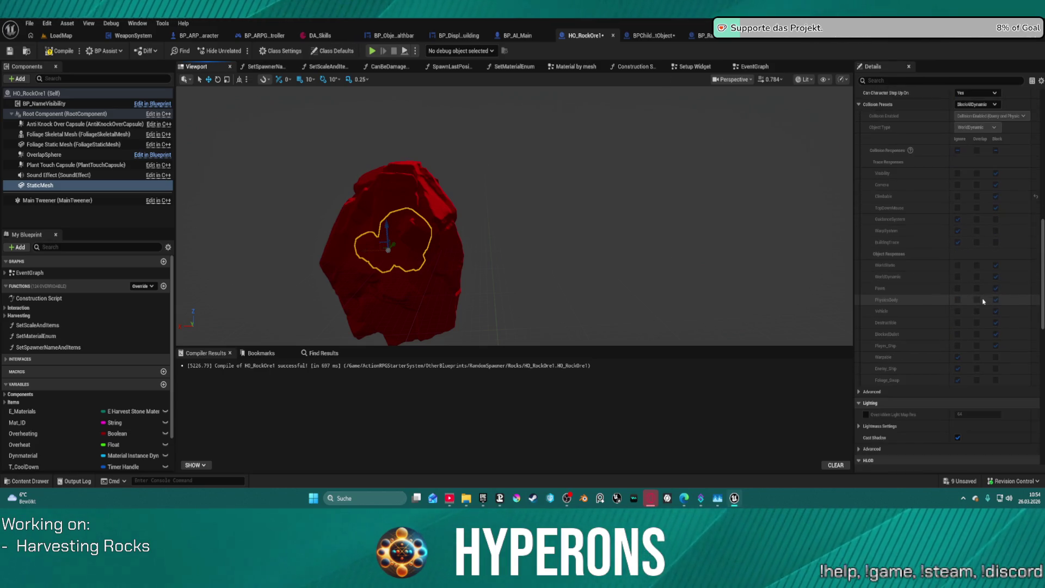
pyautogui.scroll(1, 979, 298)
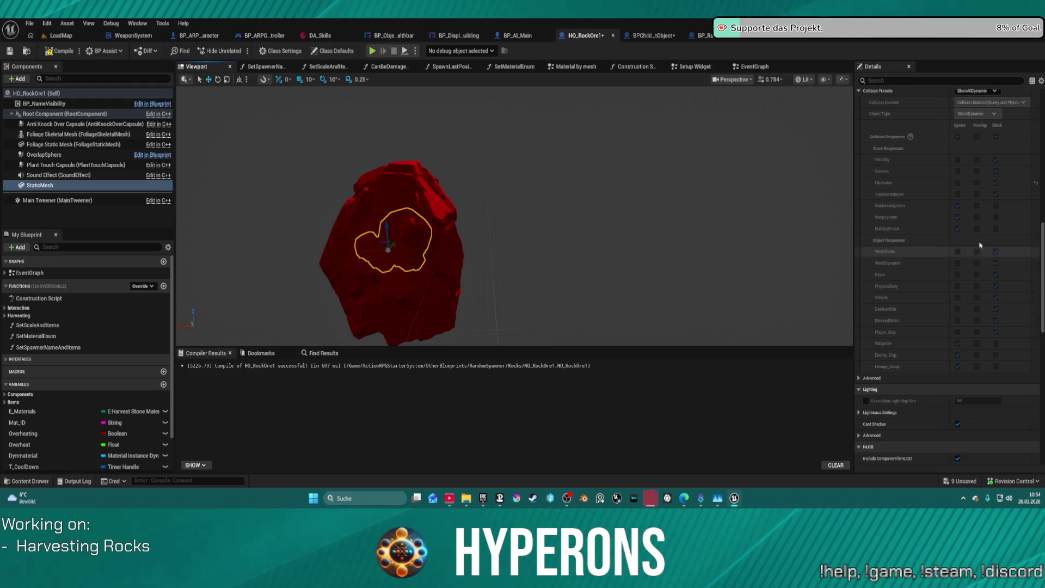
pyautogui.scroll(1, 984, 201)
pyautogui.click(975, 131)
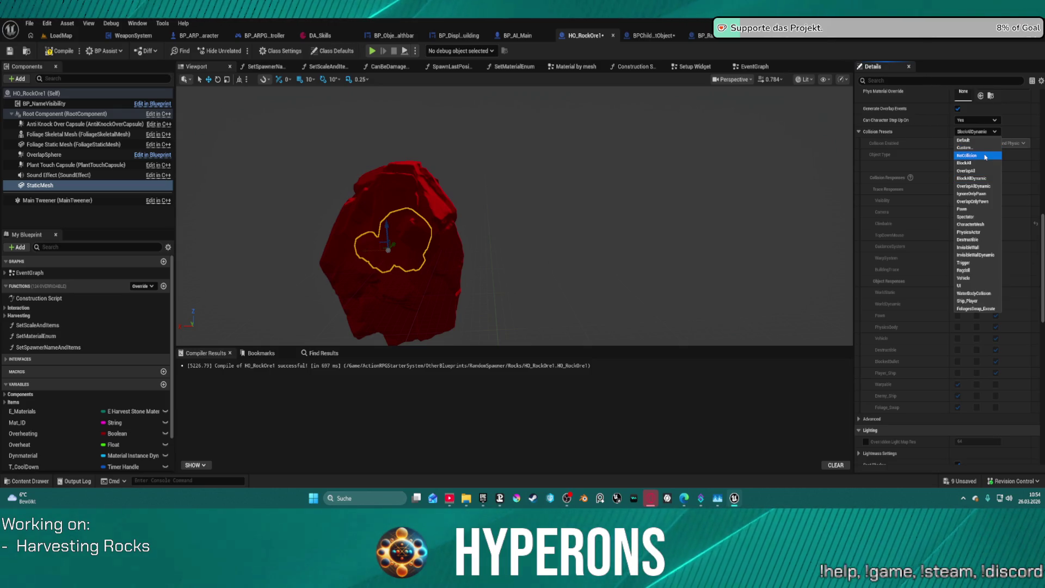
pyautogui.click(985, 157)
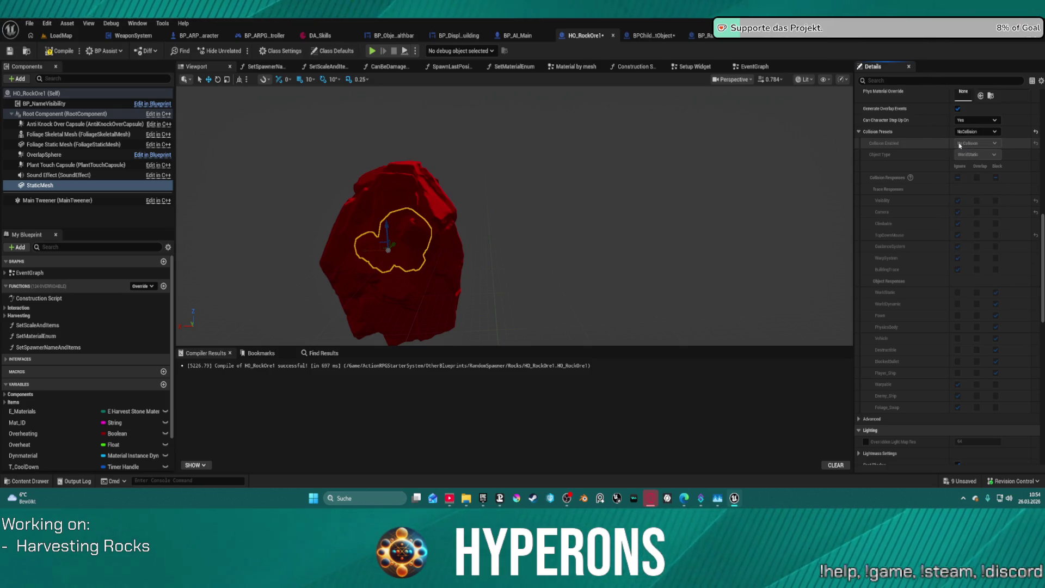
pyautogui.click(970, 133)
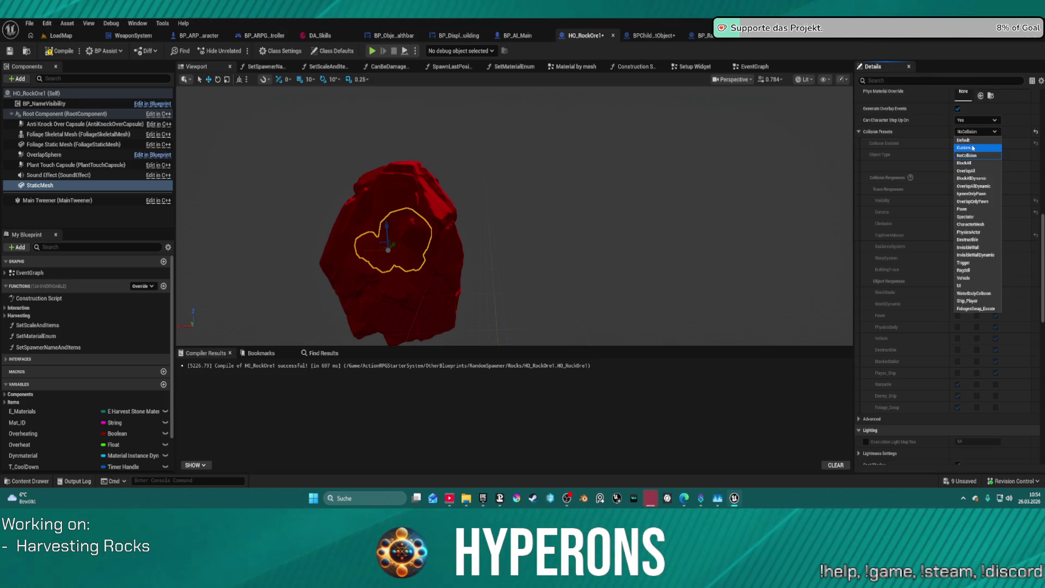
pyautogui.click(958, 109)
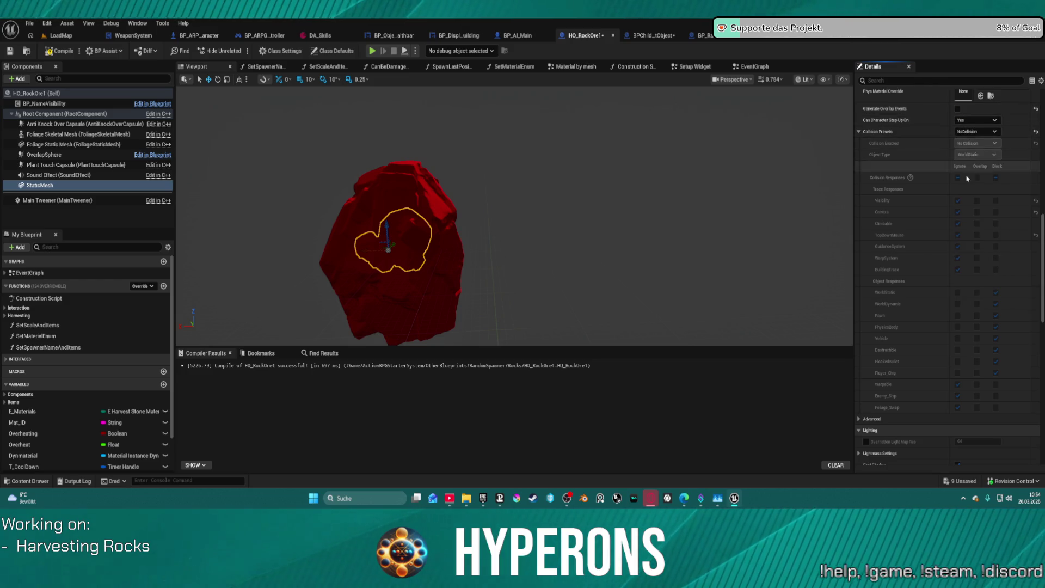
pyautogui.click(977, 132)
pyautogui.click(978, 148)
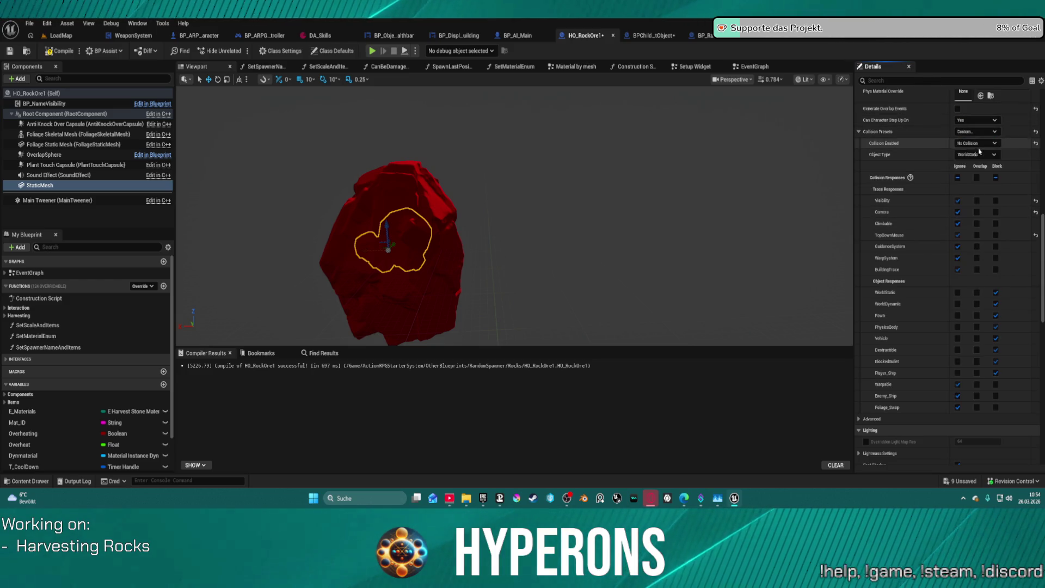
pyautogui.click(957, 363)
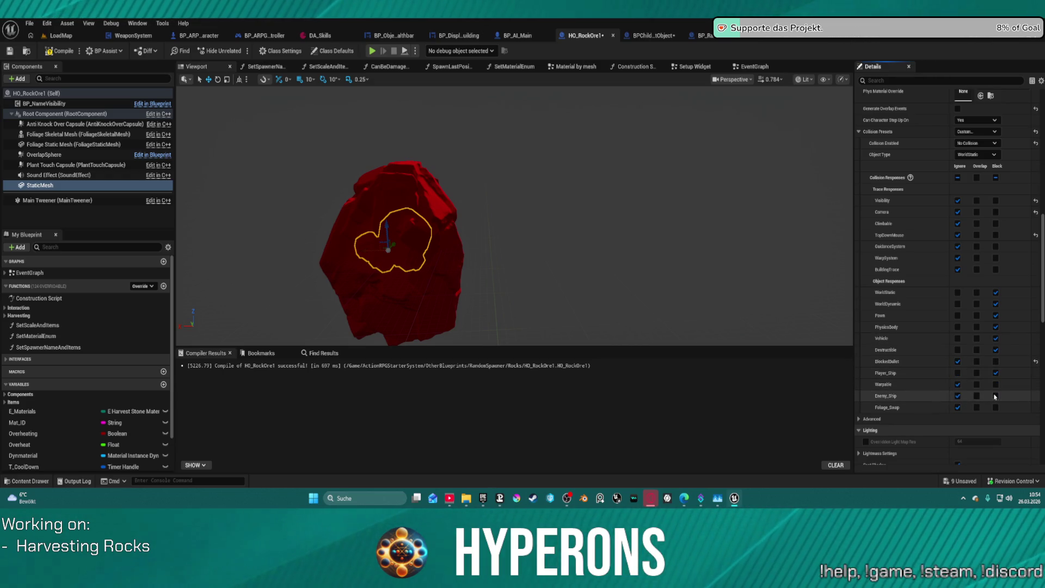
pyautogui.click(996, 396)
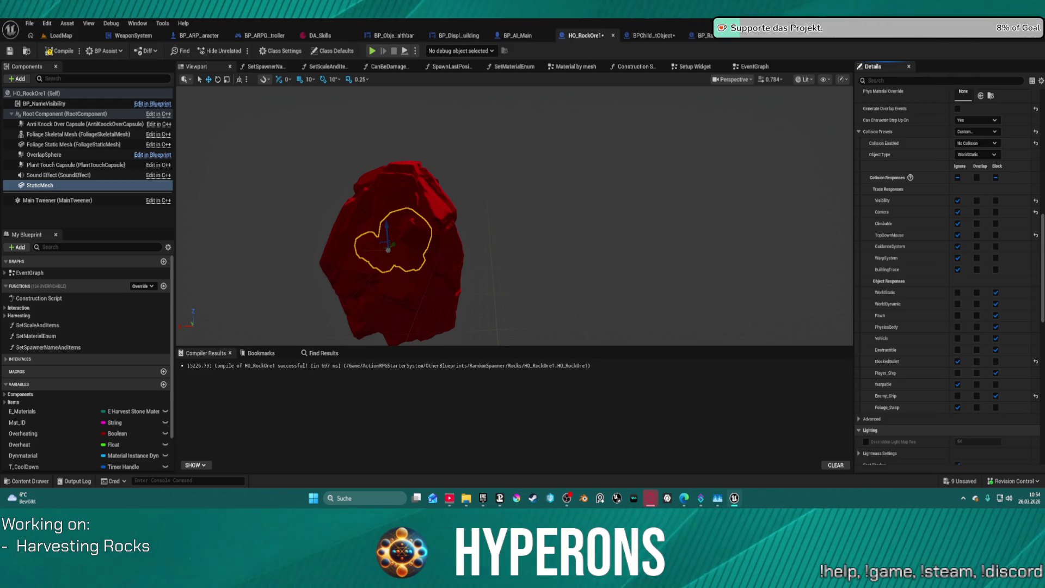
# Rotate the rock mesh by -20 degrees in the viewport.
pyautogui.moveTo(445, 221)
pyautogui.mouseDown()
pyautogui.moveTo(490, 217)
pyautogui.moveTo(414, 221)
pyautogui.moveTo(469, 240)
pyautogui.mouseUp()
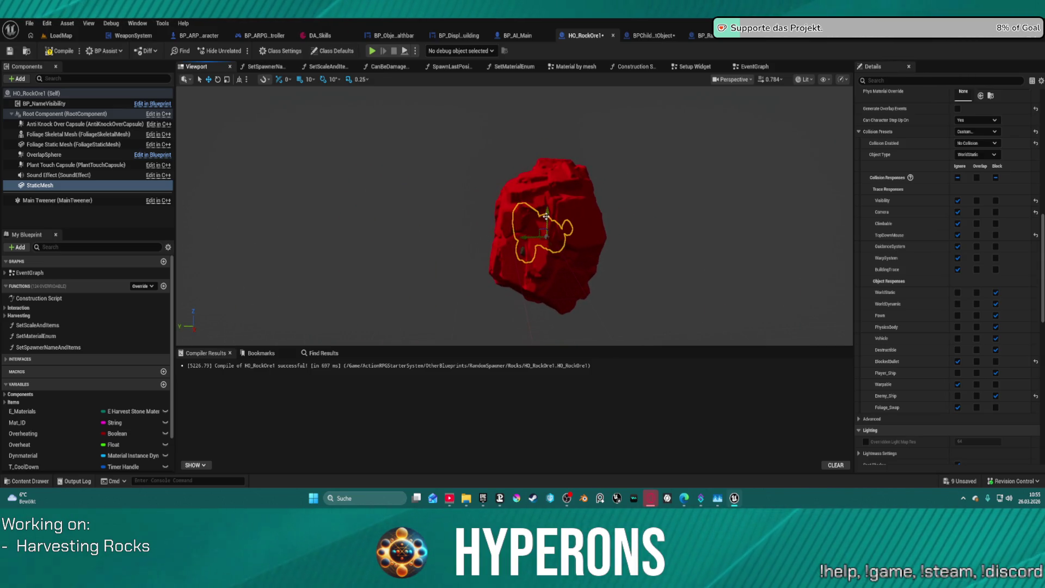
pyautogui.moveTo(545, 231)
pyautogui.mouseDown()
pyautogui.moveTo(547, 218)
pyautogui.moveTo(538, 239)
pyautogui.mouseUp()
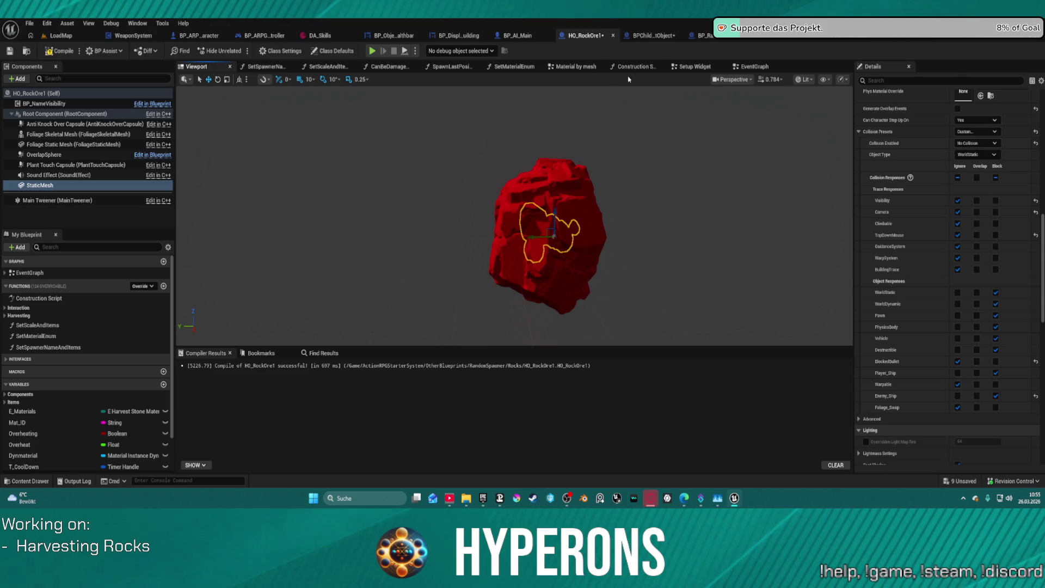
pyautogui.click(634, 66)
# Drop a StaticMesh reference into the construction script and review the event graph's node groups.
pyautogui.moveTo(39, 188)
pyautogui.mouseDown()
pyautogui.moveTo(522, 194)
pyautogui.moveTo(518, 179)
pyautogui.mouseUp()
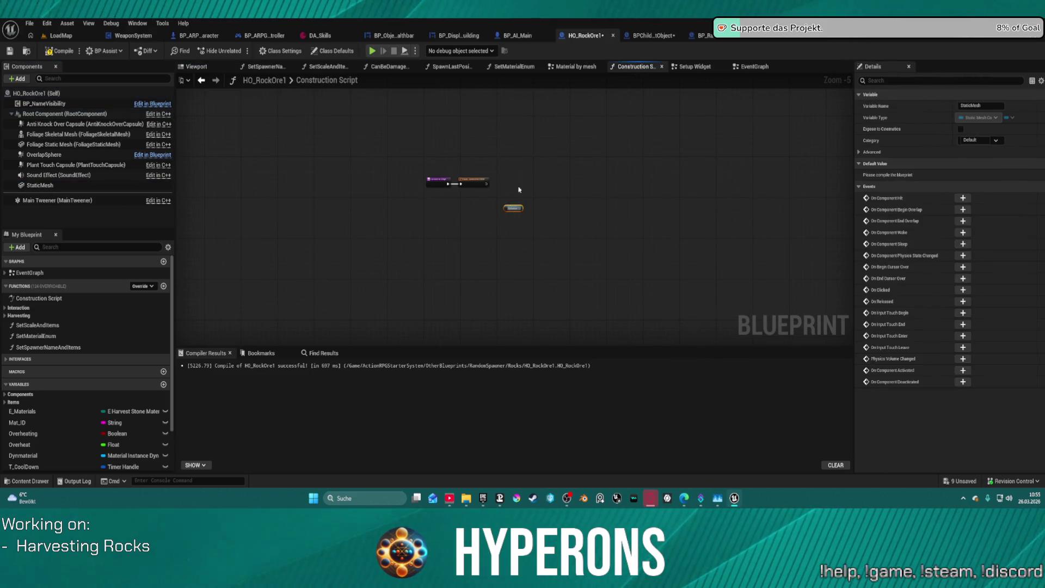
pyautogui.scroll(6, 518, 191)
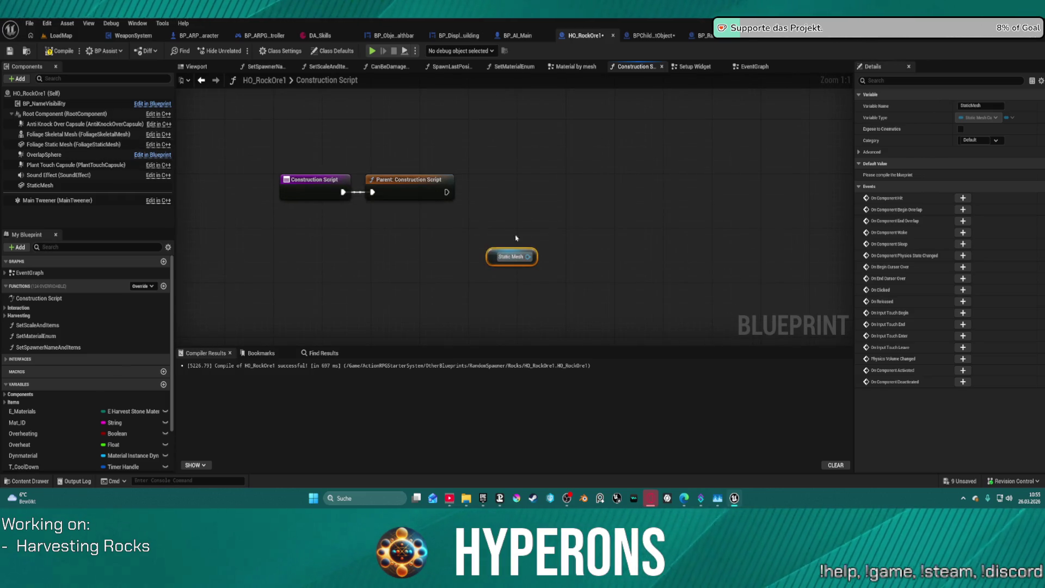
pyautogui.click(755, 67)
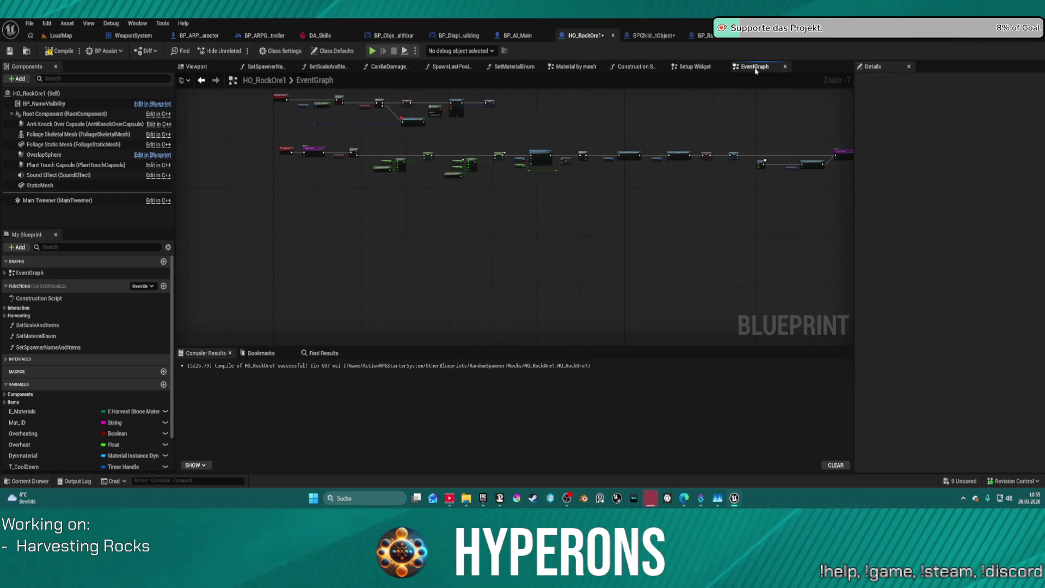
pyautogui.scroll(4, 522, 152)
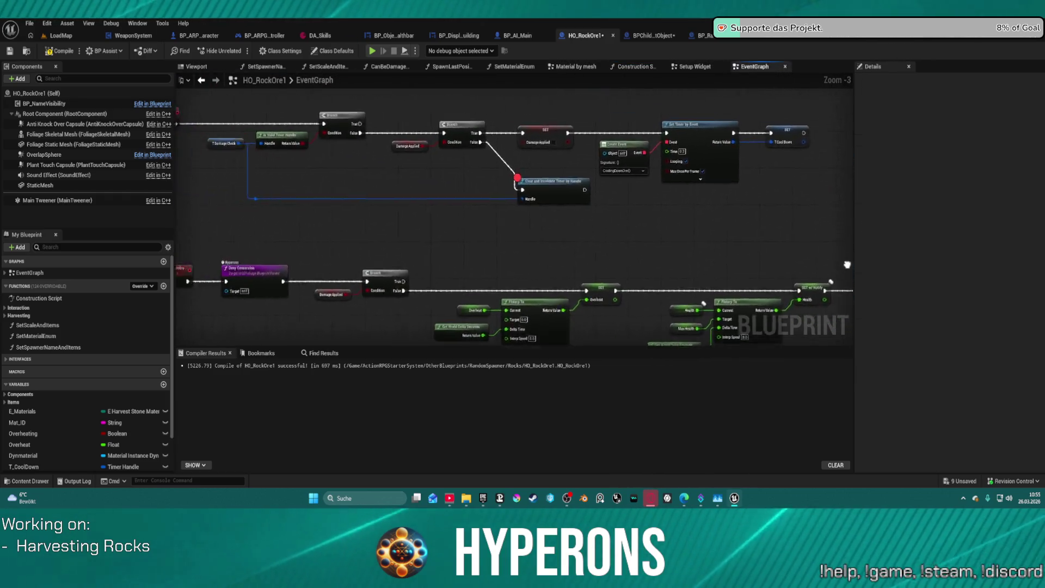
pyautogui.scroll(-4, 512, 218)
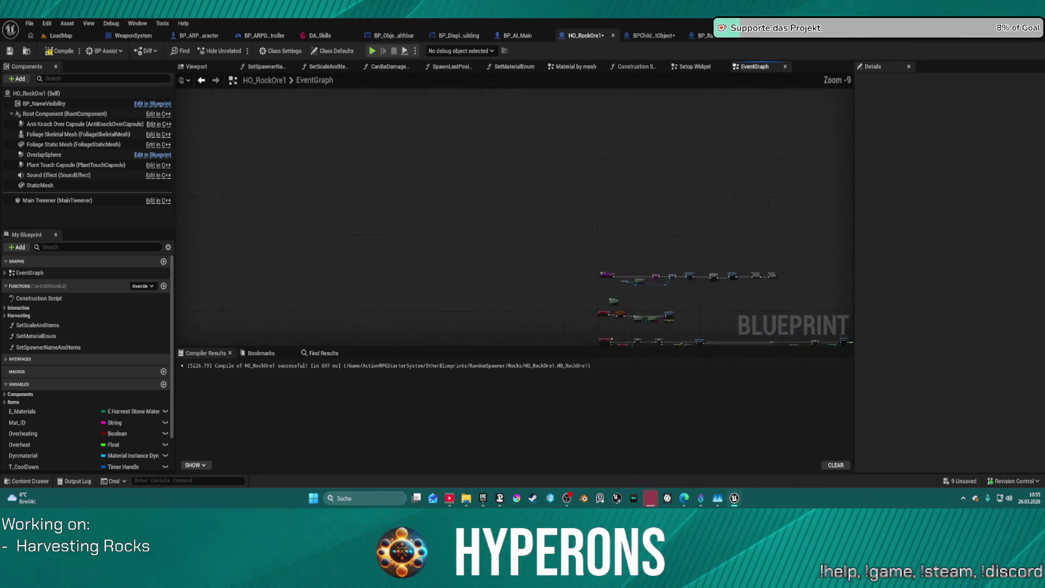
pyautogui.scroll(3, 297, 201)
pyautogui.moveTo(296, 202)
pyautogui.mouseDown()
pyautogui.moveTo(653, 311)
pyautogui.moveTo(483, 229)
pyautogui.moveTo(570, 228)
pyautogui.mouseUp()
pyautogui.scroll(3, 570, 229)
pyautogui.moveTo(682, 302)
pyautogui.mouseDown()
pyautogui.moveTo(425, 273)
pyautogui.moveTo(370, 226)
pyautogui.mouseUp()
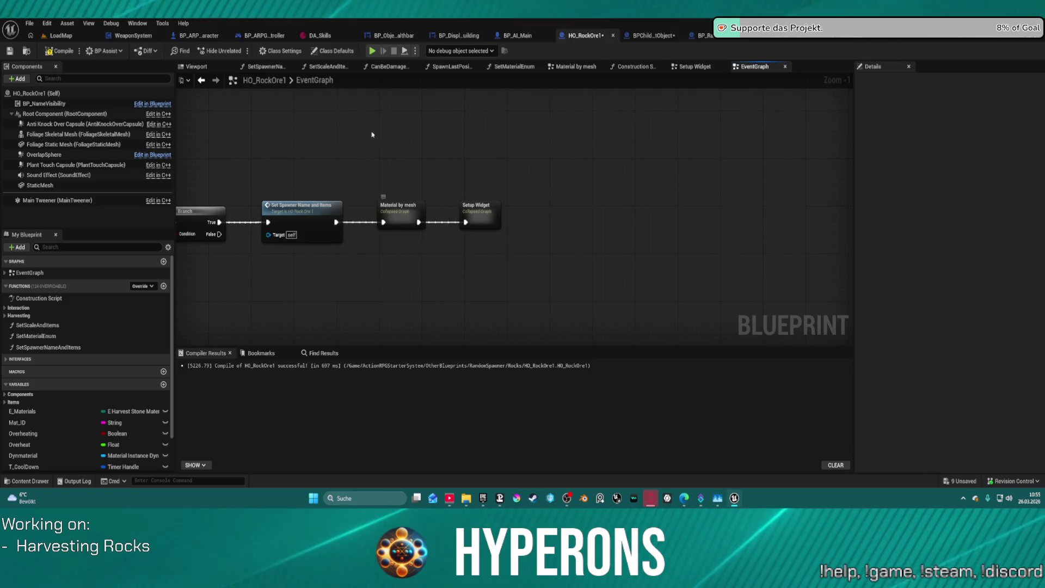
# Rename the StaticMesh component to Rest and delete its reference node.
pyautogui.click(628, 69)
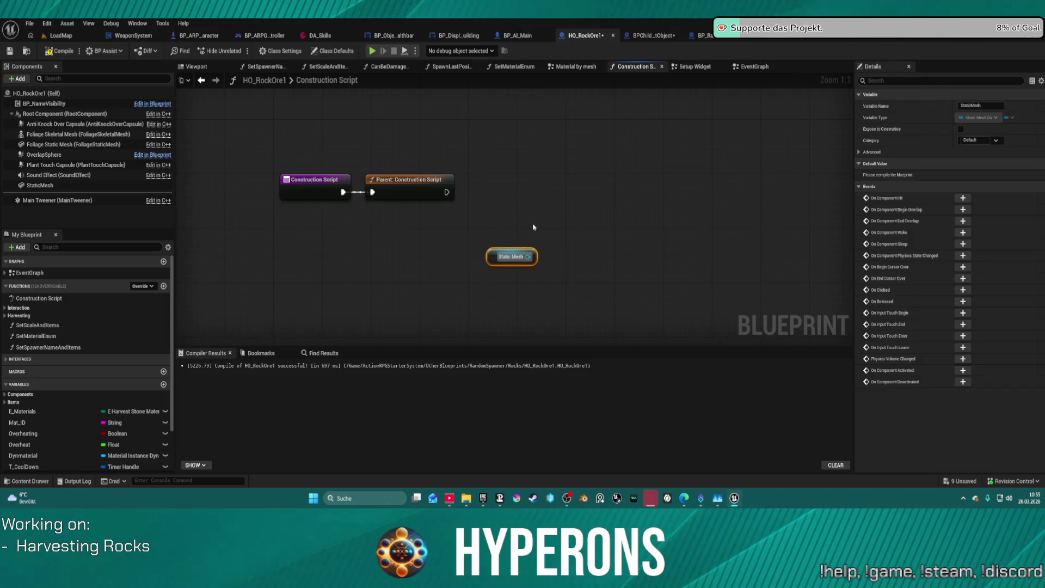
pyautogui.click(41, 187)
pyautogui.click(42, 187)
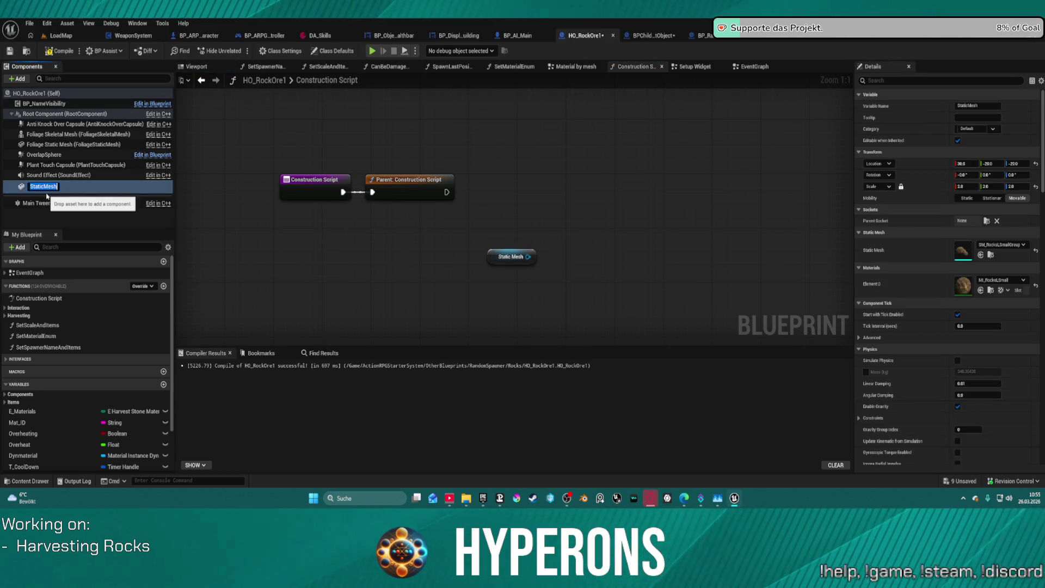
pyautogui.write('Roct')
pyautogui.press('Return')
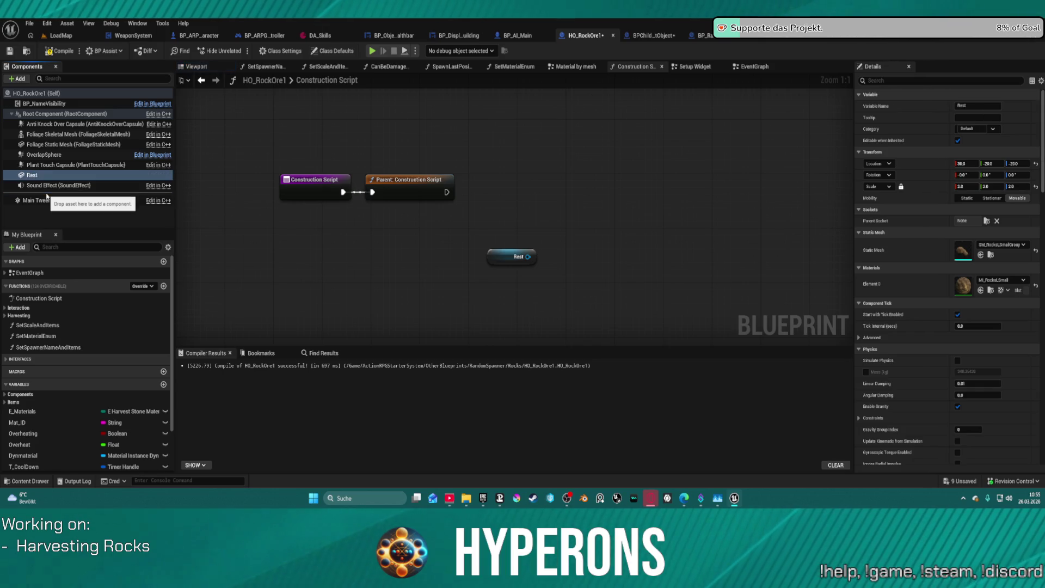
pyautogui.moveTo(408, 240); pyautogui.dragTo(536, 273)
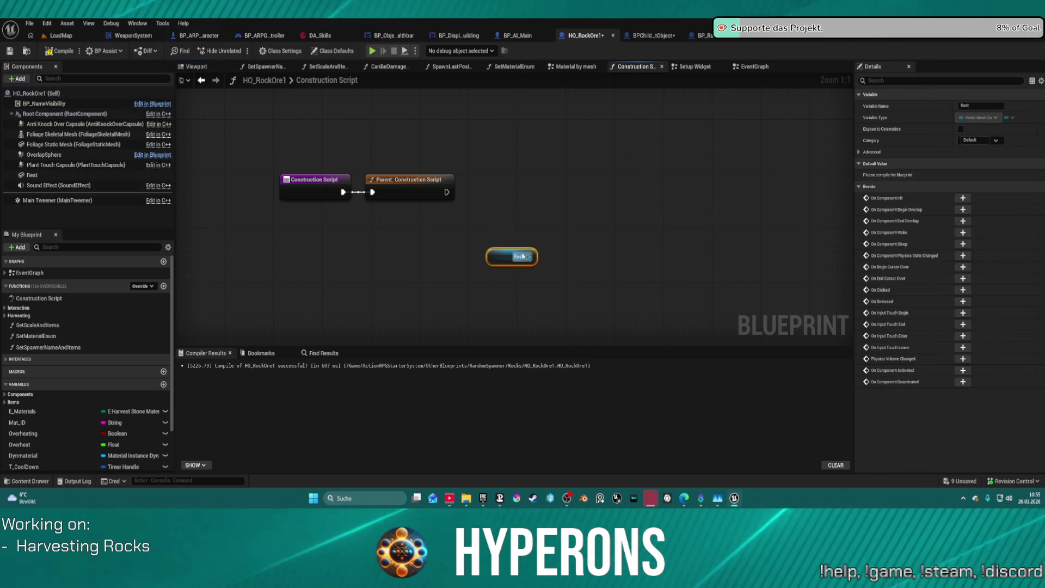
pyautogui.press('Delete')
pyautogui.click(760, 67)
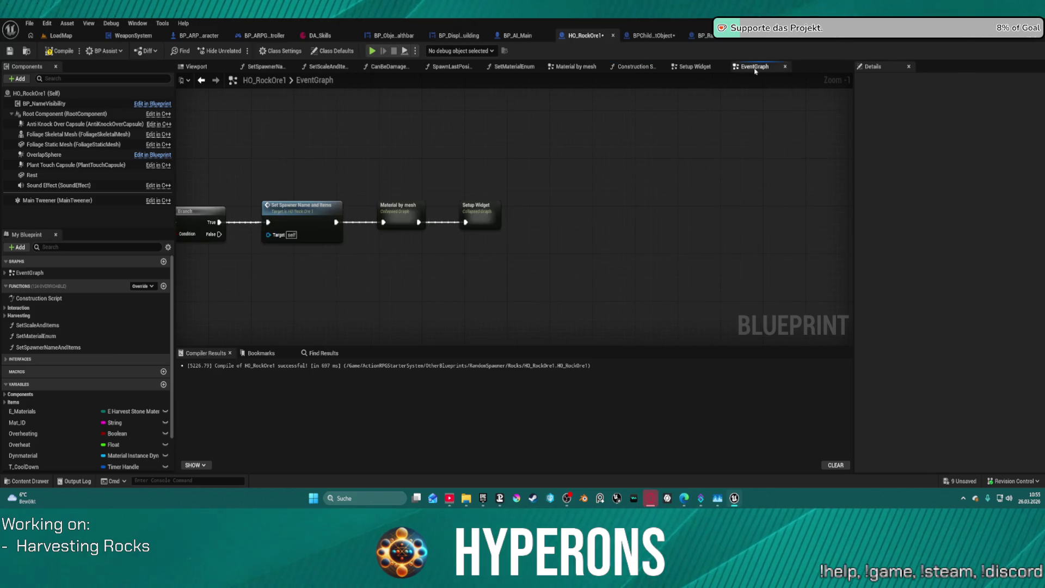
# Open the Material by mesh graph and bring the end of its exec wire into view.
pyautogui.moveTo(445, 219)
pyautogui.mouseDown()
pyautogui.moveTo(746, 234)
pyautogui.moveTo(762, 207)
pyautogui.moveTo(664, 193)
pyautogui.moveTo(1034, 189)
pyautogui.mouseUp()
pyautogui.moveTo(817, 197); pyautogui.dragTo(544, 198)
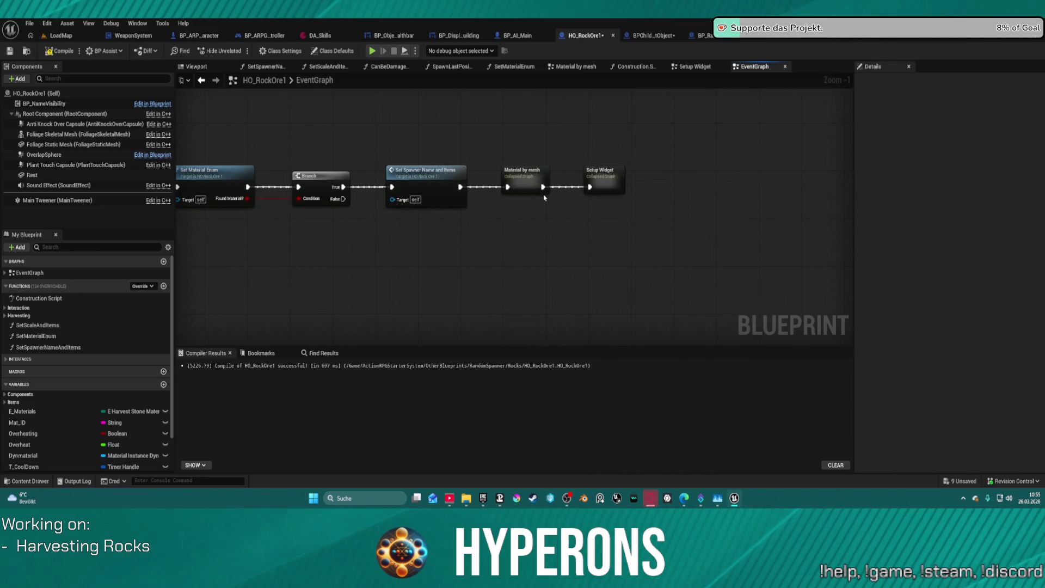
pyautogui.doubleClick(523, 183)
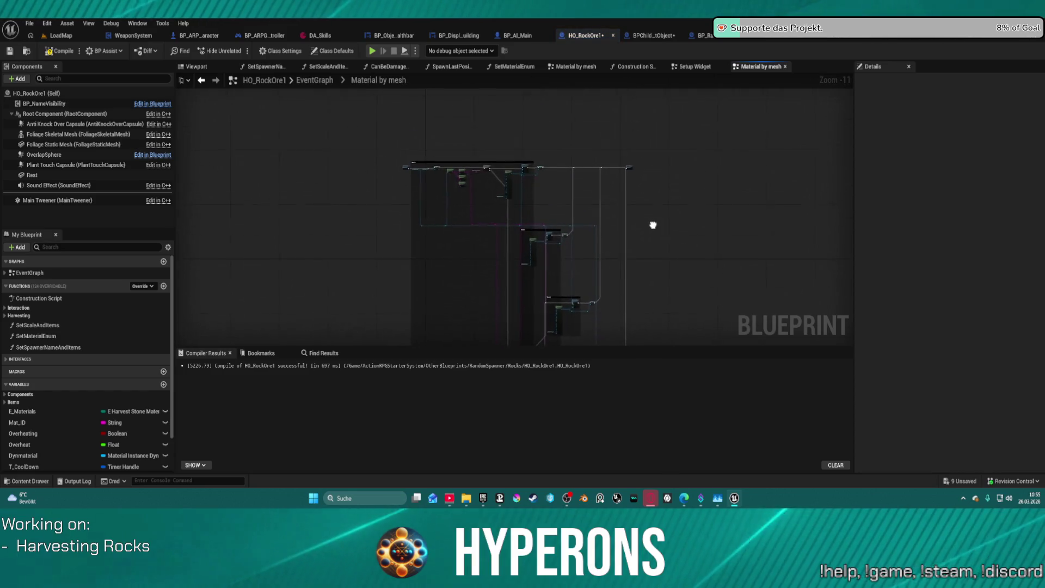
pyautogui.scroll(10, 546, 166)
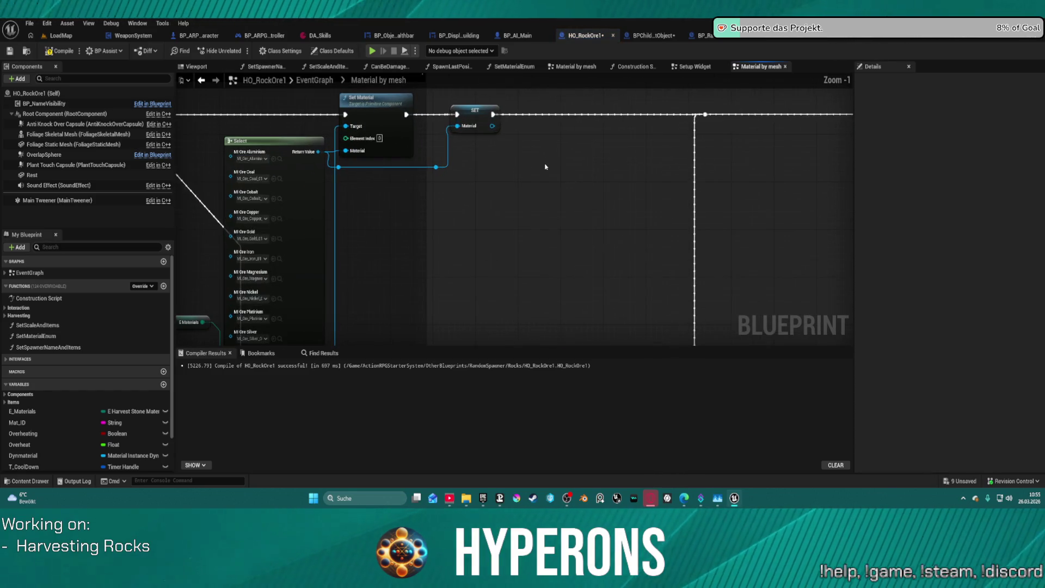
pyautogui.scroll(-3, 626, 170)
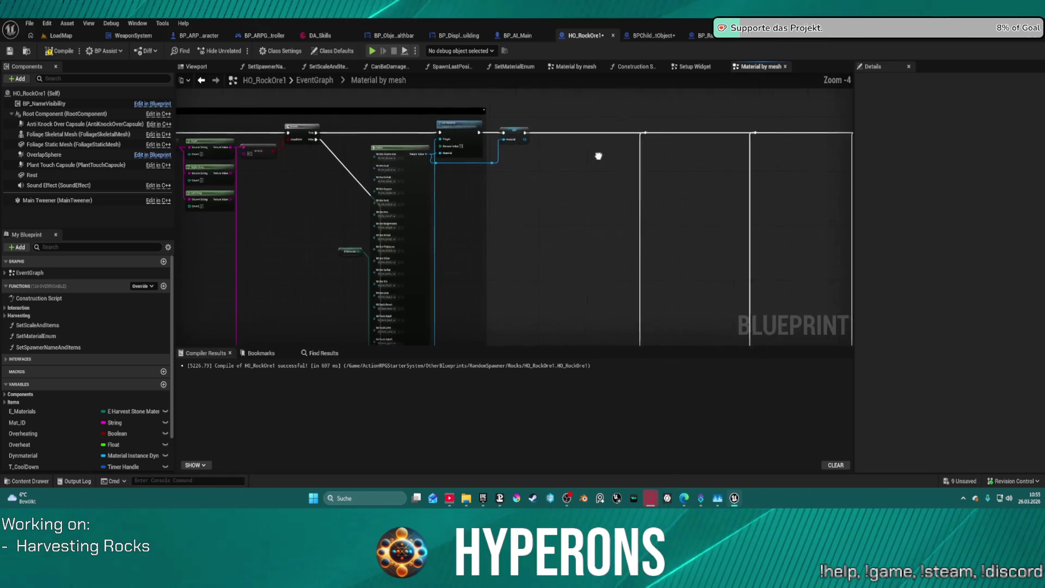
pyautogui.moveTo(602, 157); pyautogui.dragTo(280, 151)
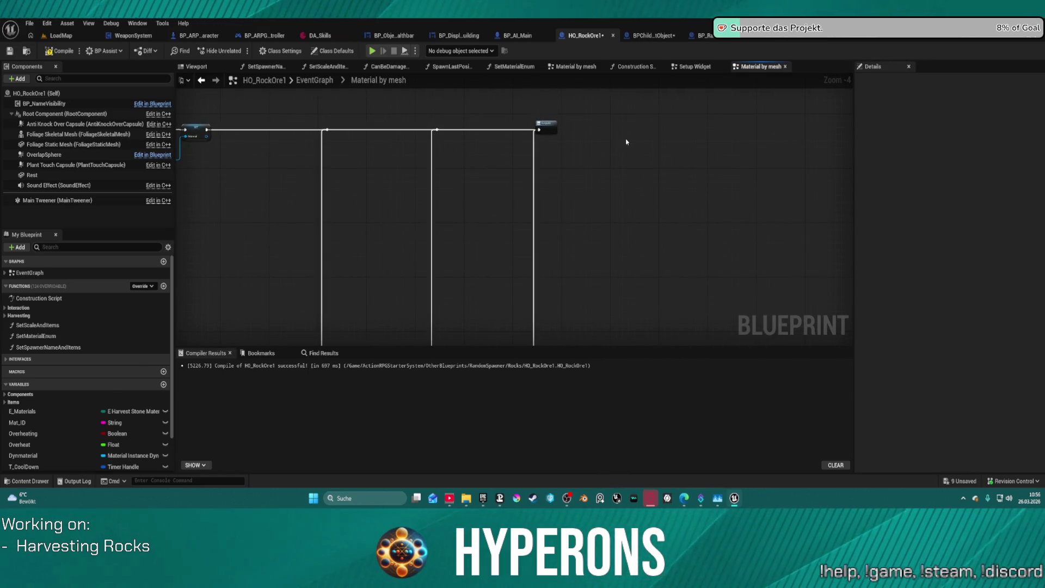
# Add Set Overlay Material targeting Rest and wire it into the exec flow before Outputs.
pyautogui.hotkey('ctrl', 'v')
pyautogui.moveTo(645, 142); pyautogui.dragTo(665, 140)
pyautogui.write('set mater')
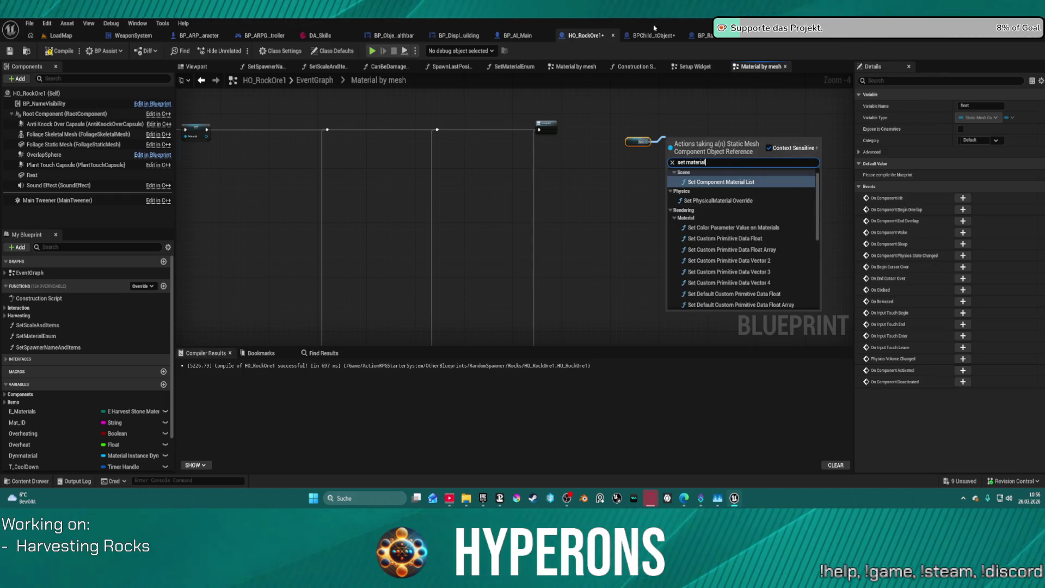
pyautogui.scroll(-5, 740, 248)
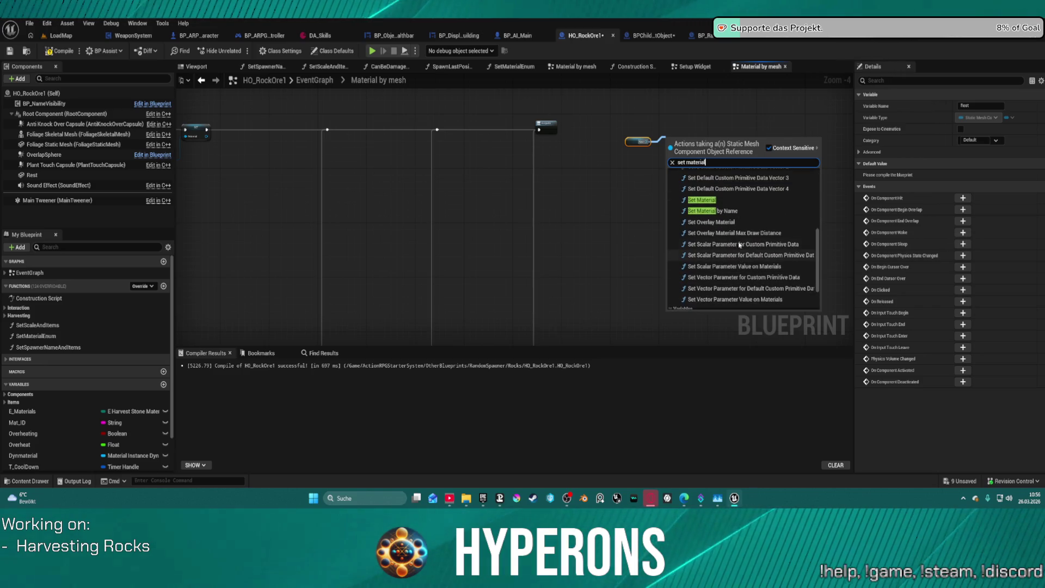
pyautogui.click(710, 222)
pyautogui.scroll(4, 667, 132)
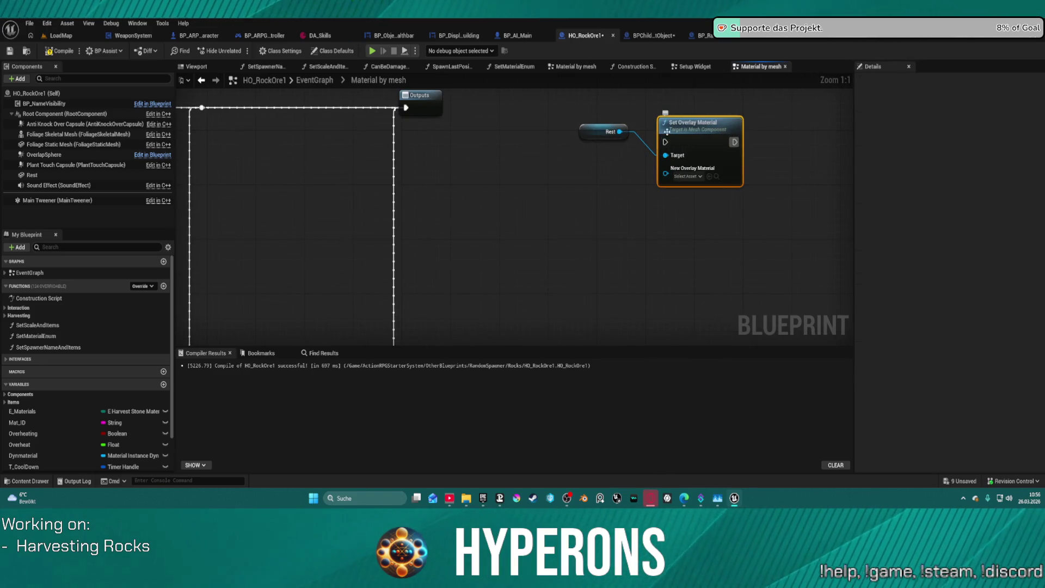
pyautogui.moveTo(482, 154)
pyautogui.mouseDown()
pyautogui.moveTo(762, 239)
pyautogui.moveTo(729, 180)
pyautogui.moveTo(743, 187)
pyautogui.mouseUp()
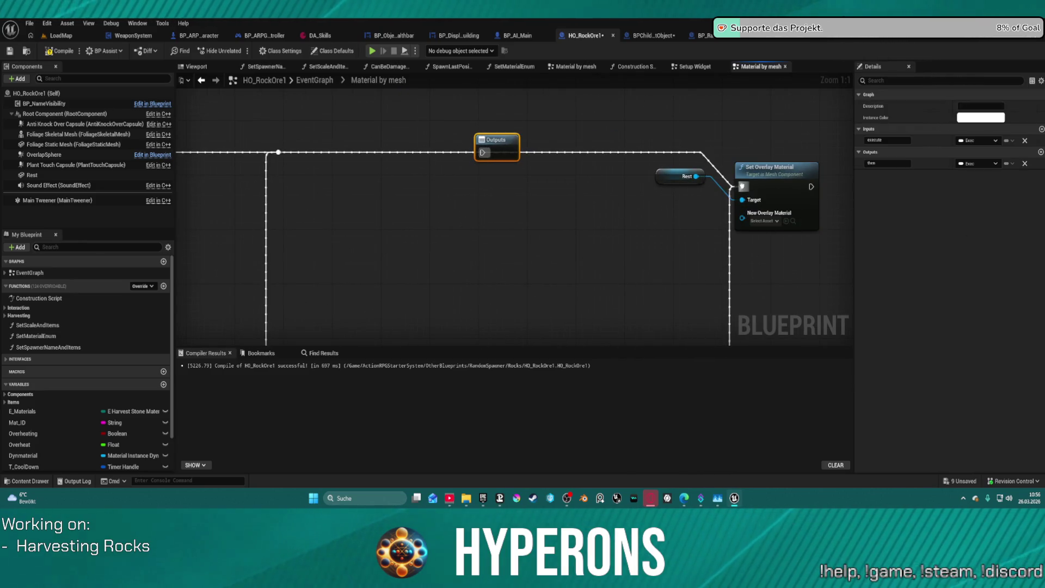
pyautogui.click(797, 196)
pyautogui.moveTo(811, 187); pyautogui.dragTo(494, 151)
pyautogui.moveTo(780, 185); pyautogui.dragTo(432, 158)
pyautogui.moveTo(681, 176)
pyautogui.mouseDown()
pyautogui.moveTo(566, 163)
pyautogui.moveTo(326, 163)
pyautogui.mouseUp()
# Feed a Material getter into Set Overlay Material's New Overlay Material pin.
pyautogui.scroll(-9, 530, 178)
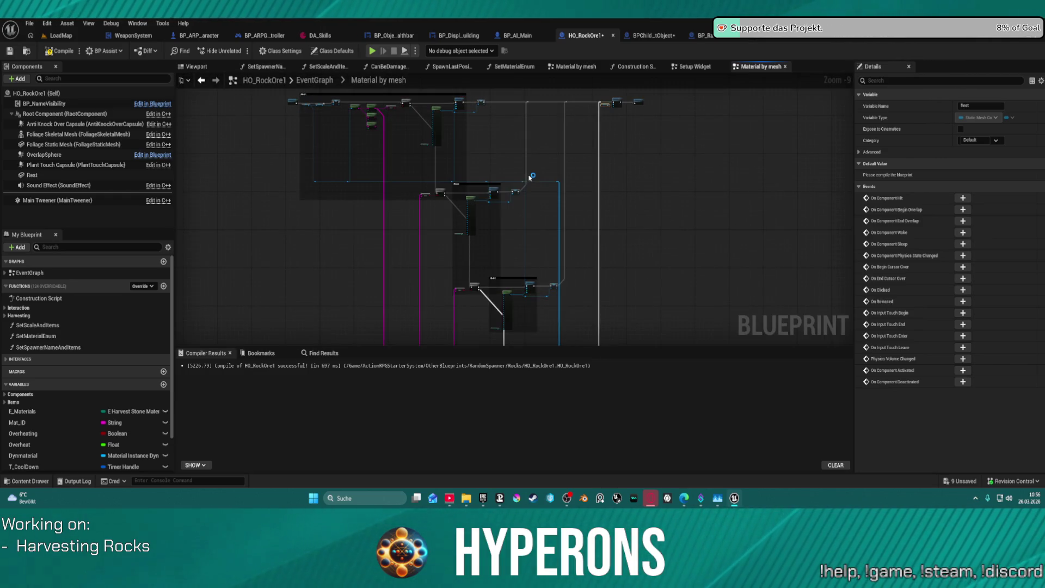
pyautogui.scroll(-1, 531, 174)
pyautogui.scroll(5, 515, 221)
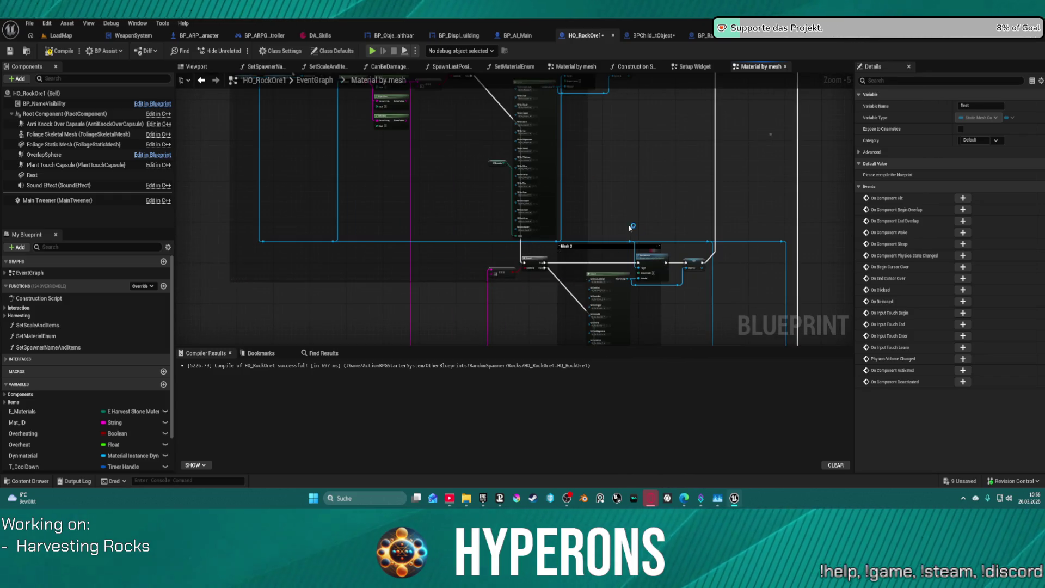
pyautogui.scroll(-3, 632, 230)
pyautogui.scroll(3, 597, 305)
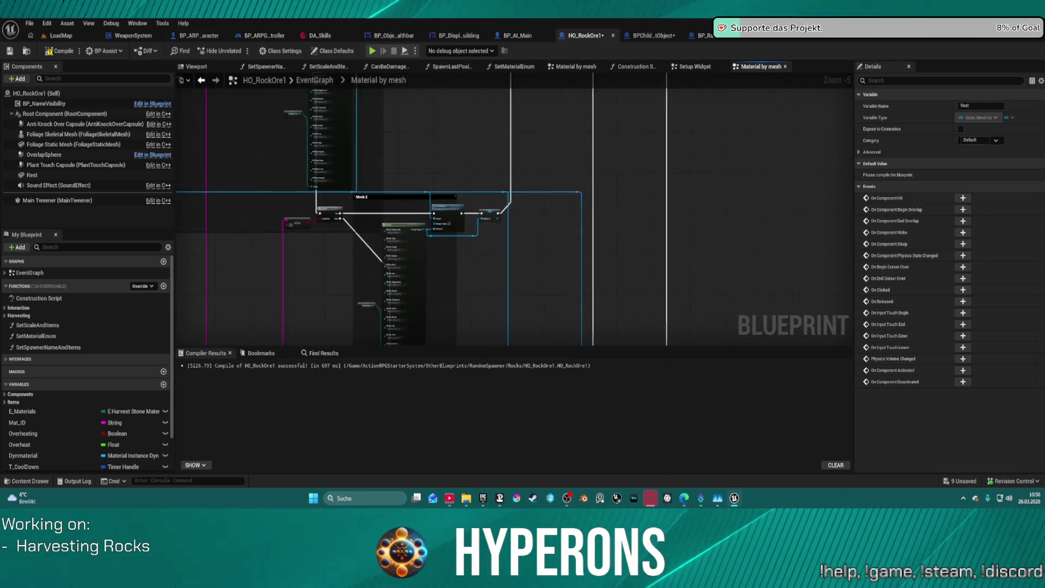
pyautogui.scroll(4, 381, 218)
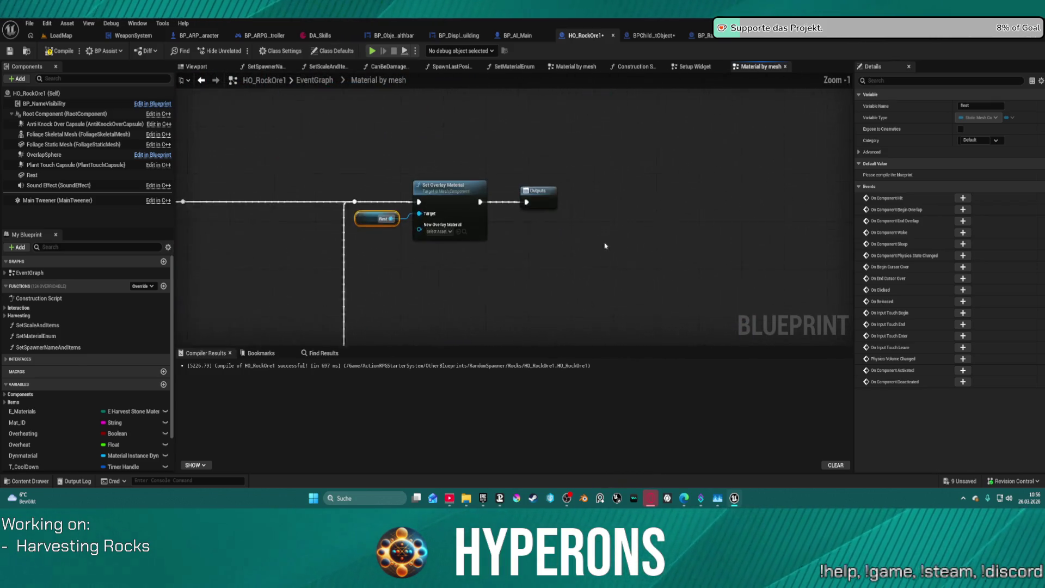
pyautogui.scroll(1, 624, 248)
pyautogui.moveTo(414, 218); pyautogui.dragTo(353, 262)
pyautogui.write('material')
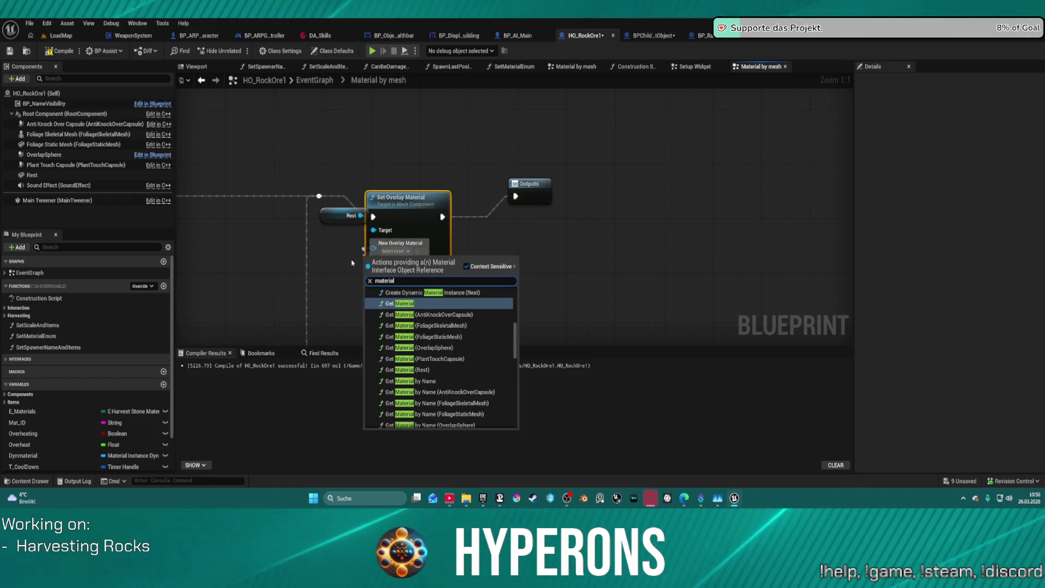
pyautogui.scroll(-3, 427, 324)
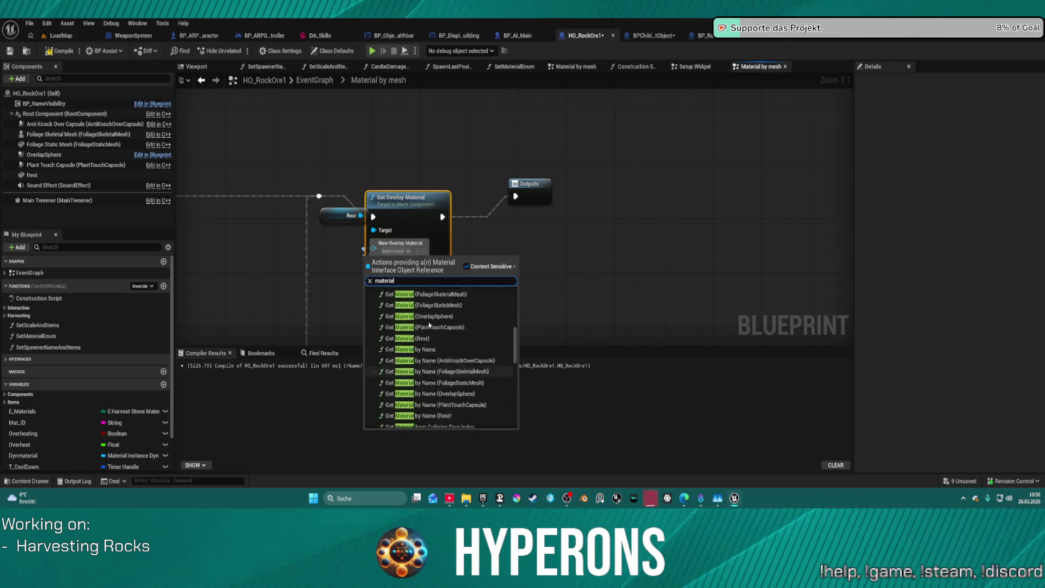
pyautogui.scroll(5, 428, 325)
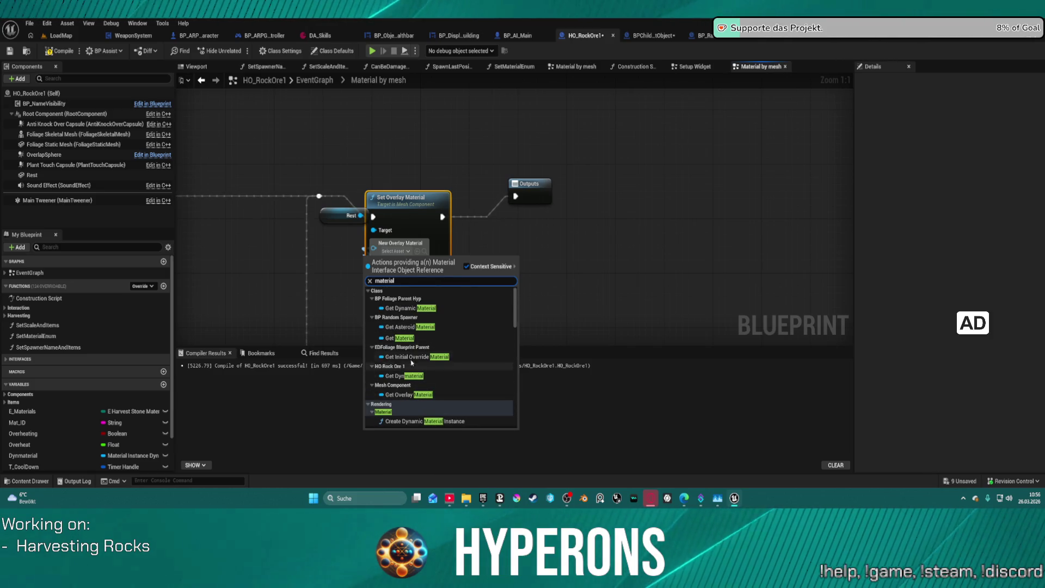
pyautogui.click(383, 412)
pyautogui.moveTo(417, 197); pyautogui.dragTo(447, 183)
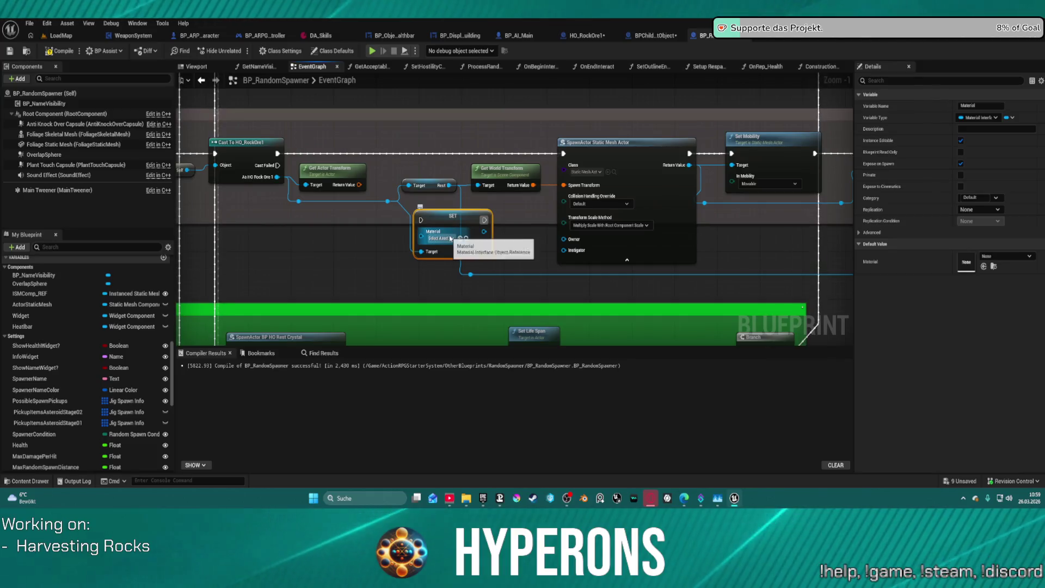
# Wire the cast rock's Material getter into Set Material's Material pin and start a play-test.
pyautogui.moveTo(391, 204); pyautogui.dragTo(439, 246)
pyautogui.write('material')
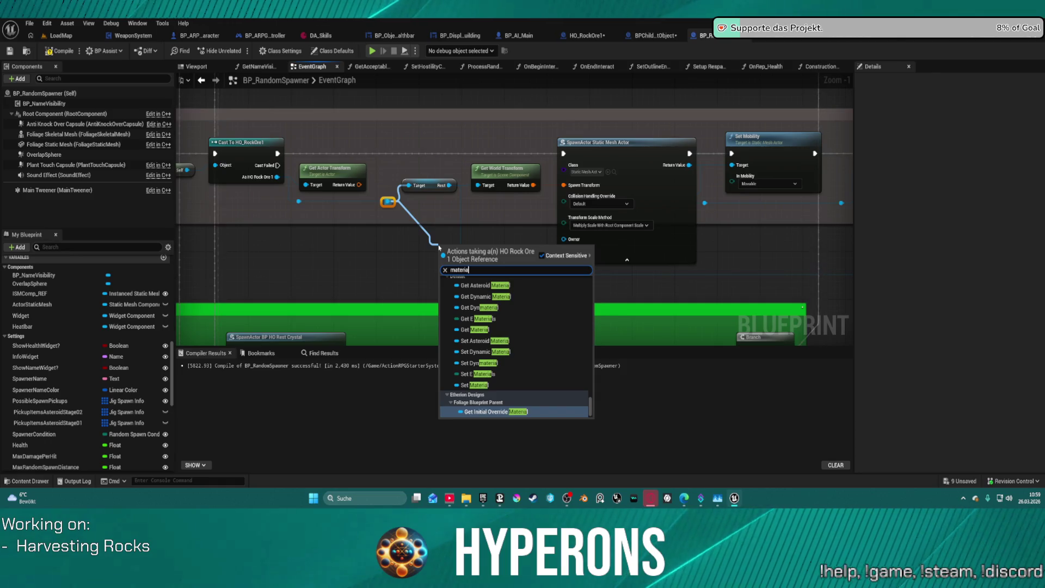
pyautogui.click(478, 329)
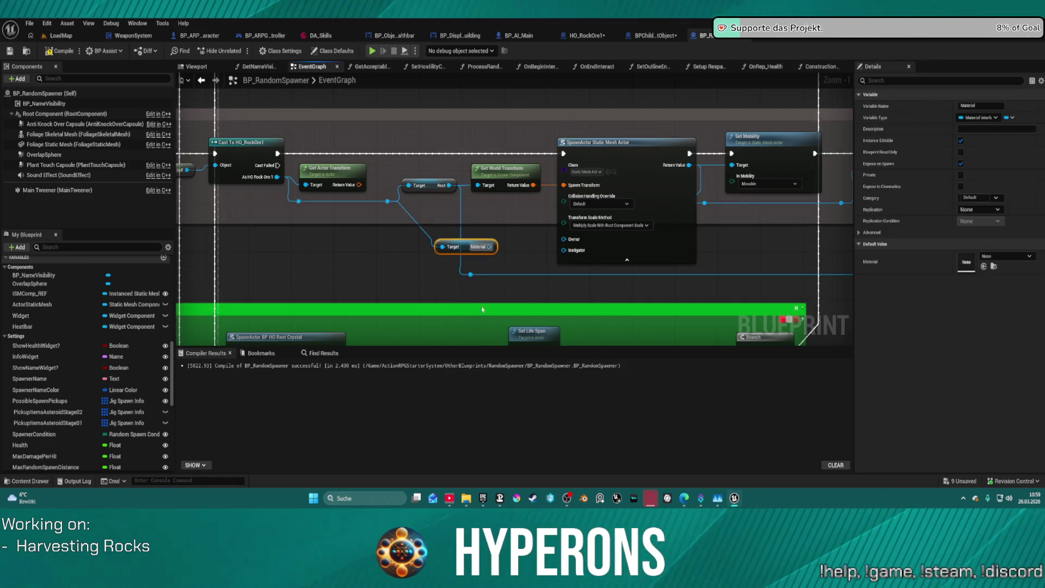
pyautogui.moveTo(486, 249)
pyautogui.mouseDown()
pyautogui.moveTo(626, 234)
pyautogui.moveTo(677, 204)
pyautogui.moveTo(820, 197)
pyautogui.mouseUp()
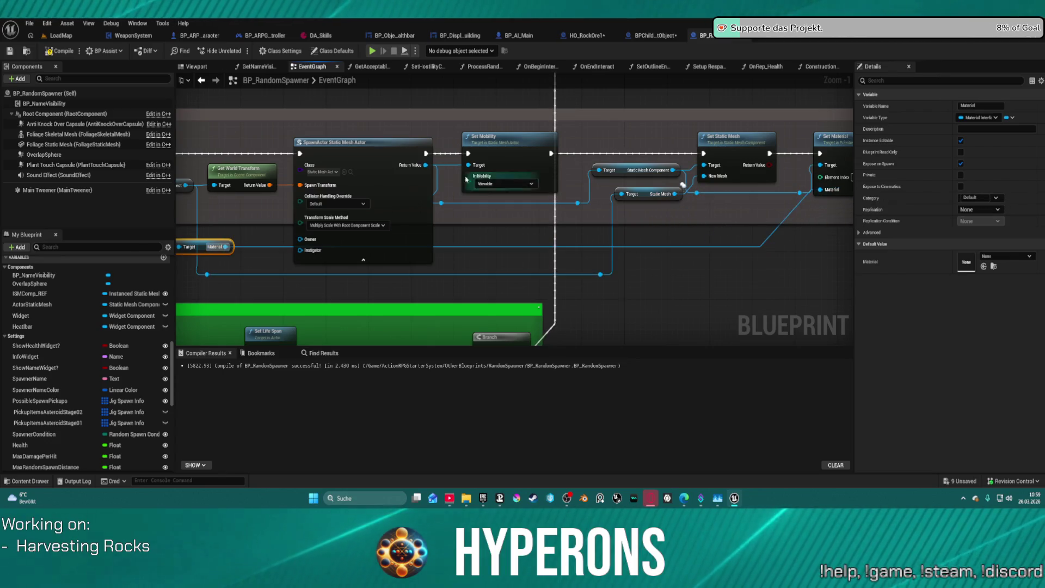
pyautogui.click(372, 156)
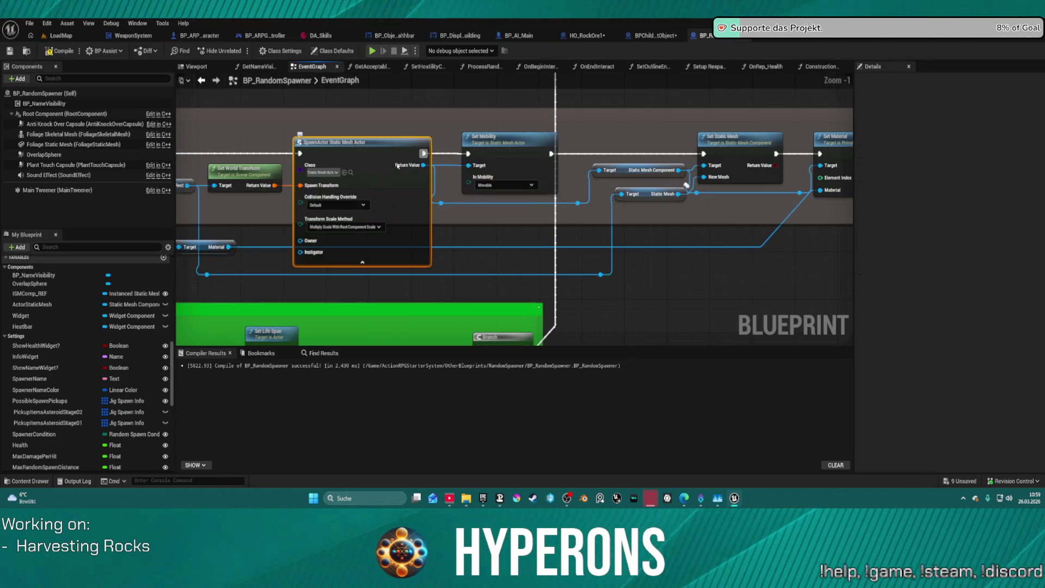
pyautogui.moveTo(396, 168); pyautogui.dragTo(667, 164)
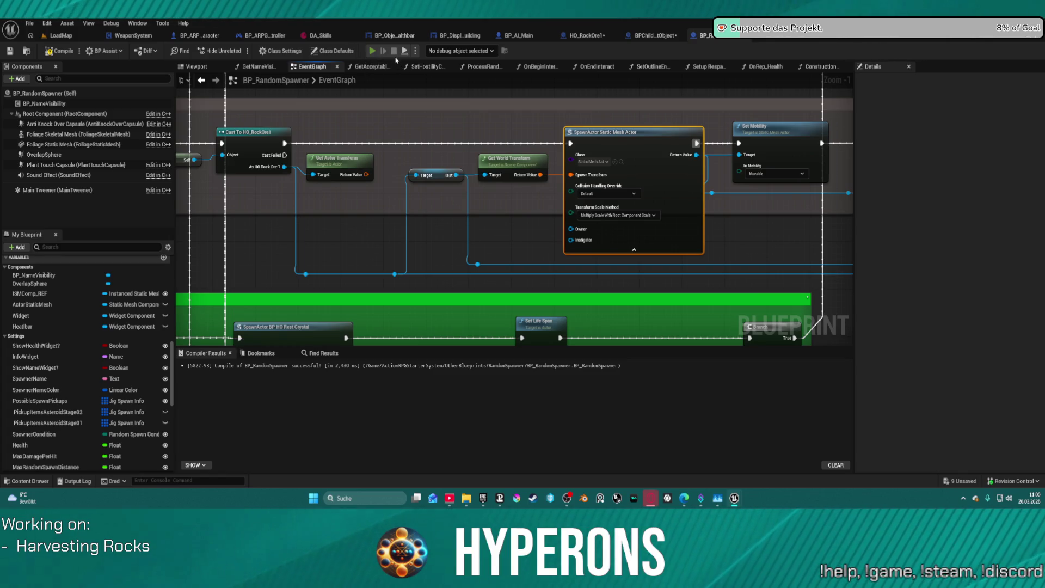
pyautogui.click(398, 51)
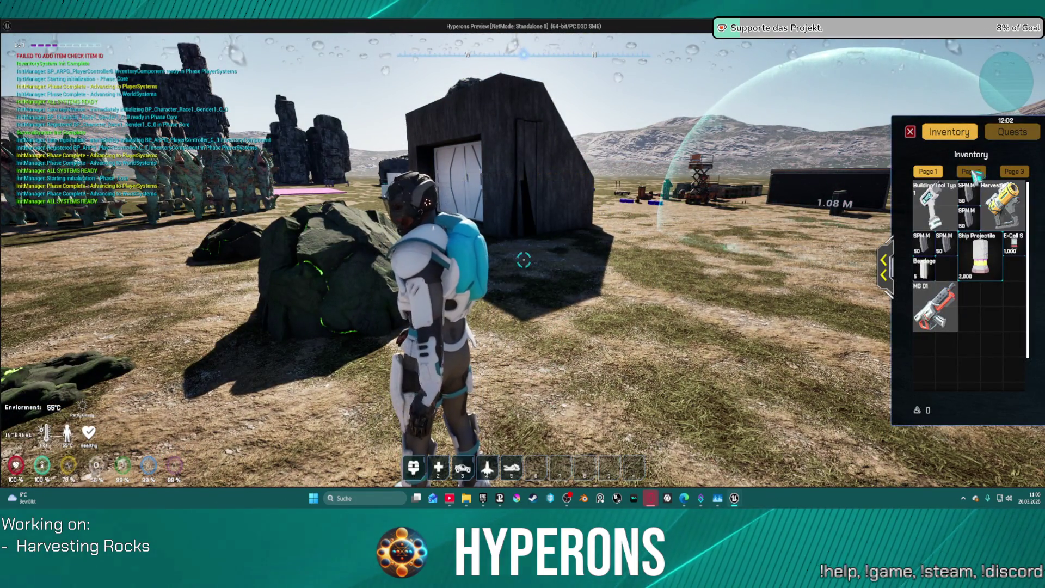
pyautogui.click(910, 131)
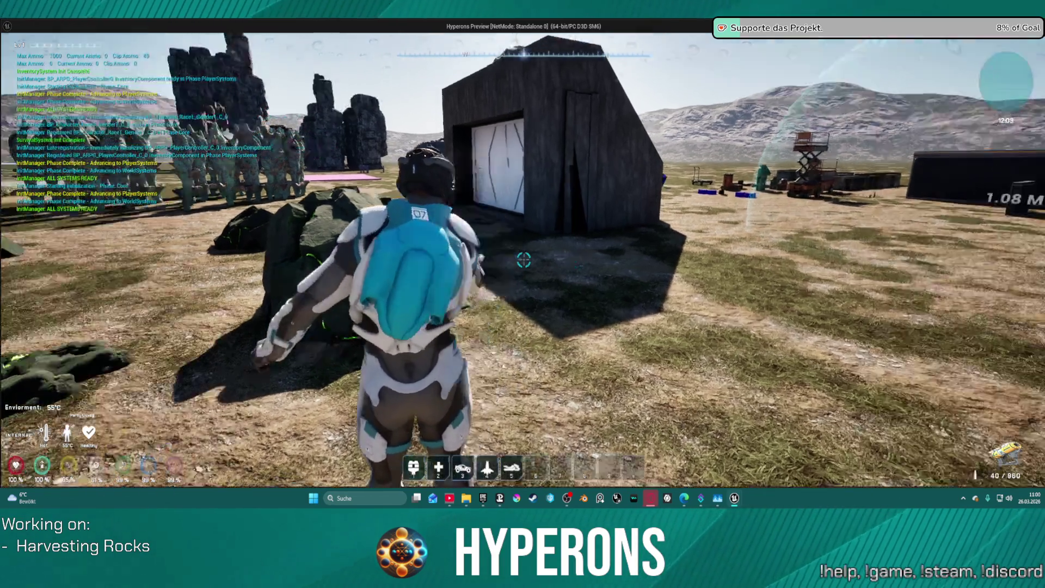
pyautogui.click(523, 260)
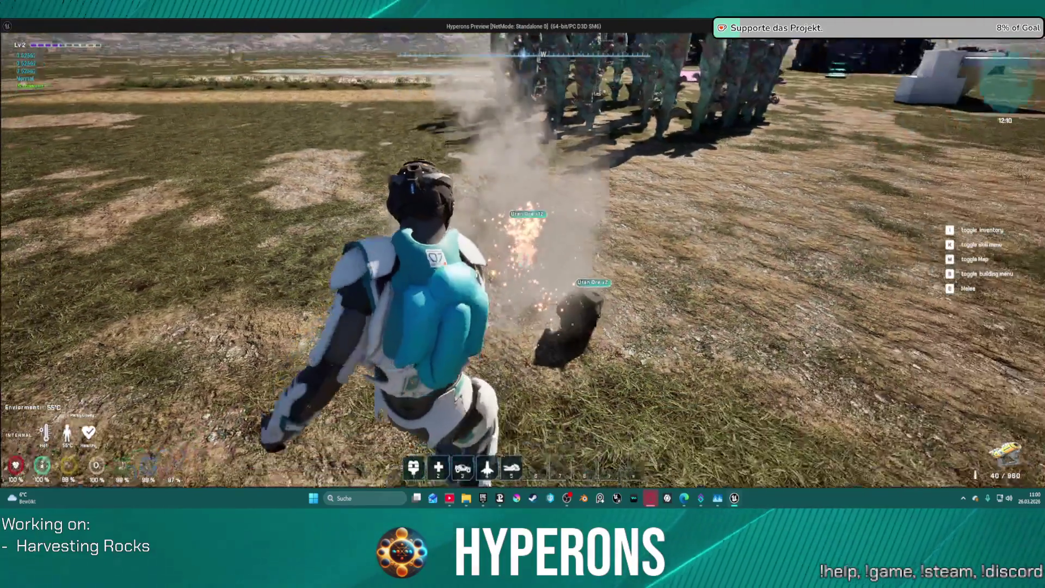
pyautogui.press('w')
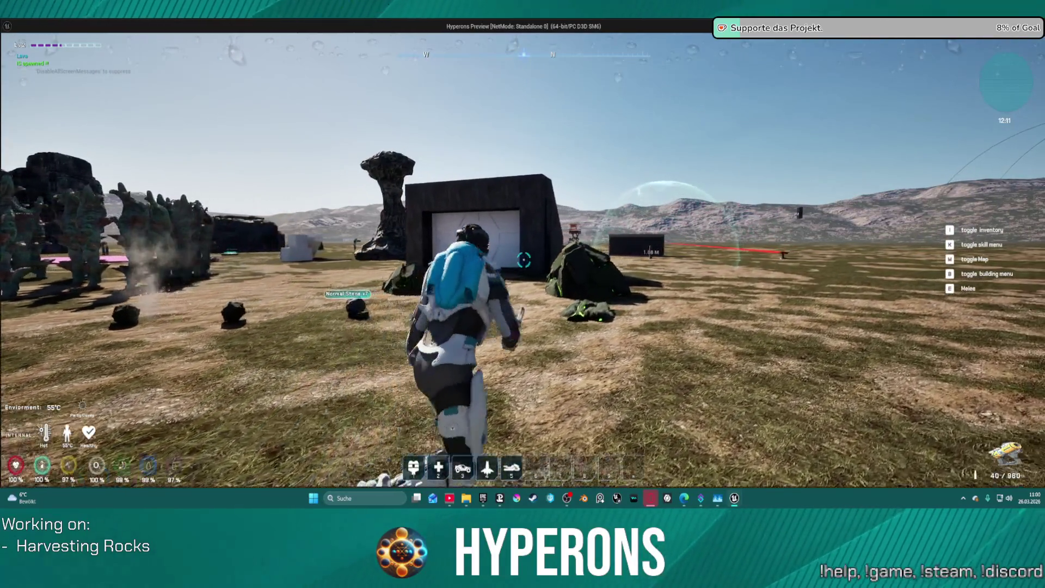
pyautogui.press('space')
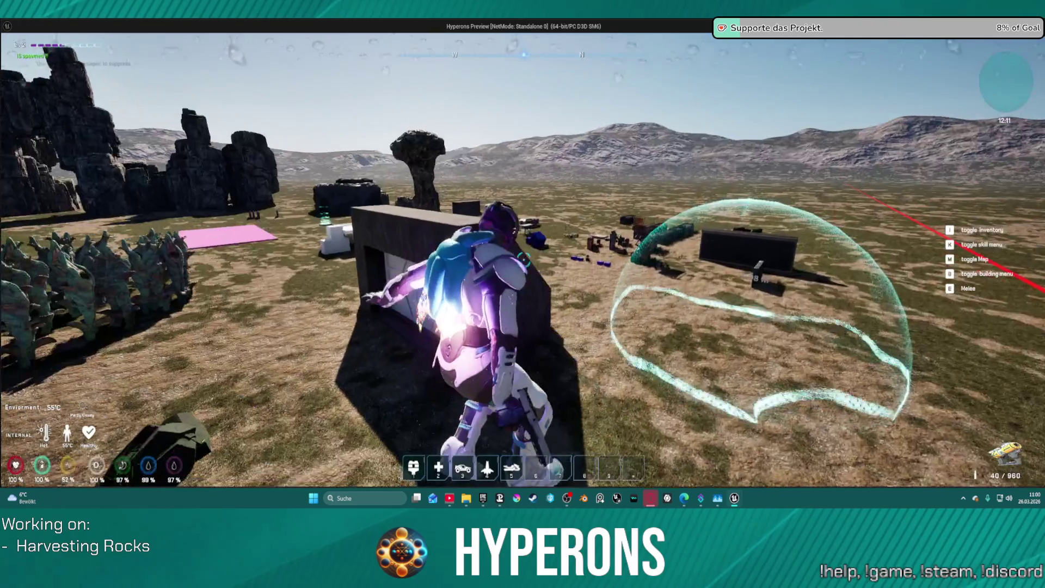
pyautogui.press('Escape')
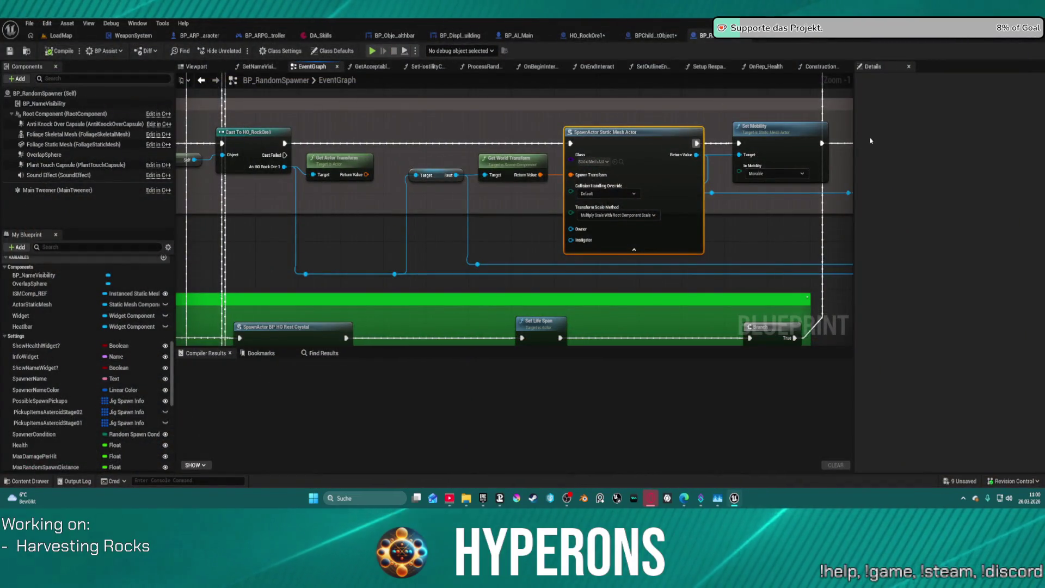
pyautogui.moveTo(766, 159)
pyautogui.mouseDown()
pyautogui.moveTo(709, 113)
pyautogui.moveTo(827, 135)
pyautogui.mouseUp()
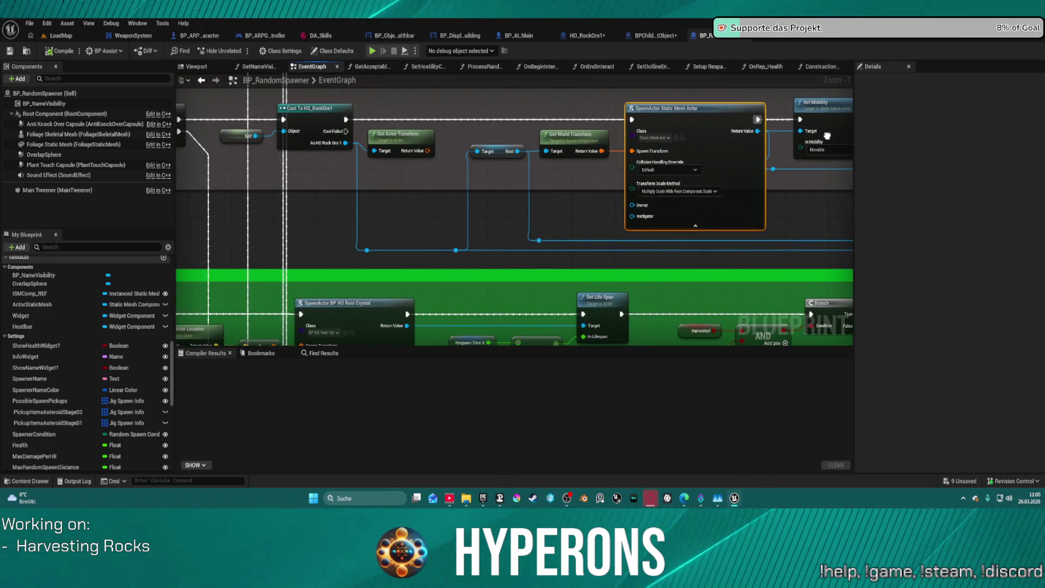
pyautogui.moveTo(828, 136)
pyautogui.mouseDown()
pyautogui.moveTo(838, 150)
pyautogui.moveTo(817, 169)
pyautogui.mouseUp()
# Switch LoadMap to Foliage mode and erase painted rocks from the ground.
pyautogui.click(46, 37)
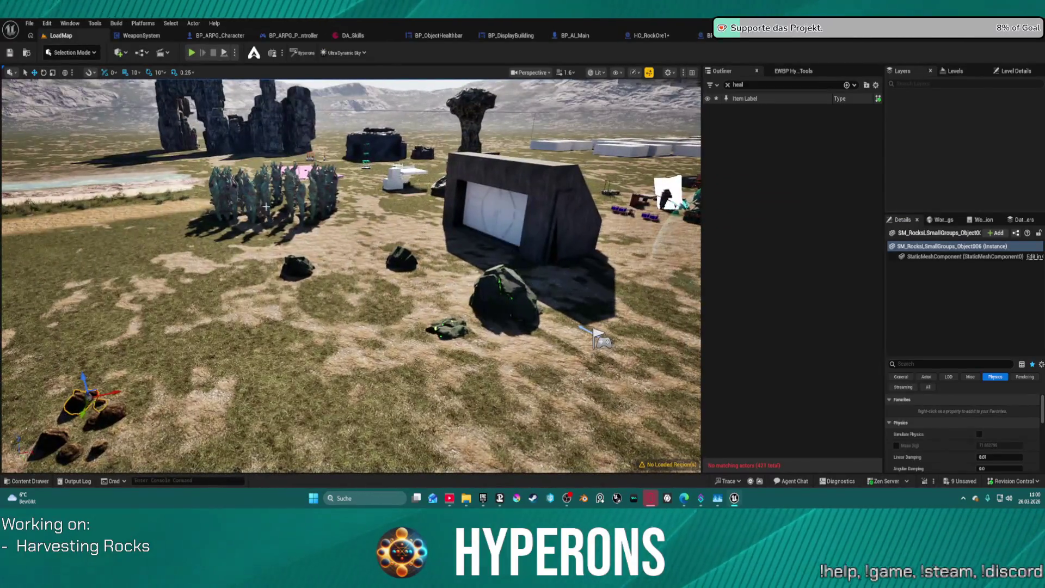
pyautogui.click(94, 52)
pyautogui.click(70, 101)
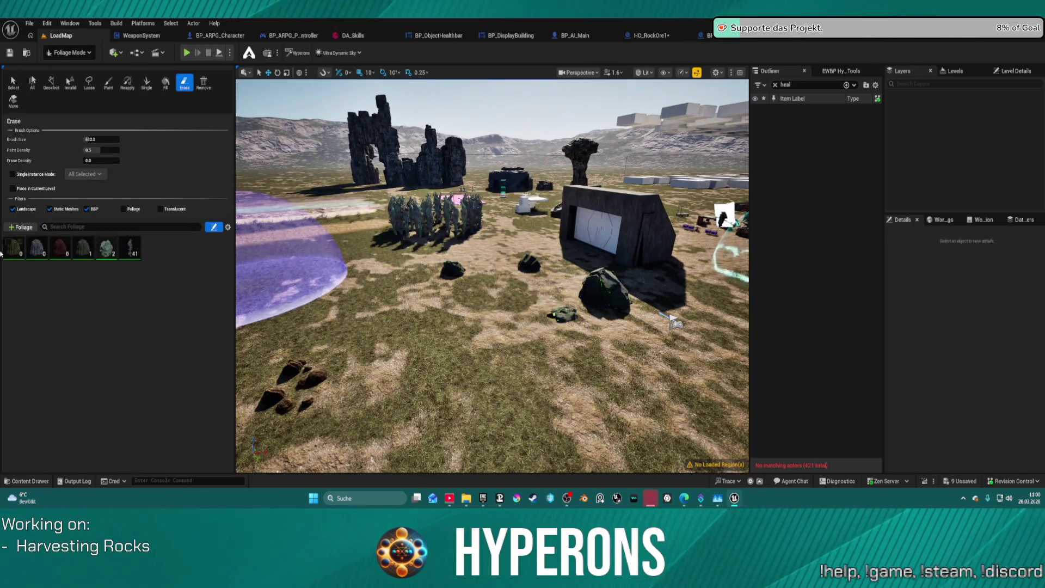
pyautogui.click(103, 245)
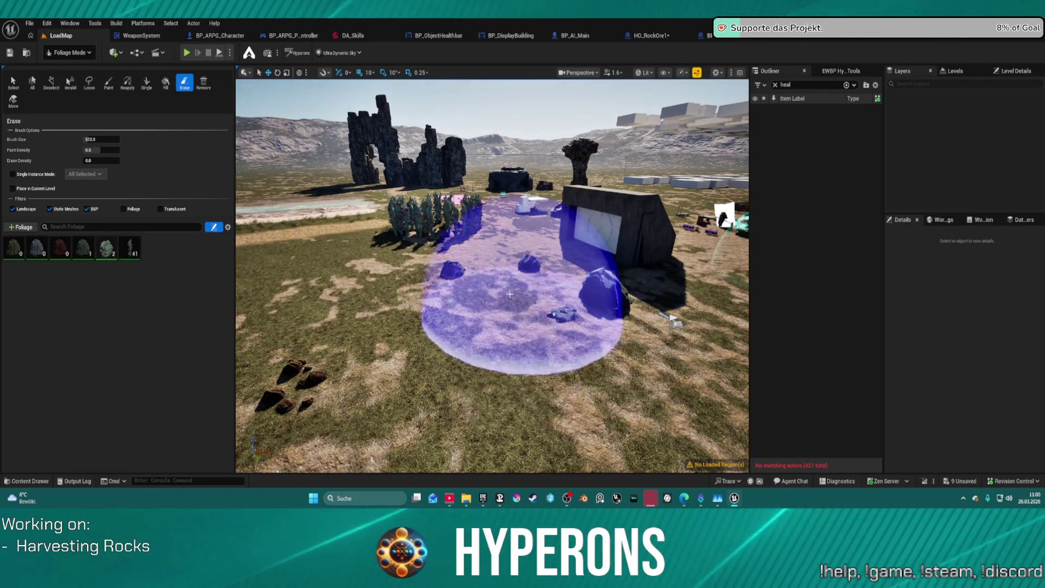
pyautogui.click(547, 321)
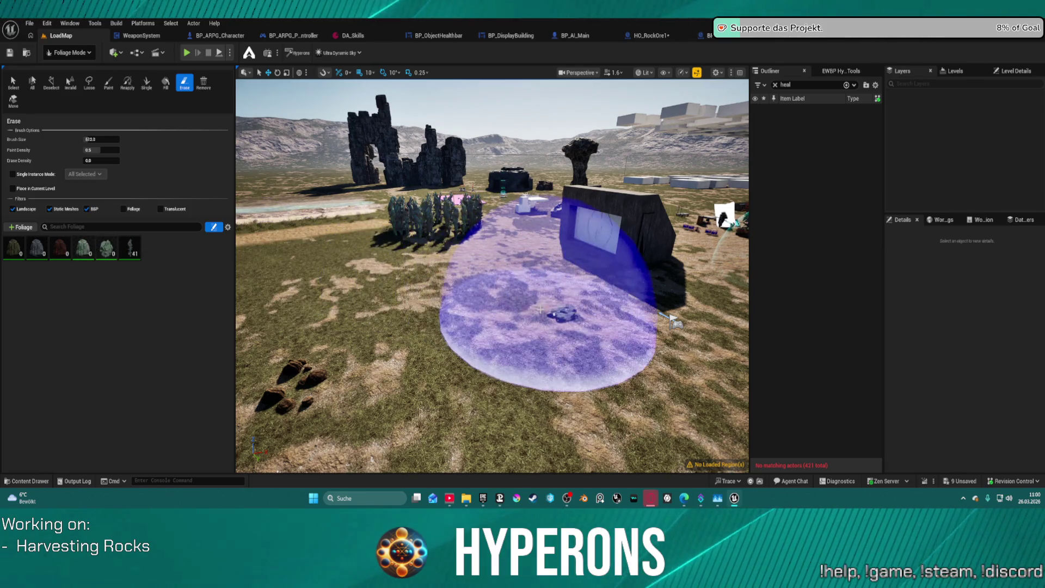
# Browse the Content Drawer to OtherBlueprints > RandomSpawner > Rocks.
pyautogui.hotkey('ctrl', 'space')
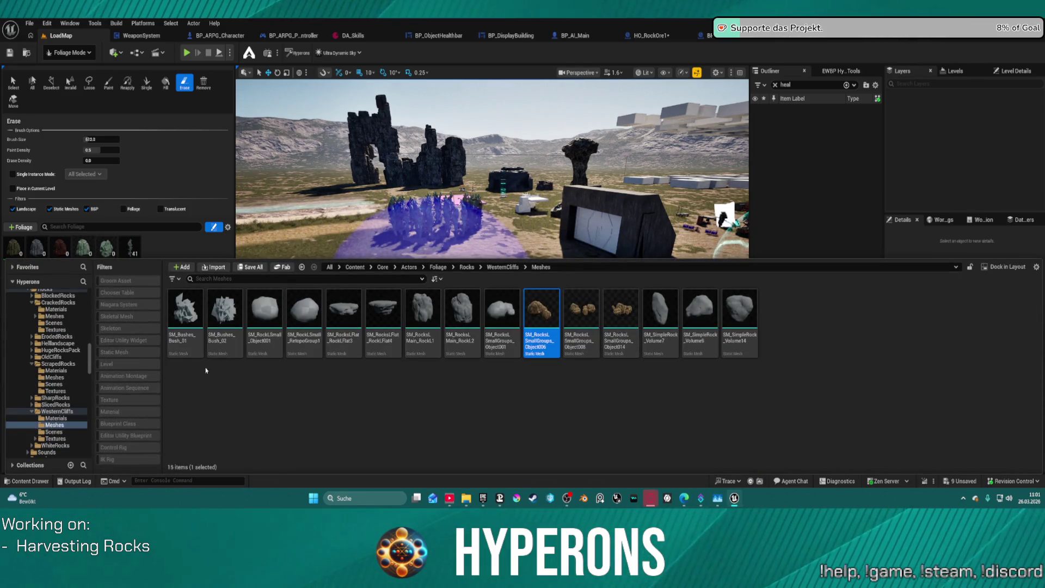
pyautogui.hotkey('ctrl', 'space')
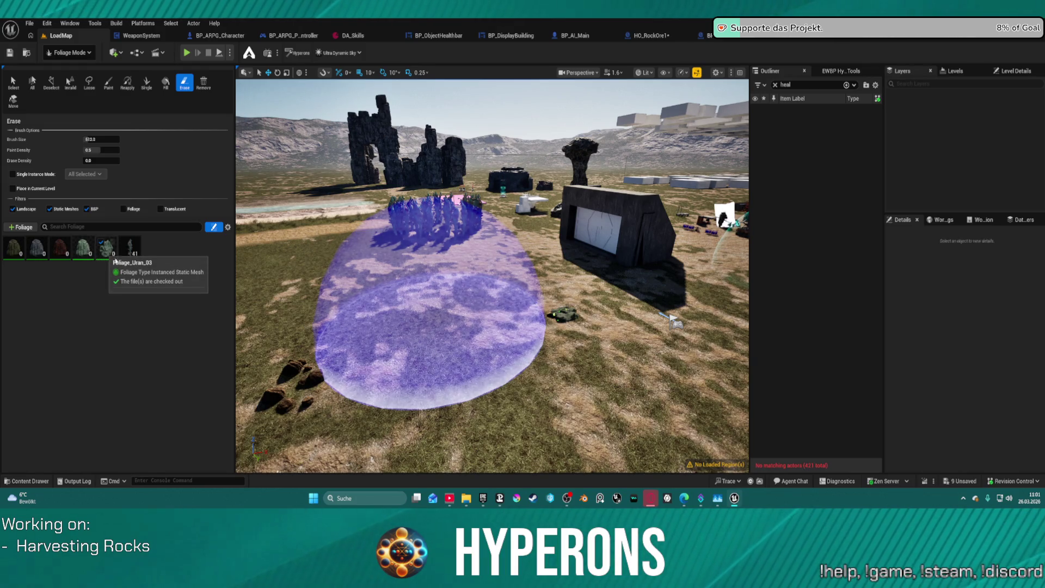
pyautogui.hotkey('ctrl', 'space')
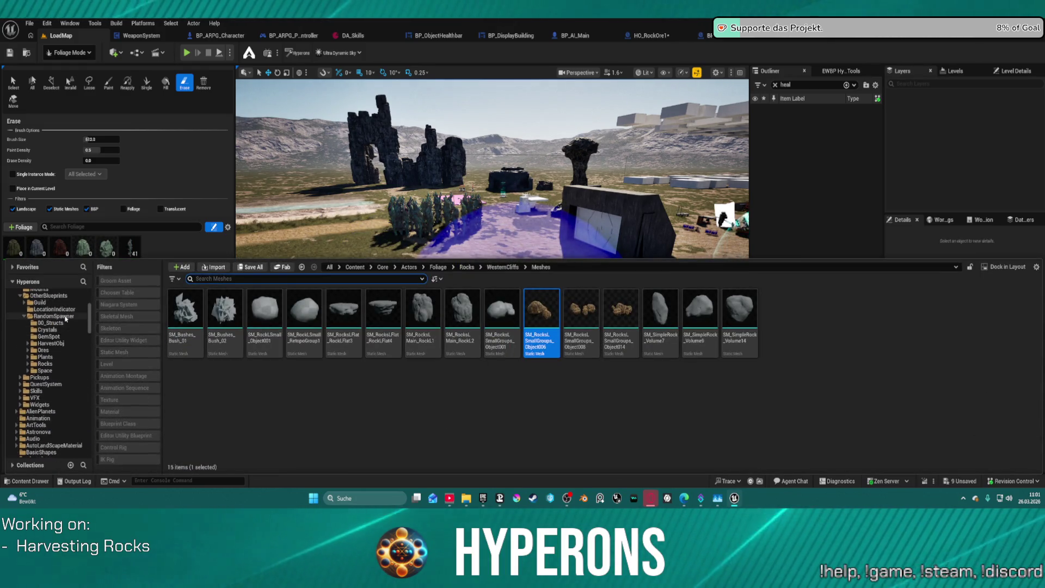
pyautogui.scroll(1, 66, 319)
pyautogui.click(43, 363)
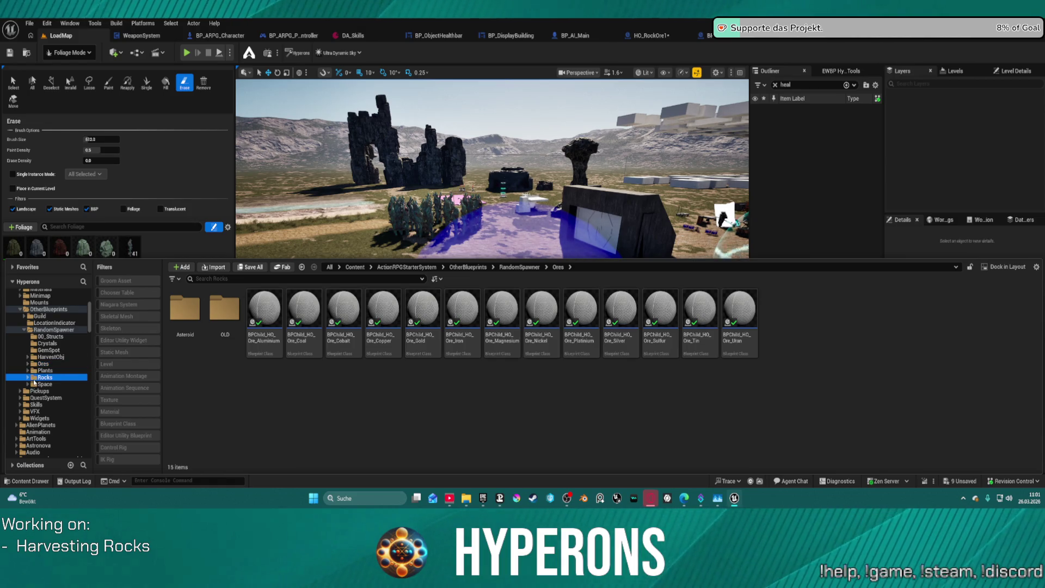
pyautogui.click(43, 377)
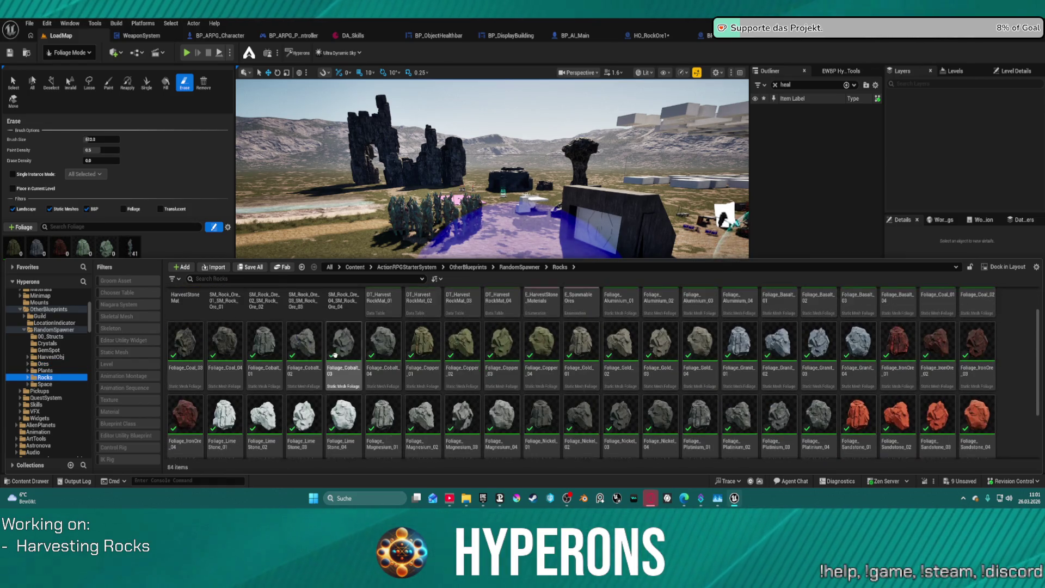
# Add Foliage_Cobalt_01, 02 and 04 as foliage types.
pyautogui.moveTo(268, 352); pyautogui.dragTo(164, 248)
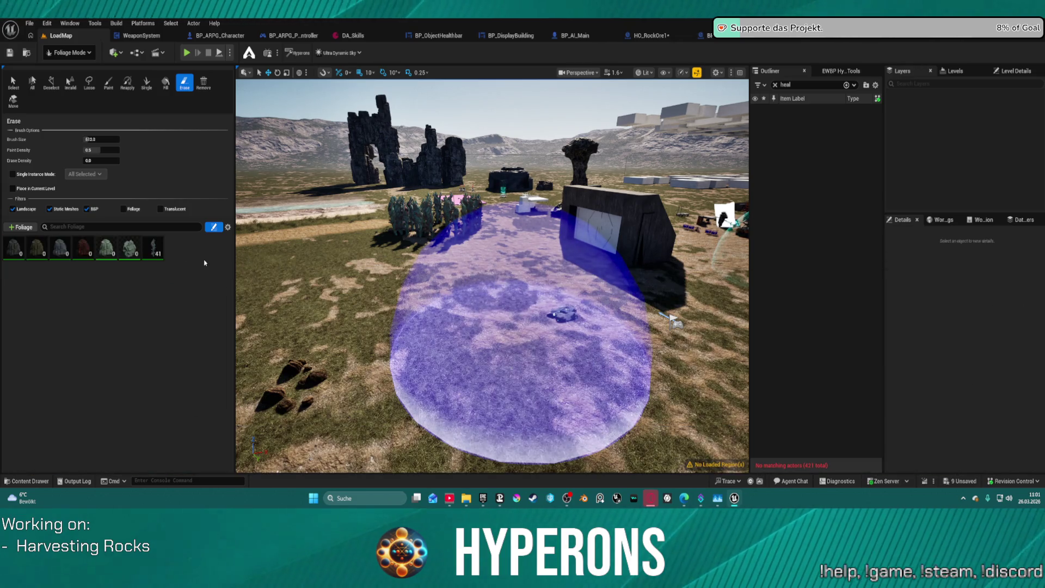
pyautogui.hotkey('ctrl', 'space')
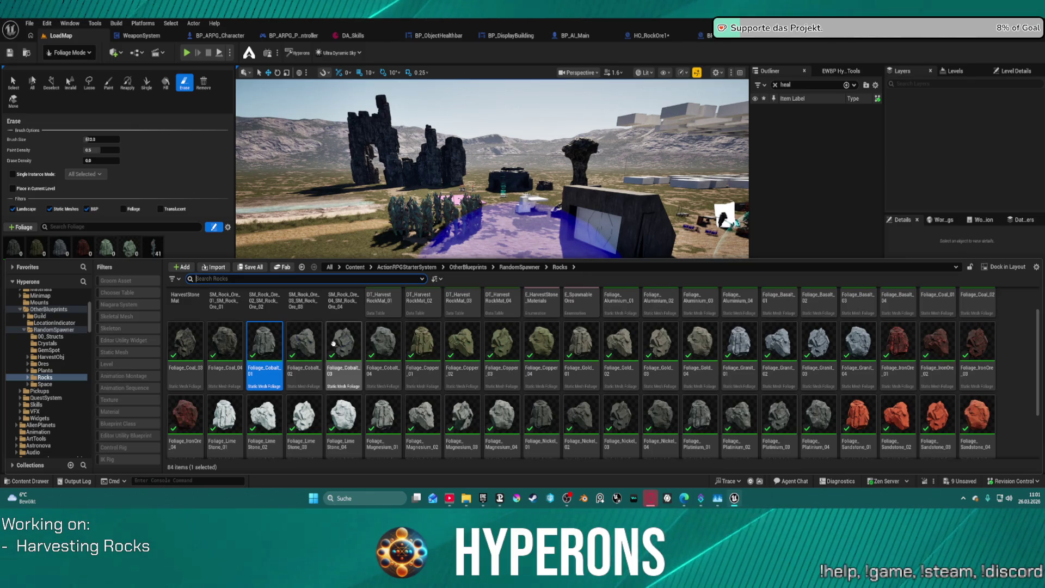
pyautogui.moveTo(311, 347); pyautogui.dragTo(180, 248)
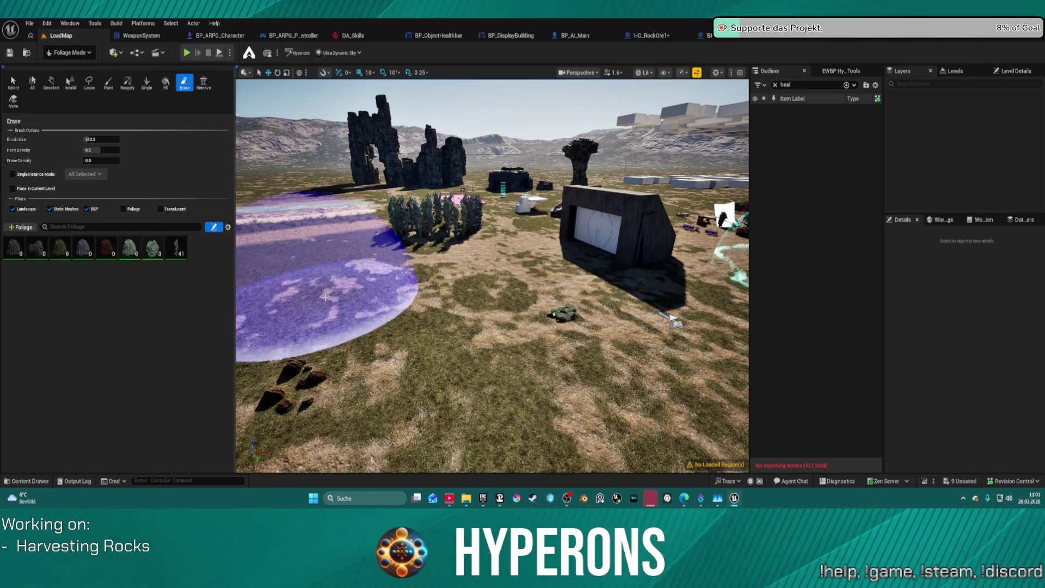
pyautogui.hotkey('ctrl', 'space')
pyautogui.moveTo(385, 347)
pyautogui.mouseDown()
pyautogui.moveTo(381, 360)
pyautogui.moveTo(139, 250)
pyautogui.mouseUp()
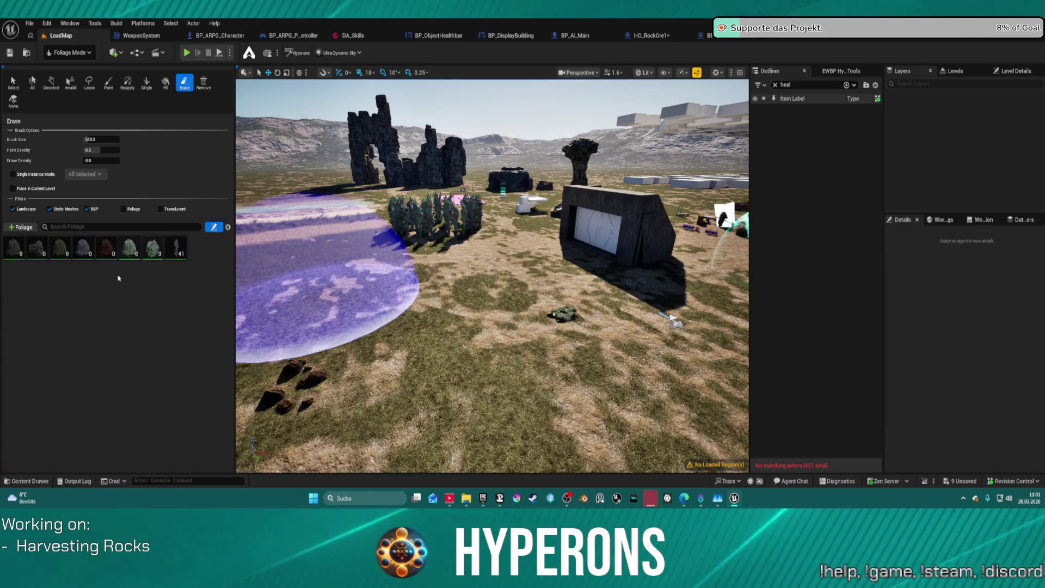
pyautogui.hotkey('ctrl', 'space')
pyautogui.moveTo(391, 347); pyautogui.dragTo(139, 250)
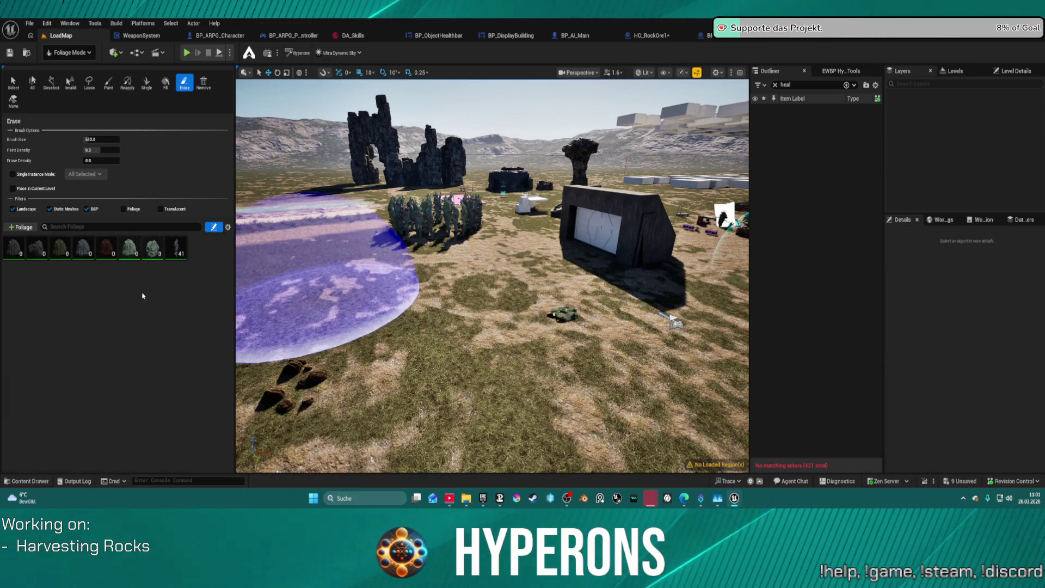
# Remove all eight foliage types and their 41 painted instances from the level.
pyautogui.rightClick(77, 253)
pyautogui.click(211, 247)
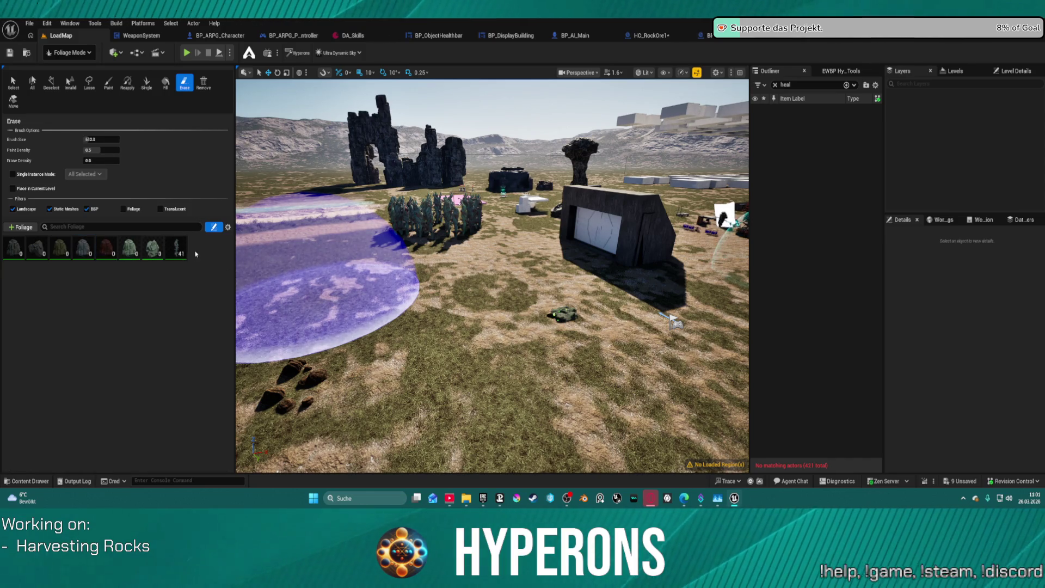
pyautogui.hotkey('ctrl', 'a')
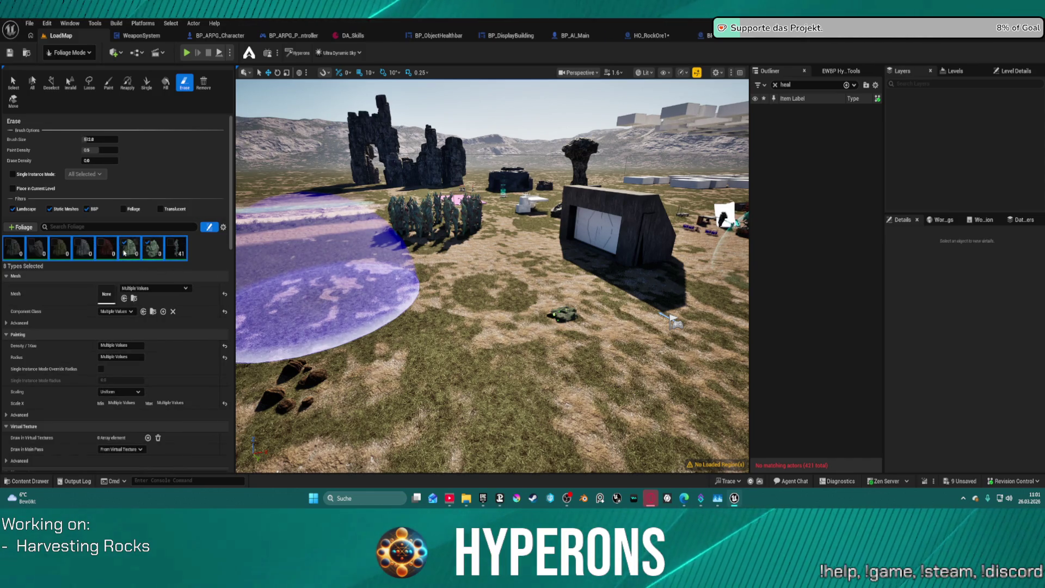
pyautogui.press('Delete')
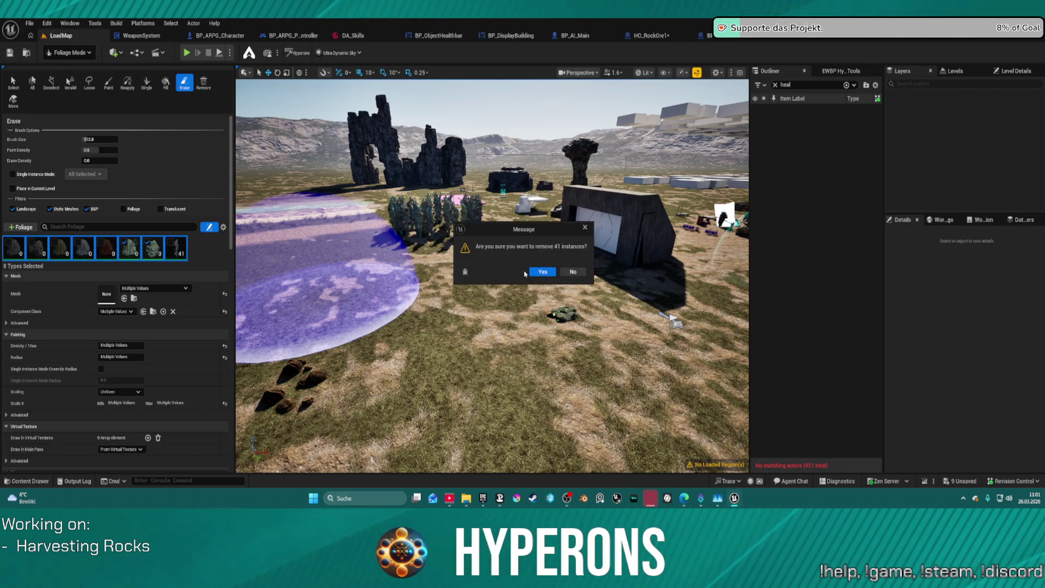
pyautogui.click(536, 276)
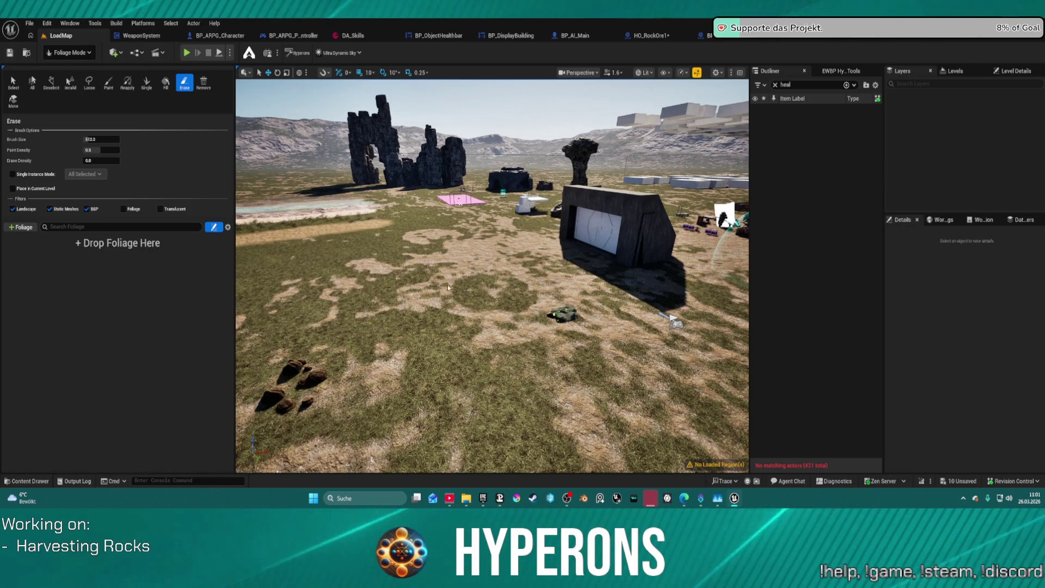
pyautogui.hotkey('ctrl', 'space')
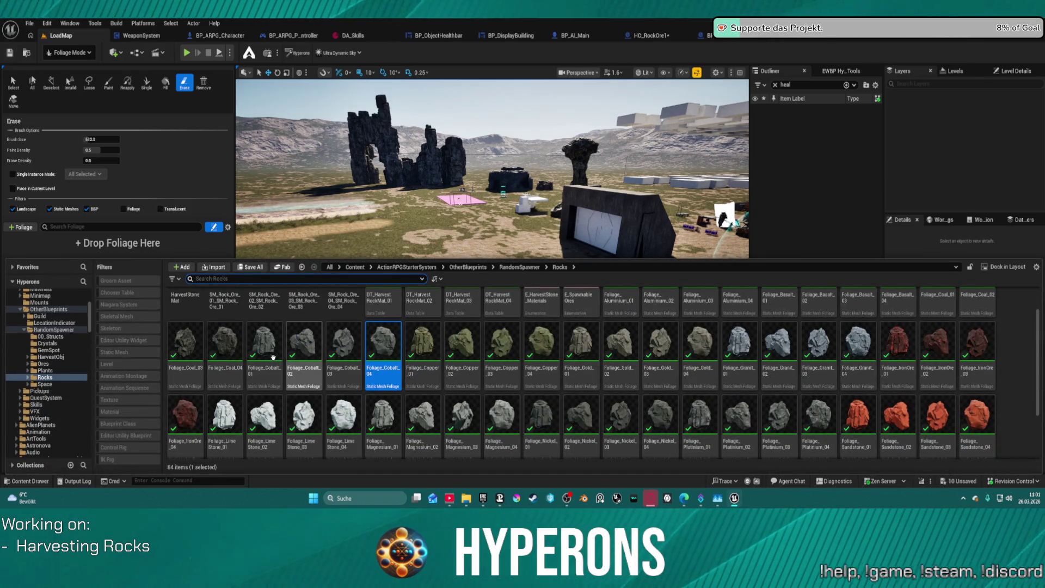
# Add Foliage_Cobalt_01 through Foliage_Cobalt_04 as foliage types.
pyautogui.click(267, 346)
pyautogui.keyDown('shift'); pyautogui.click(383, 346); pyautogui.keyUp('shift')
pyautogui.moveTo(382, 346)
pyautogui.mouseDown()
pyautogui.moveTo(294, 266)
pyautogui.moveTo(86, 260)
pyautogui.mouseUp()
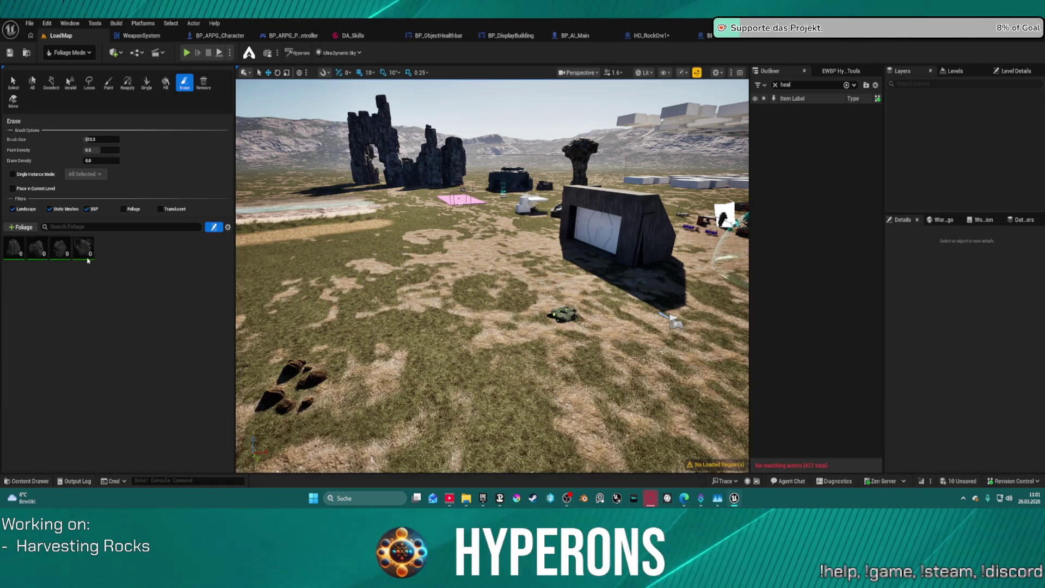
# Place single Foliage_Cobalt_01 rocks at several spots on the terrain.
pyautogui.click(13, 248)
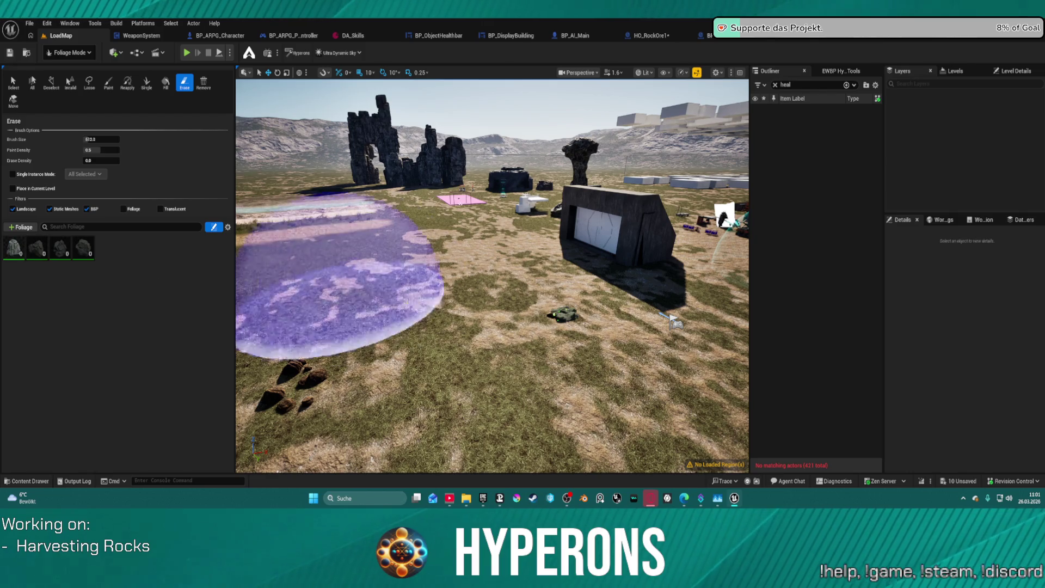
pyautogui.click(146, 81)
pyautogui.click(430, 256)
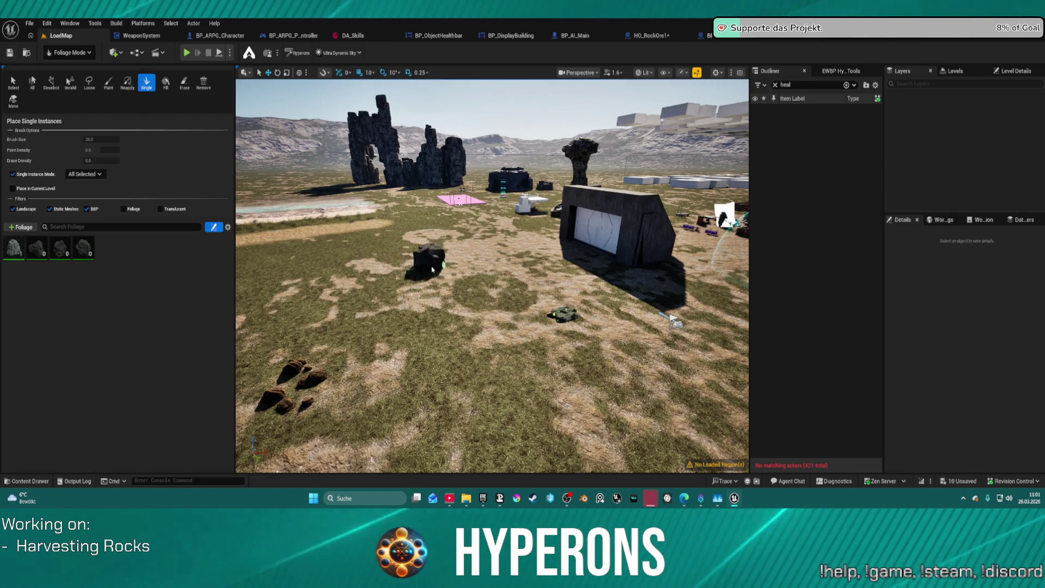
pyautogui.click(31, 249)
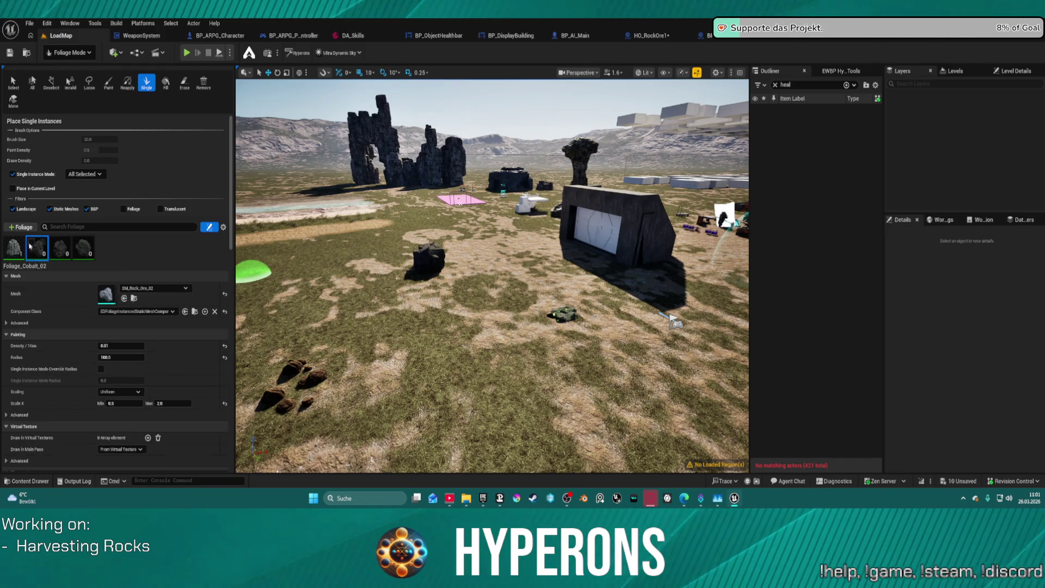
pyautogui.click(10, 245)
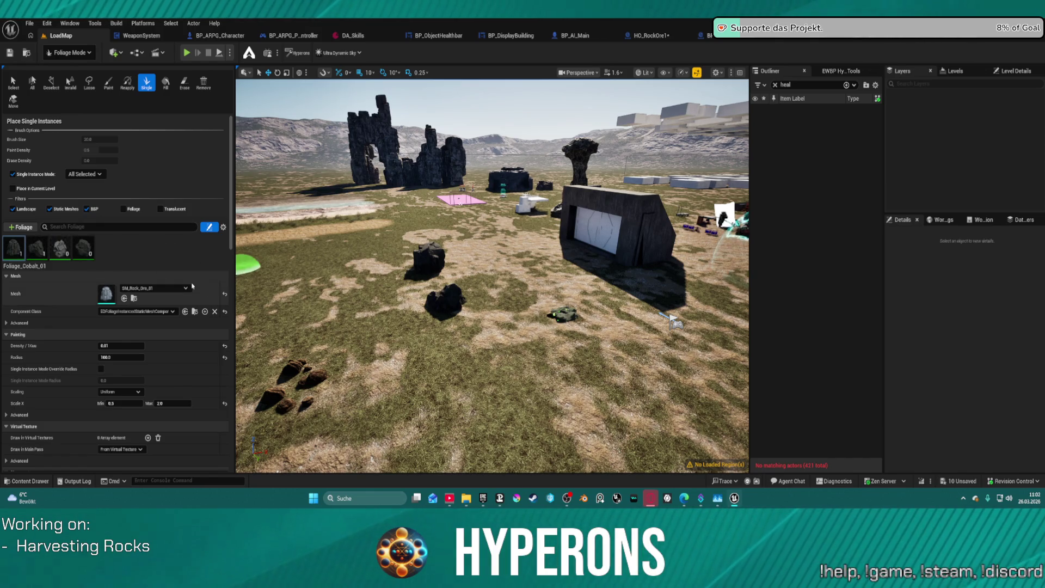
pyautogui.click(467, 346)
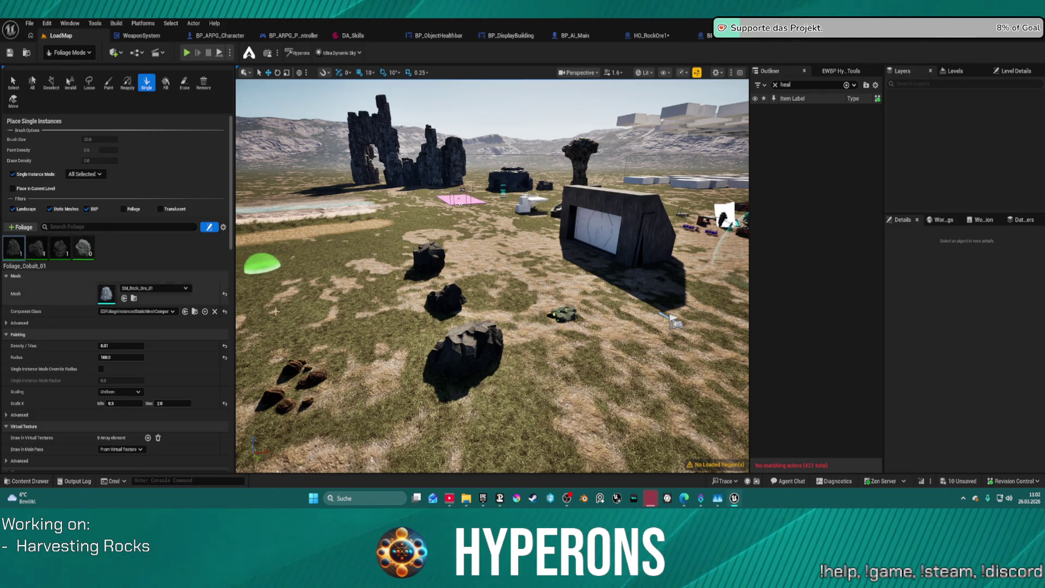
pyautogui.click(520, 405)
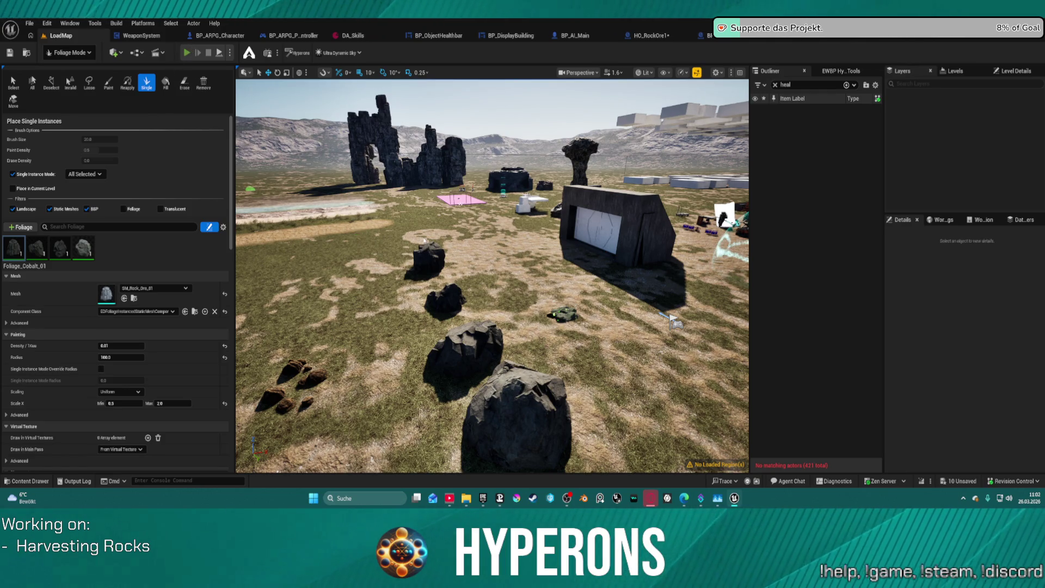
# Start a play-test, run toward the rocks and check the inventory.
pyautogui.hotkey('alt', 'p')
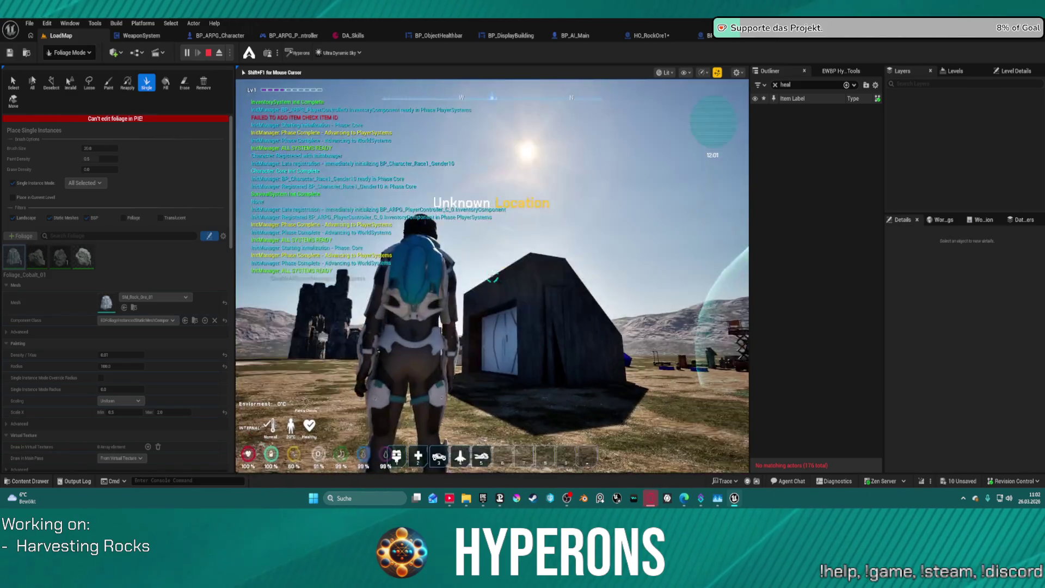
pyautogui.press('i')
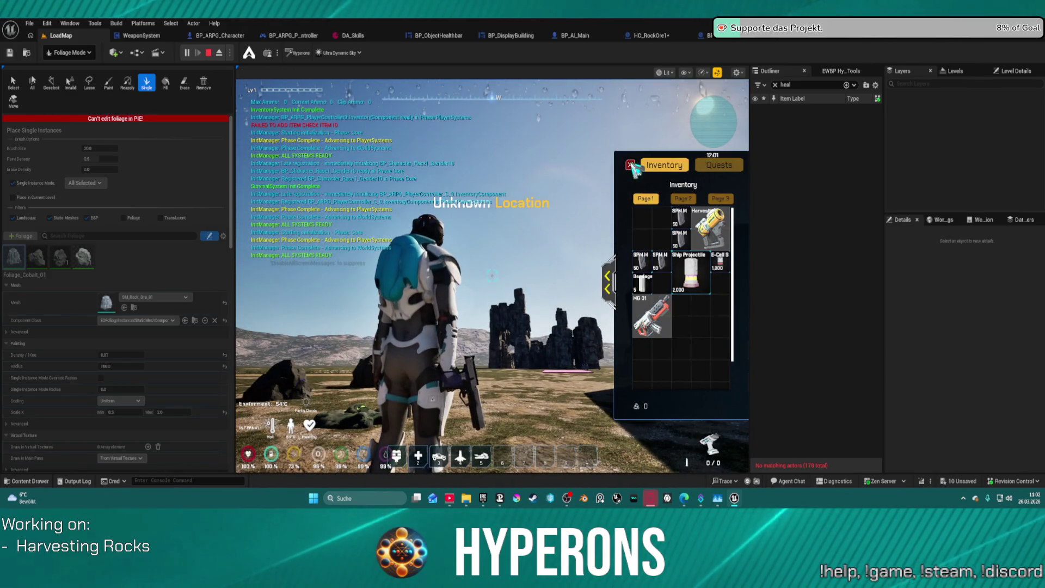
pyautogui.click(630, 164)
pyautogui.press('w')
pyautogui.press('w')
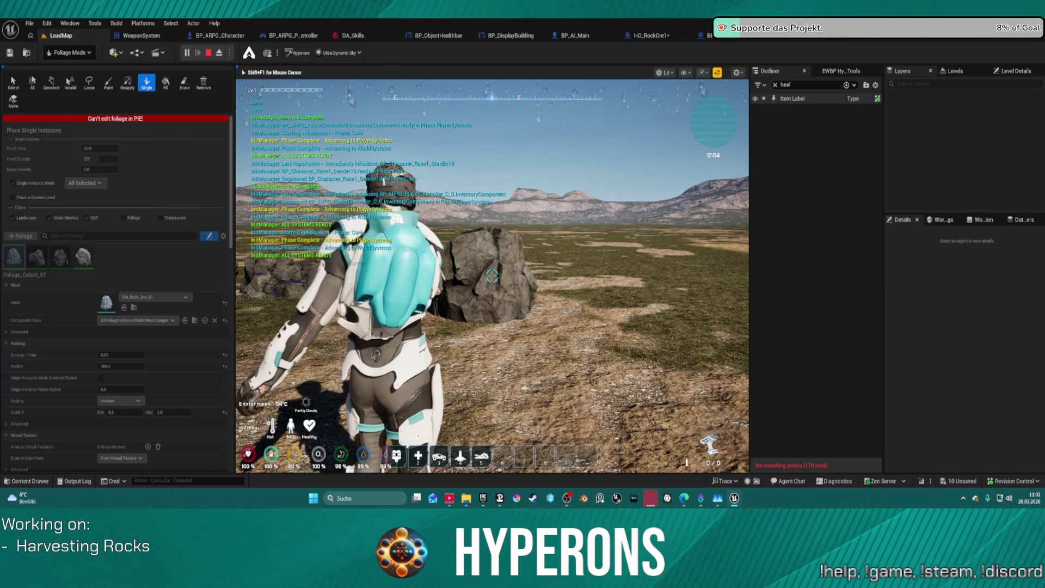
pyautogui.press('i')
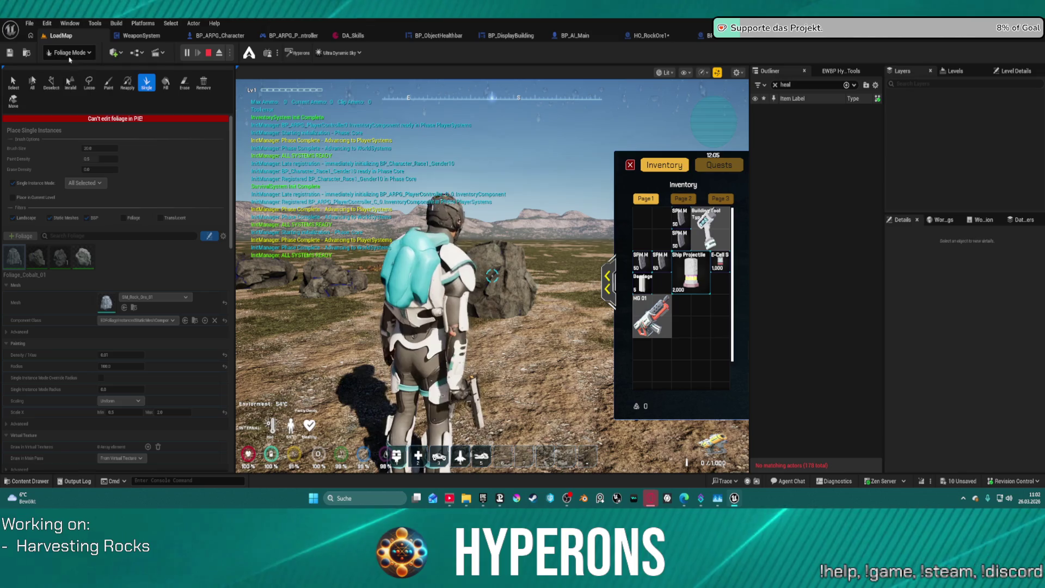
pyautogui.click(70, 53)
pyautogui.click(65, 76)
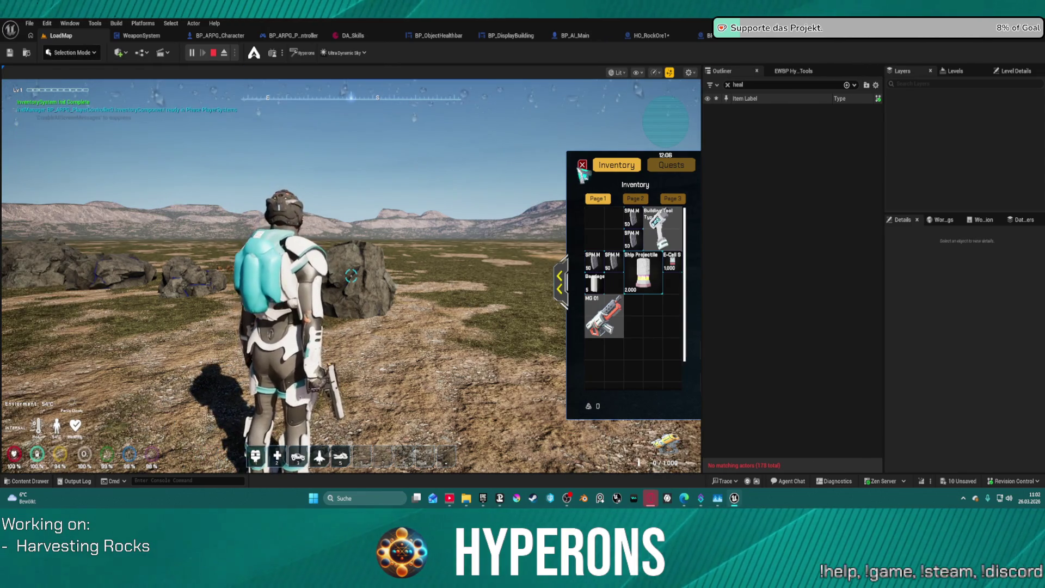
pyautogui.click(582, 165)
# Mine cobalt rocks with the beam while walking between them, then end the play session.
pyautogui.click(351, 275)
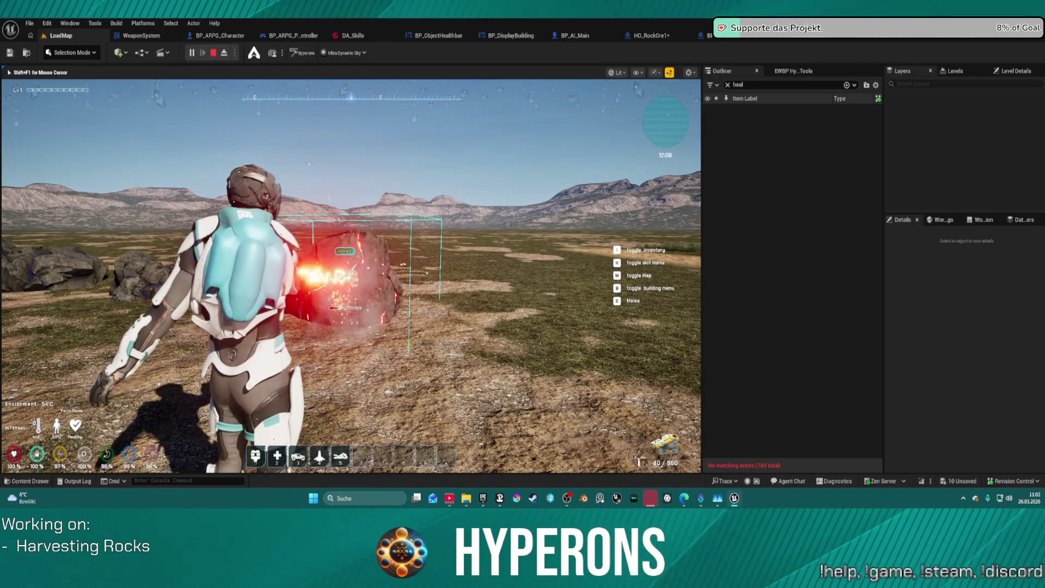
pyautogui.press('w')
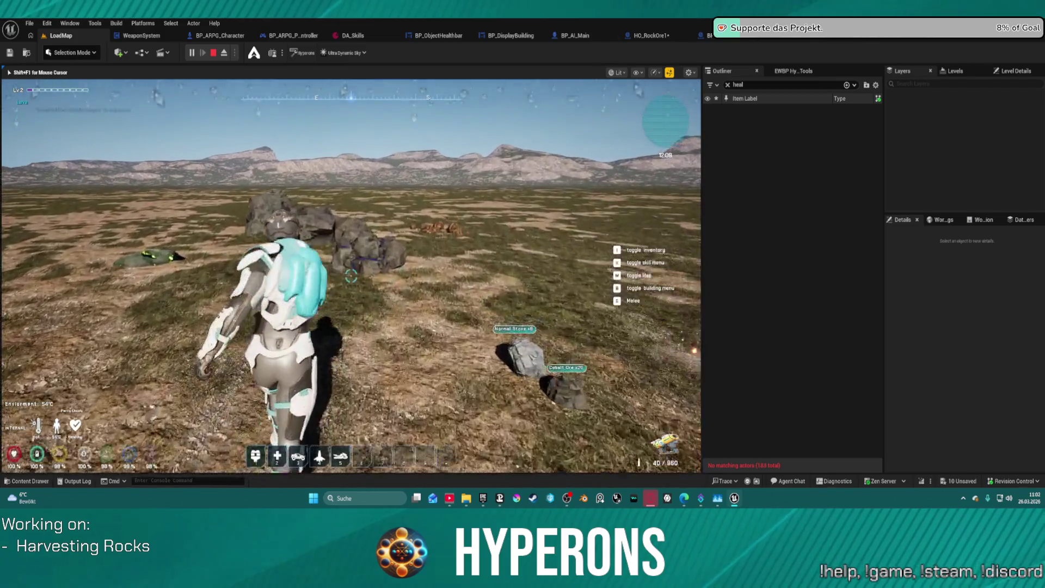
pyautogui.click(351, 276)
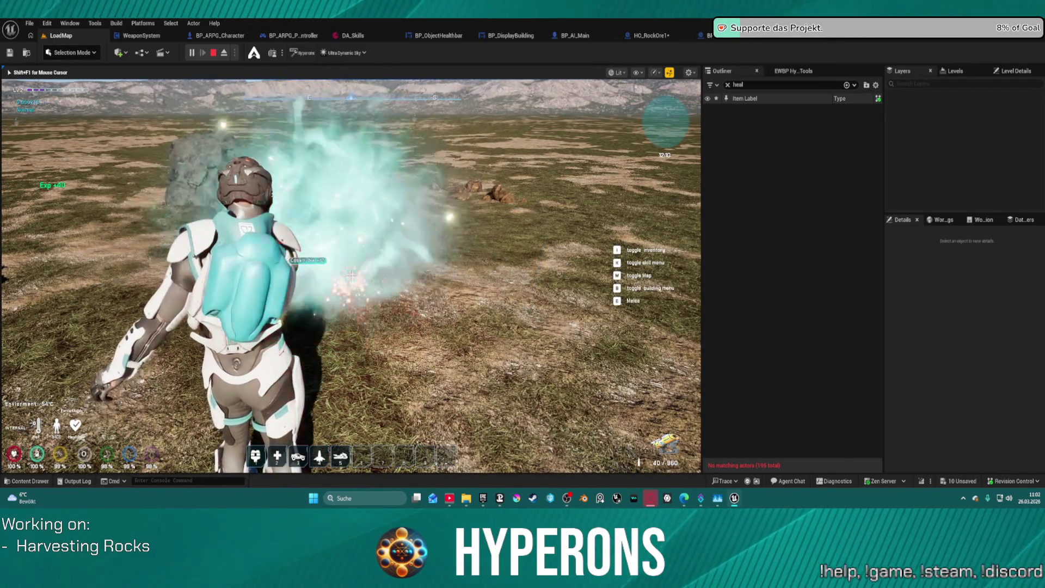
pyautogui.press('w')
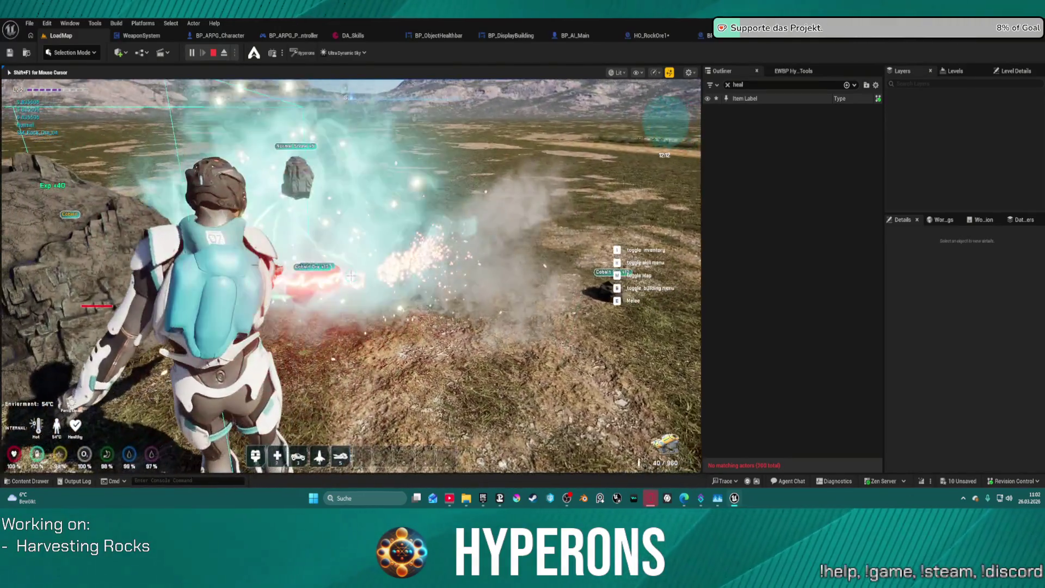
pyautogui.moveTo(352, 275)
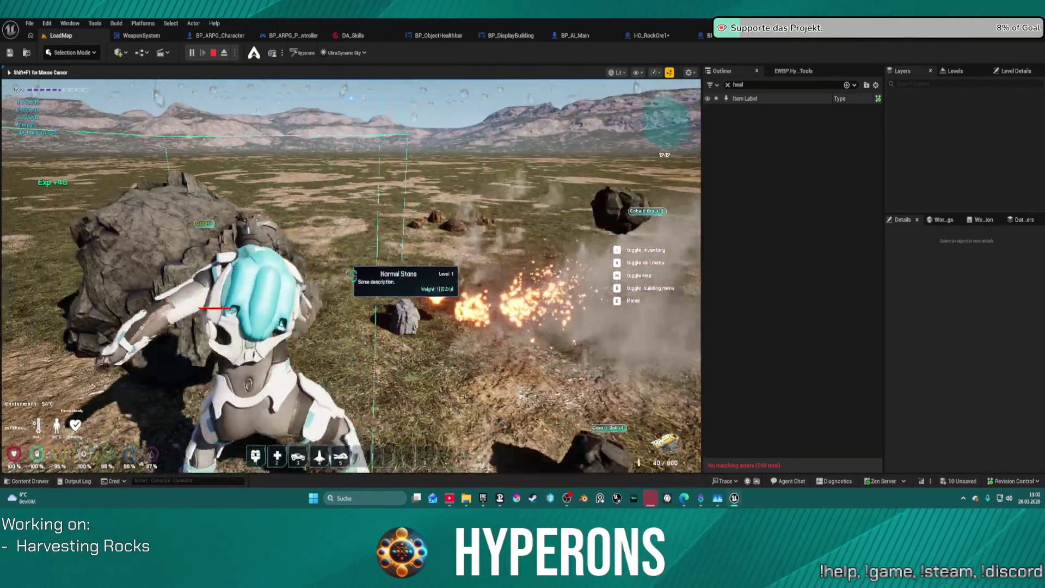
pyautogui.press('w')
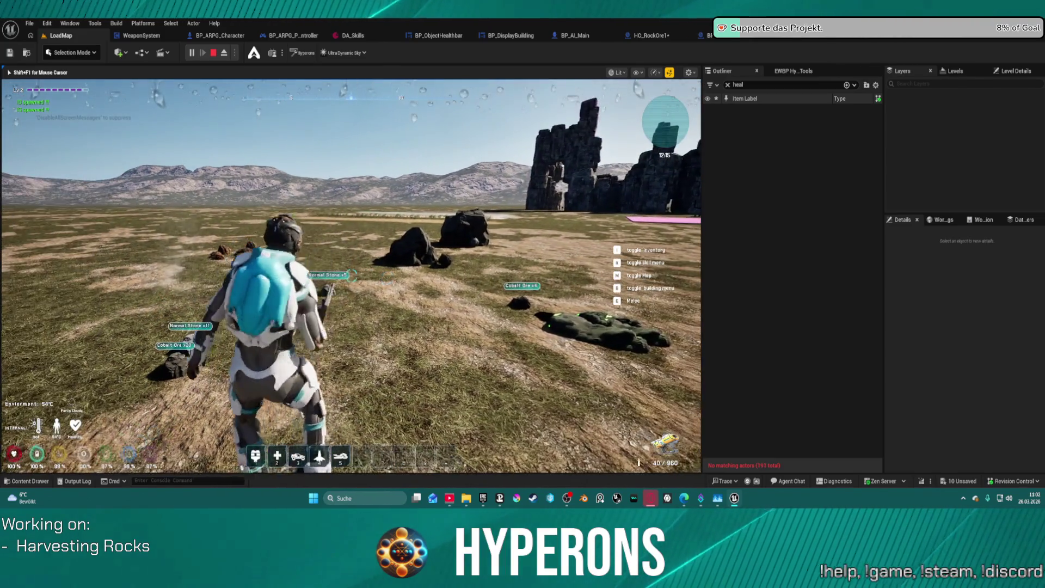
pyautogui.press('w')
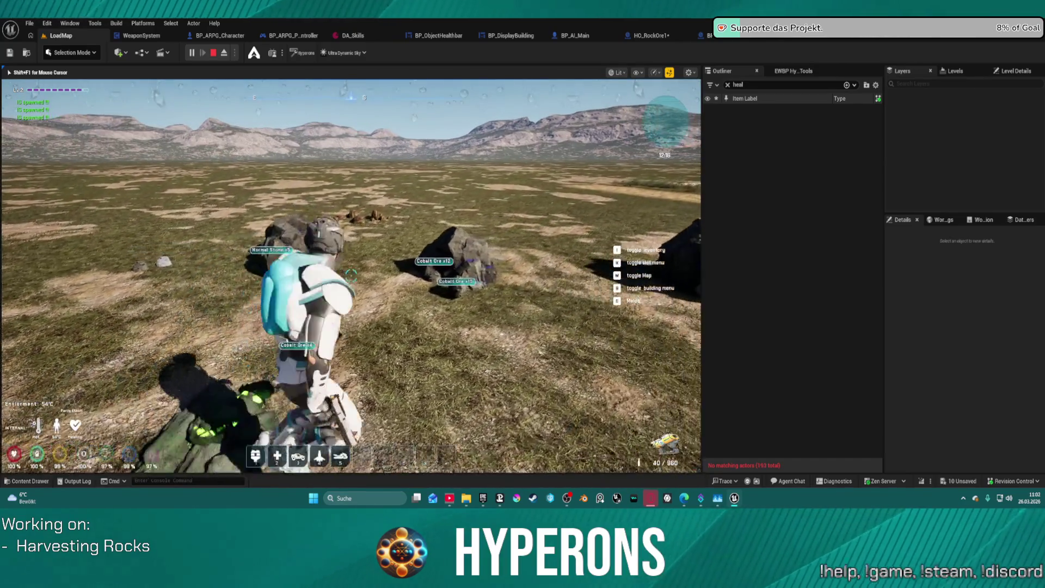
pyautogui.press('w')
pyautogui.hotkey('shift', 'F1')
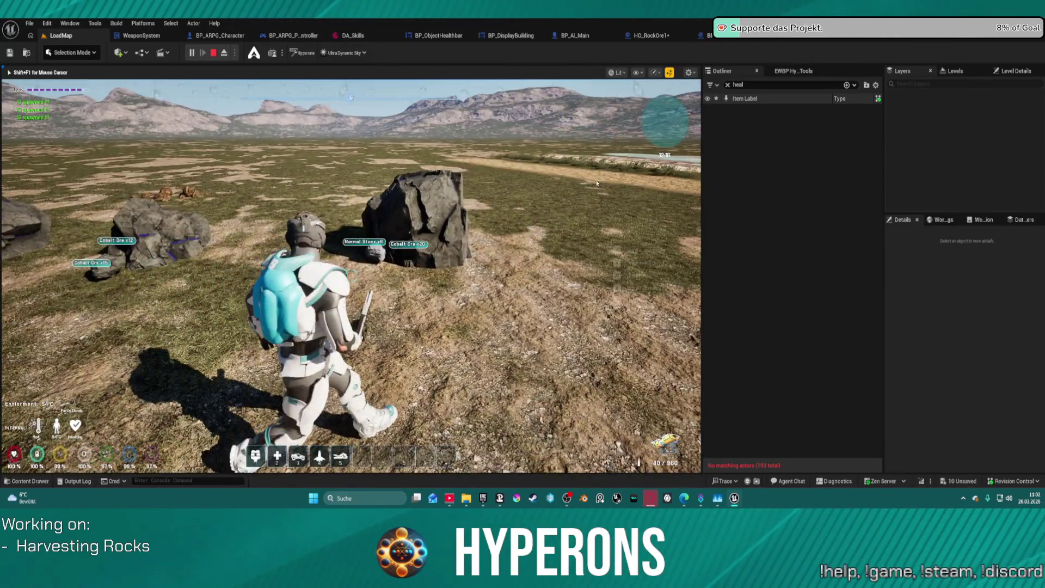
pyautogui.press('Escape')
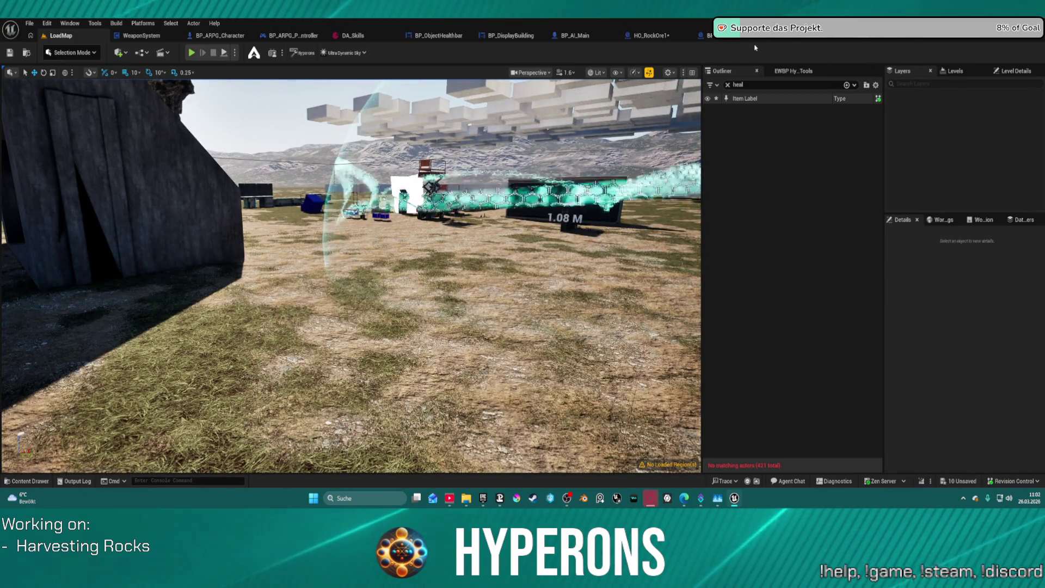
pyautogui.click(708, 37)
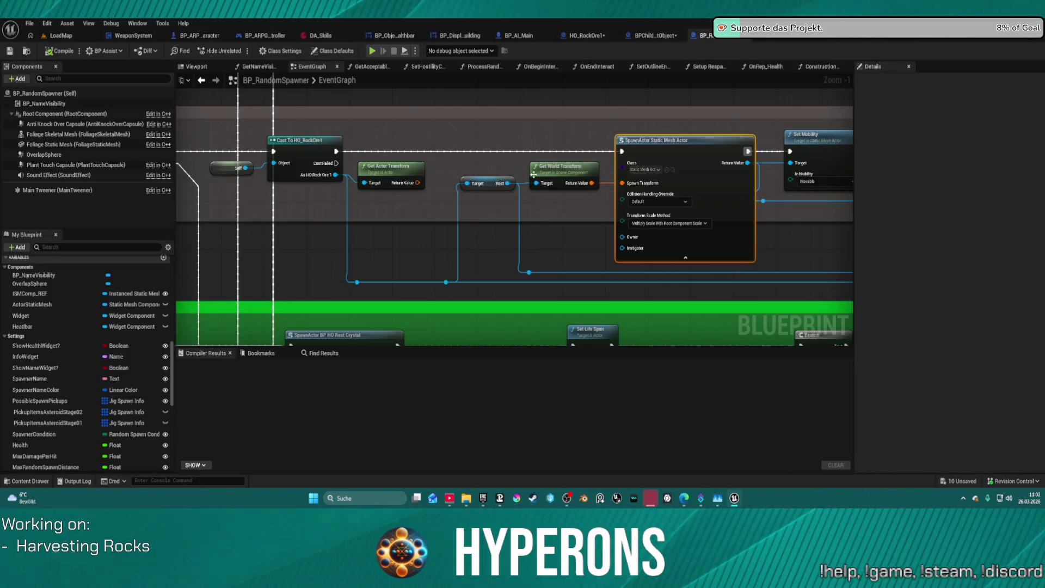
# Add a breakpoint to the SpawnActor node.
pyautogui.moveTo(425, 193); pyautogui.dragTo(348, 209)
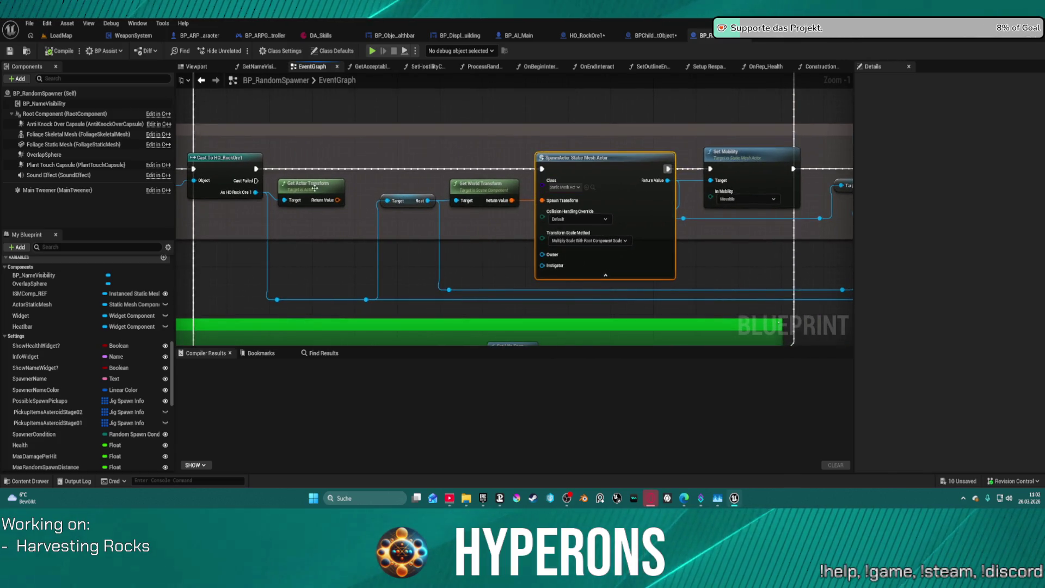
pyautogui.moveTo(339, 200); pyautogui.dragTo(508, 206)
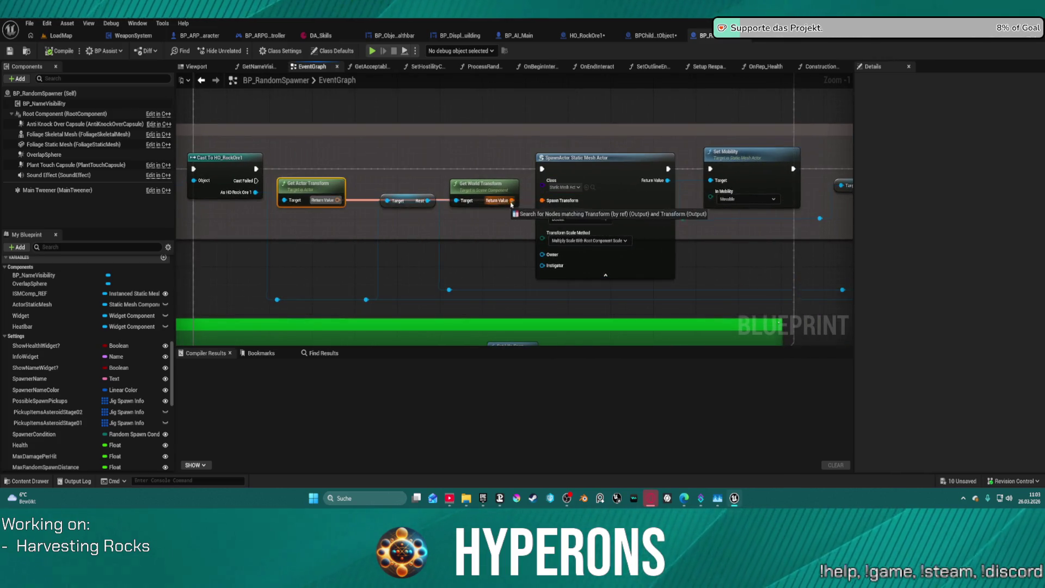
pyautogui.moveTo(337, 201); pyautogui.dragTo(338, 200)
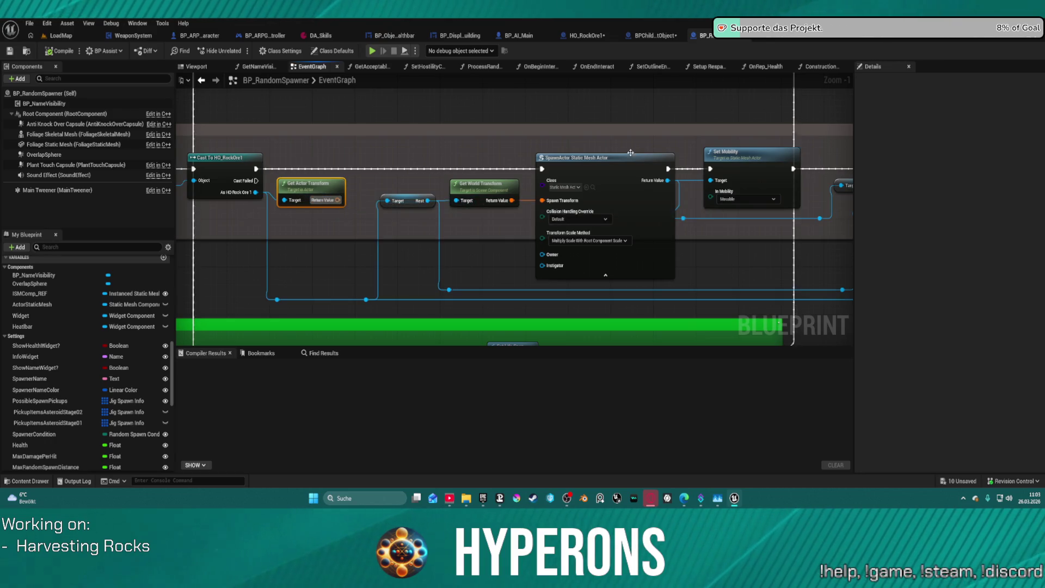
pyautogui.rightClick(610, 178)
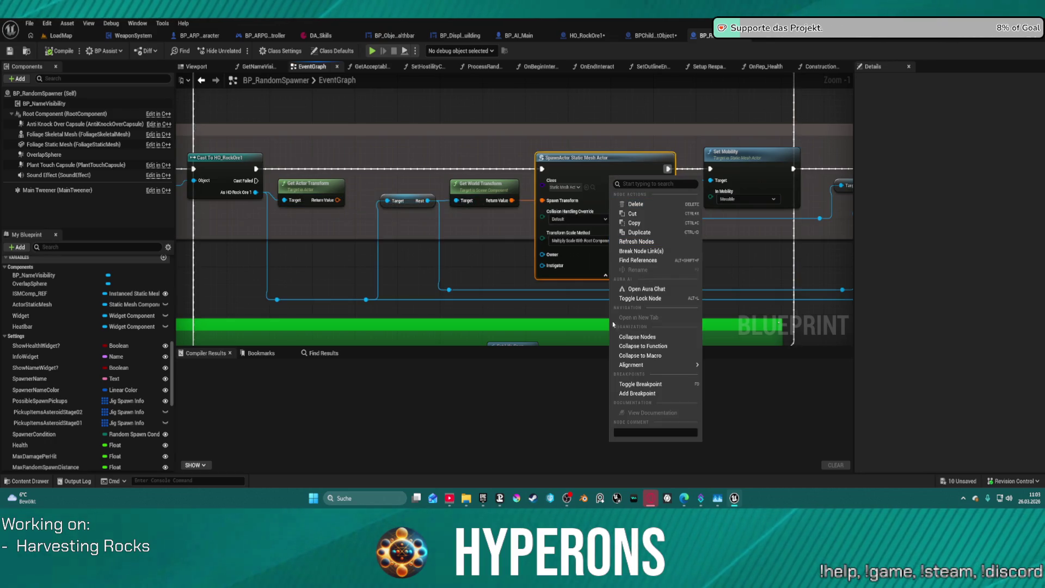
pyautogui.click(653, 393)
# Add a breakpoint to the Cast To HO_RockOre1 node in the Rock section.
pyautogui.scroll(-2, 560, 267)
pyautogui.moveTo(559, 265); pyautogui.dragTo(567, 269)
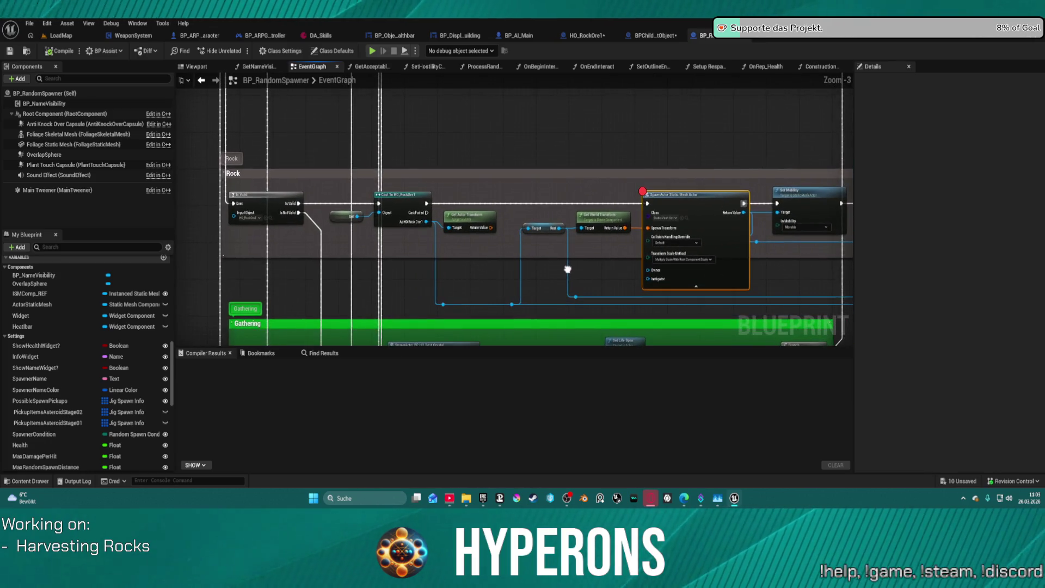
pyautogui.rightClick(401, 199)
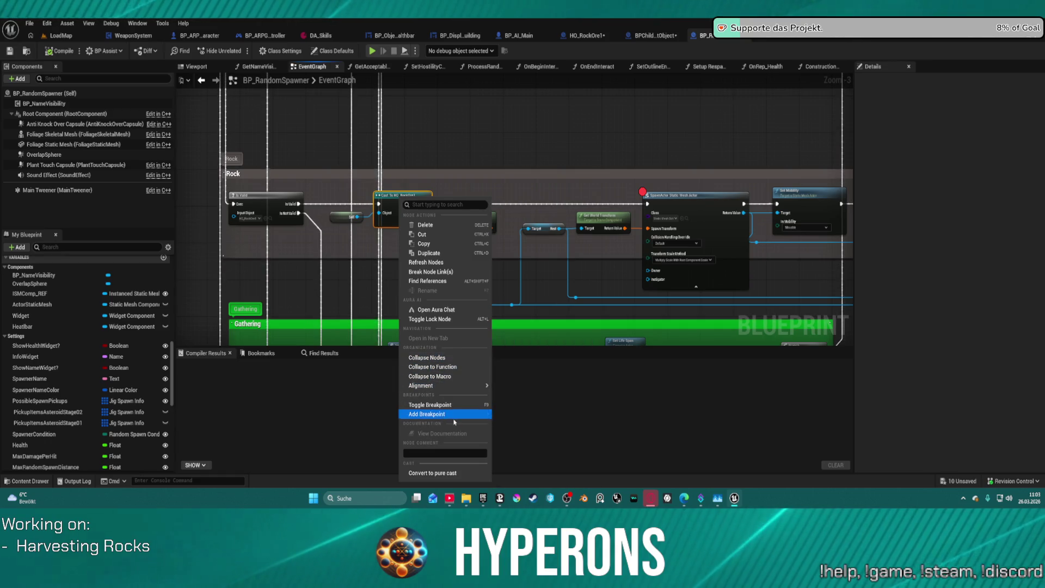
pyautogui.click(430, 414)
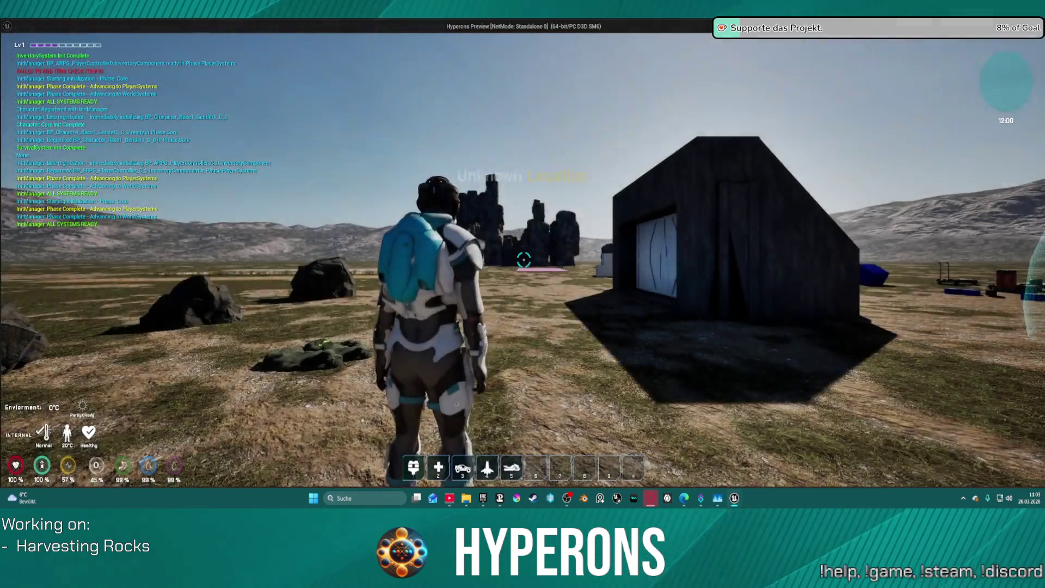
# Play-test with the Harvester equipped and beam a Cobalt boulder until it breaks, reaching Lv2.
pyautogui.press('i')
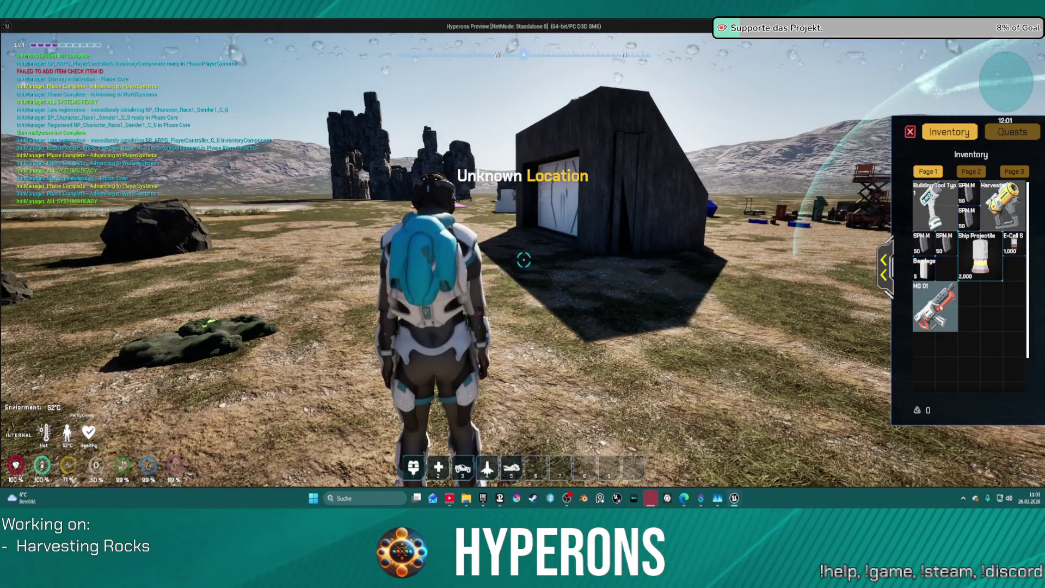
pyautogui.doubleClick(1006, 203)
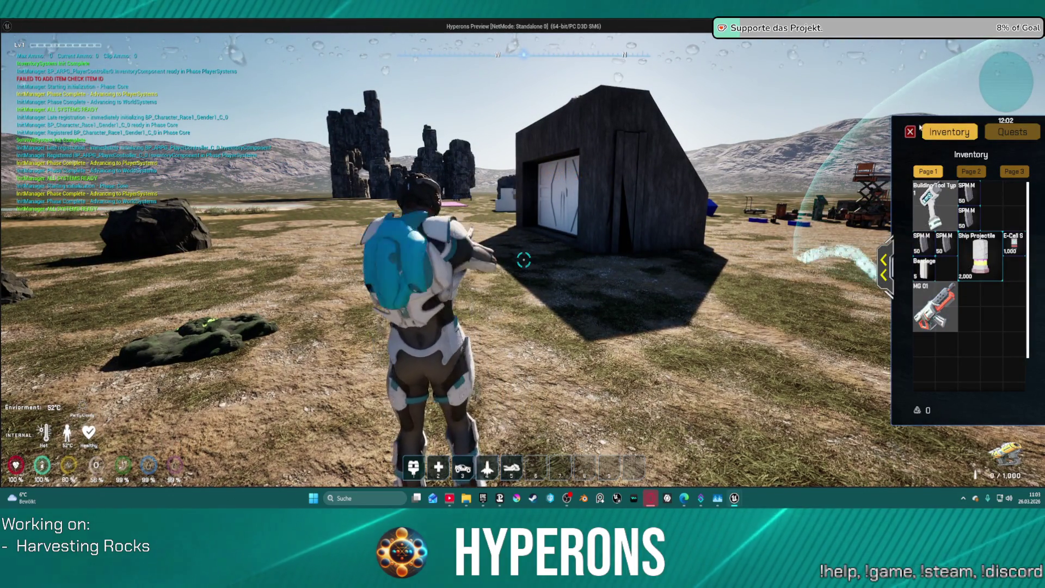
pyautogui.press('i')
pyautogui.press('w')
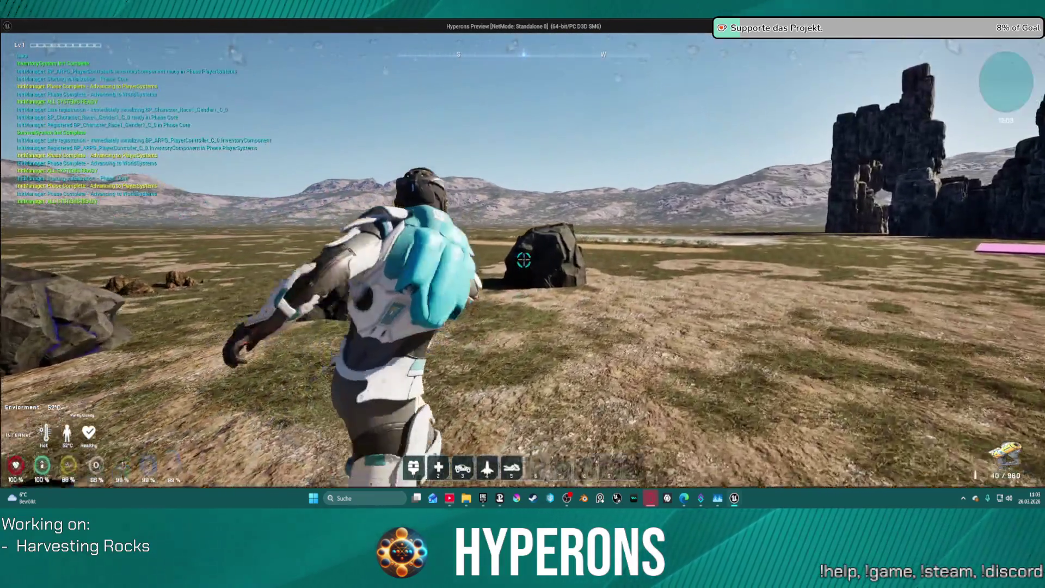
pyautogui.click(524, 260)
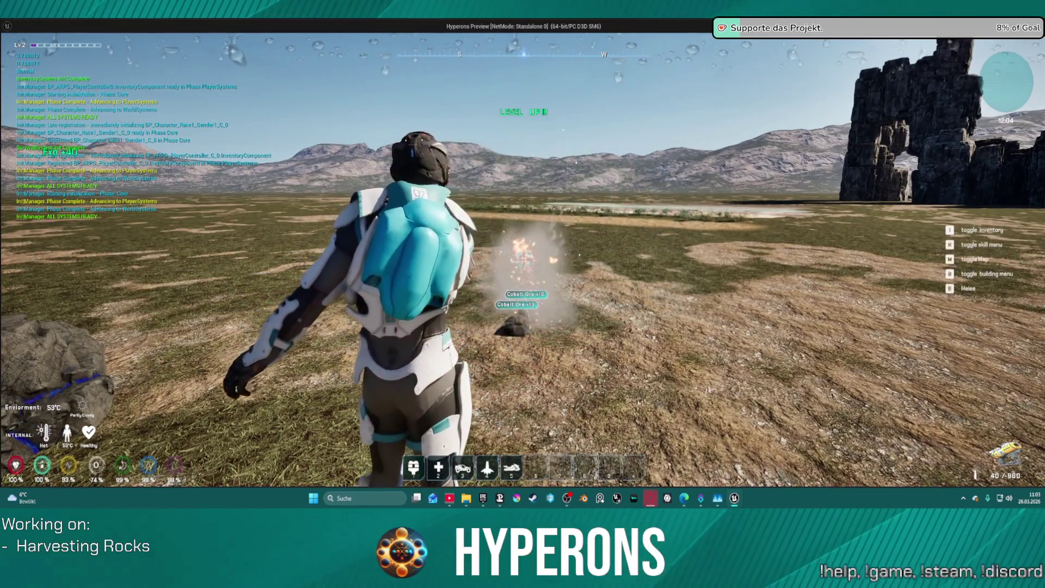
pyautogui.click(524, 260)
pyautogui.moveTo(524, 260); pyautogui.dragTo(524, 261)
# Stop the play-test and add a breakpoint to the Switch on E_HarvestObjects node.
pyautogui.press('Escape')
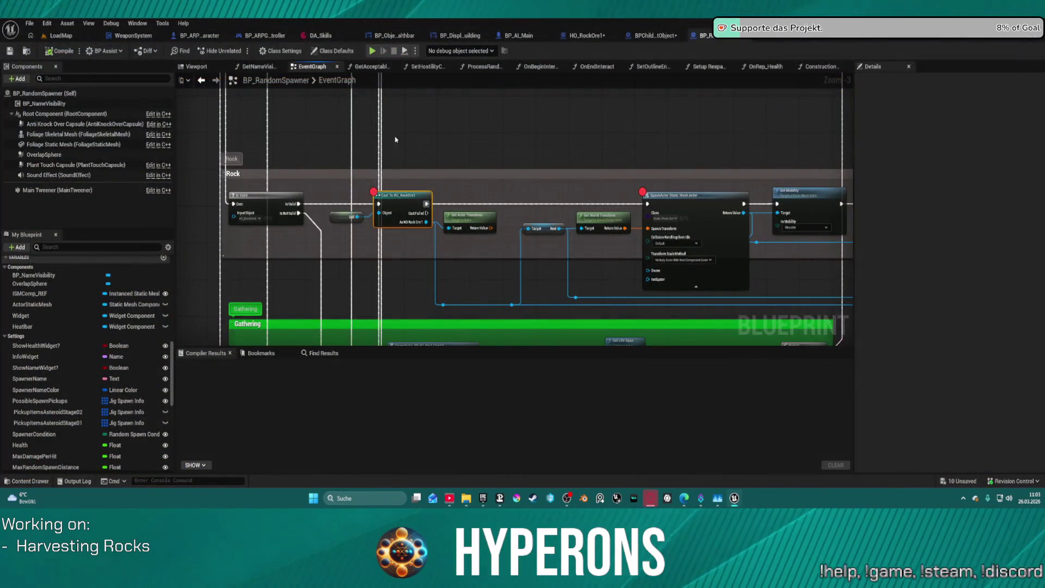
pyautogui.scroll(2, 416, 131)
pyautogui.moveTo(501, 204); pyautogui.dragTo(424, 220)
pyautogui.moveTo(414, 127); pyautogui.dragTo(435, 161)
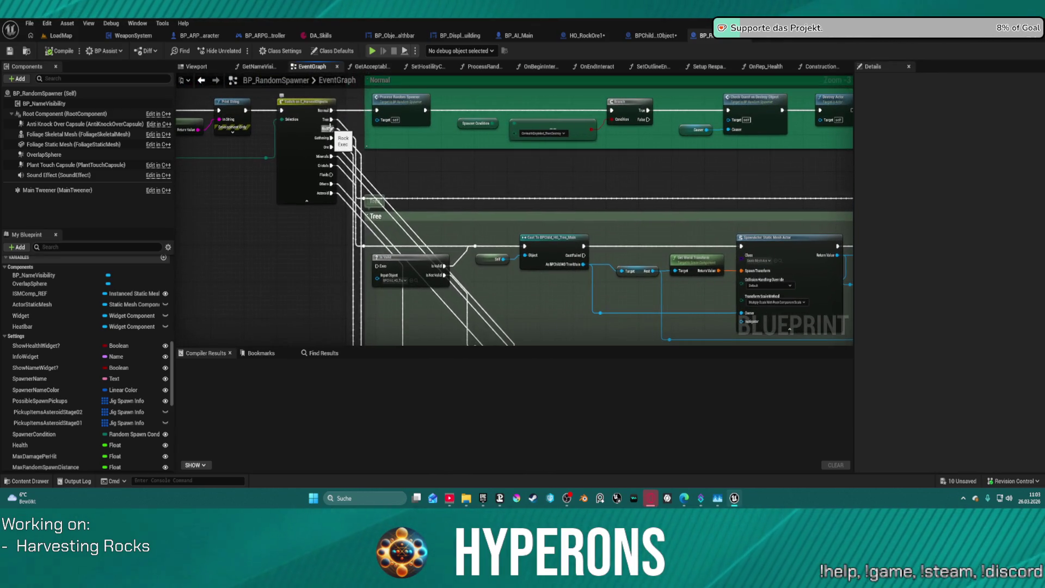
pyautogui.moveTo(298, 164)
pyautogui.mouseDown()
pyautogui.moveTo(289, 317)
pyautogui.moveTo(290, 151)
pyautogui.mouseUp()
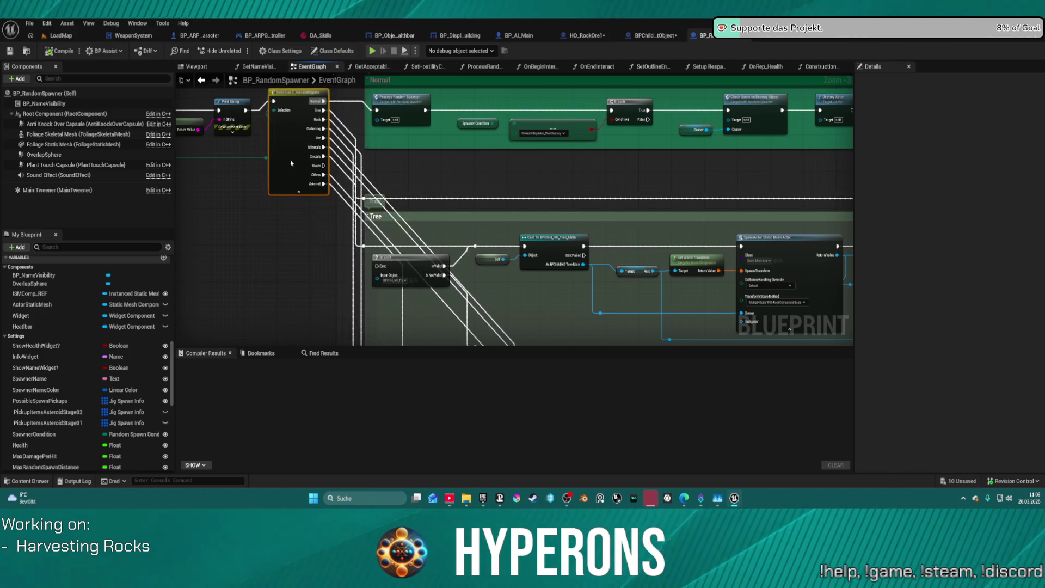
pyautogui.rightClick(291, 160)
pyautogui.click(319, 387)
# Wire the SET Harvested node's exec output into the harvest-type switch.
pyautogui.moveTo(225, 166); pyautogui.dragTo(426, 198)
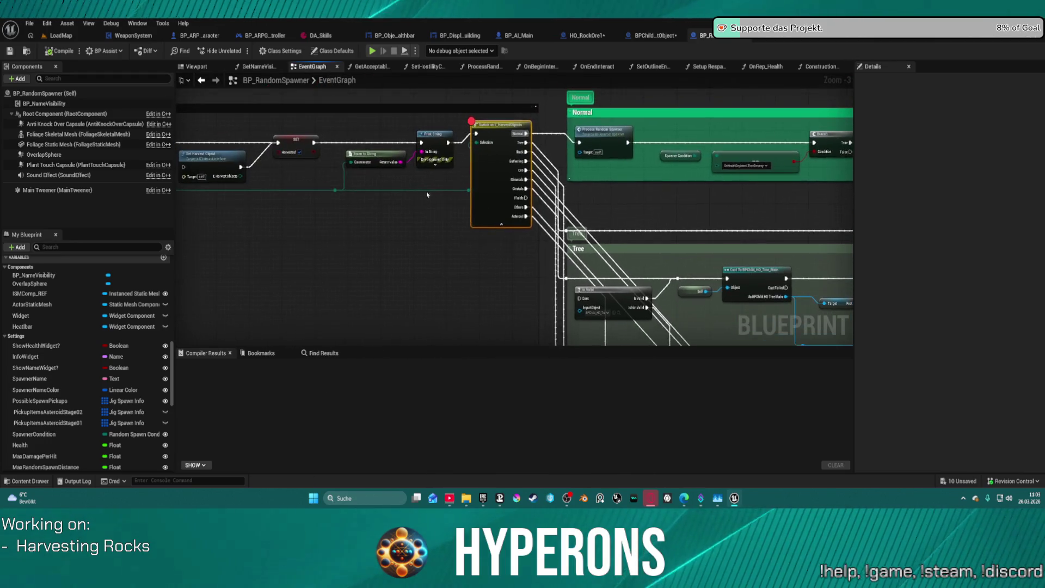
pyautogui.moveTo(351, 153)
pyautogui.mouseDown()
pyautogui.moveTo(412, 158)
pyautogui.moveTo(401, 151)
pyautogui.mouseUp()
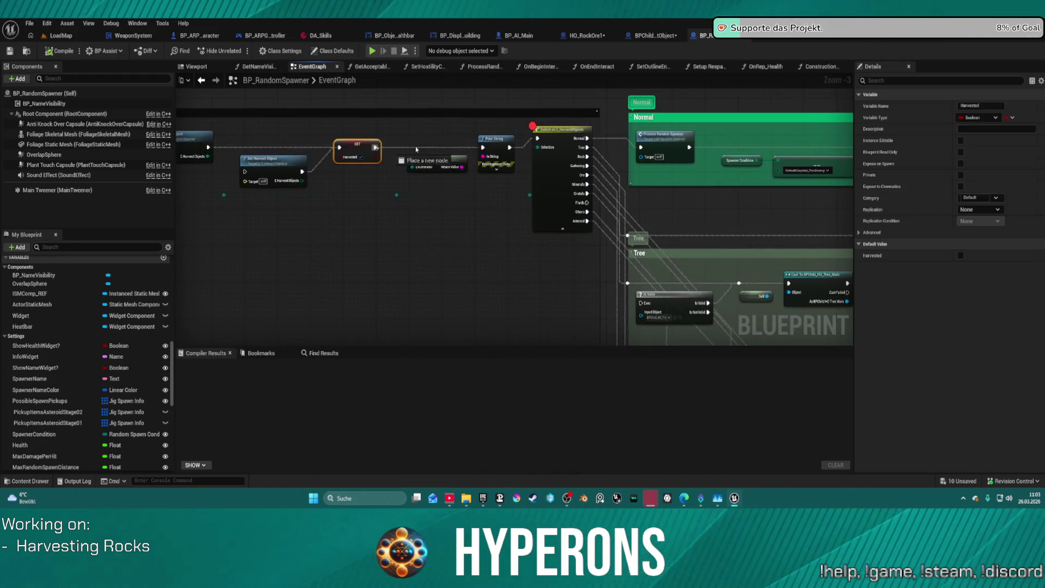
pyautogui.moveTo(543, 142); pyautogui.dragTo(539, 139)
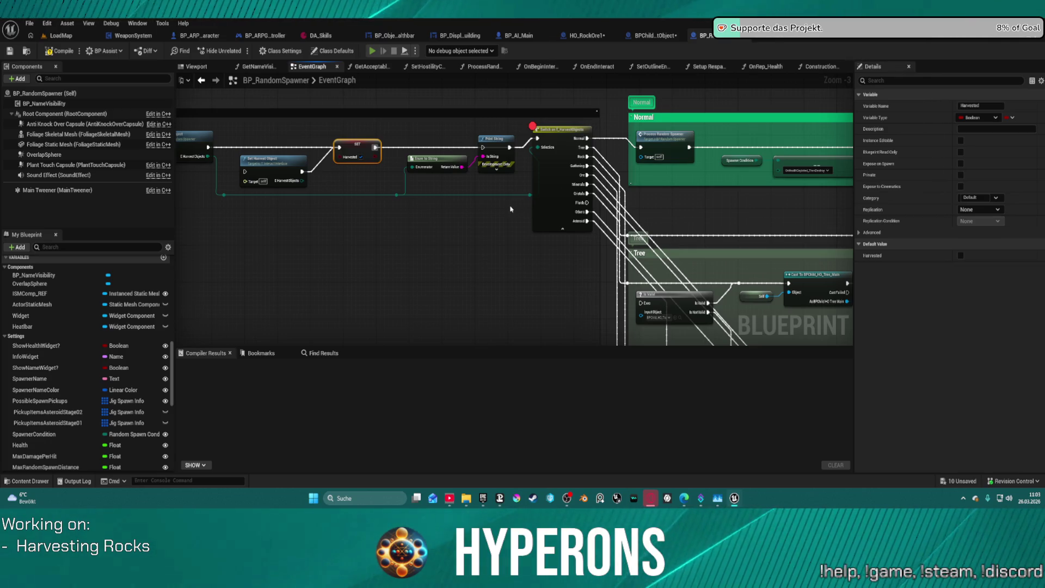
# Start a play-test, equip MG 01 from the inventory and harvest a rock.
pyautogui.press('i')
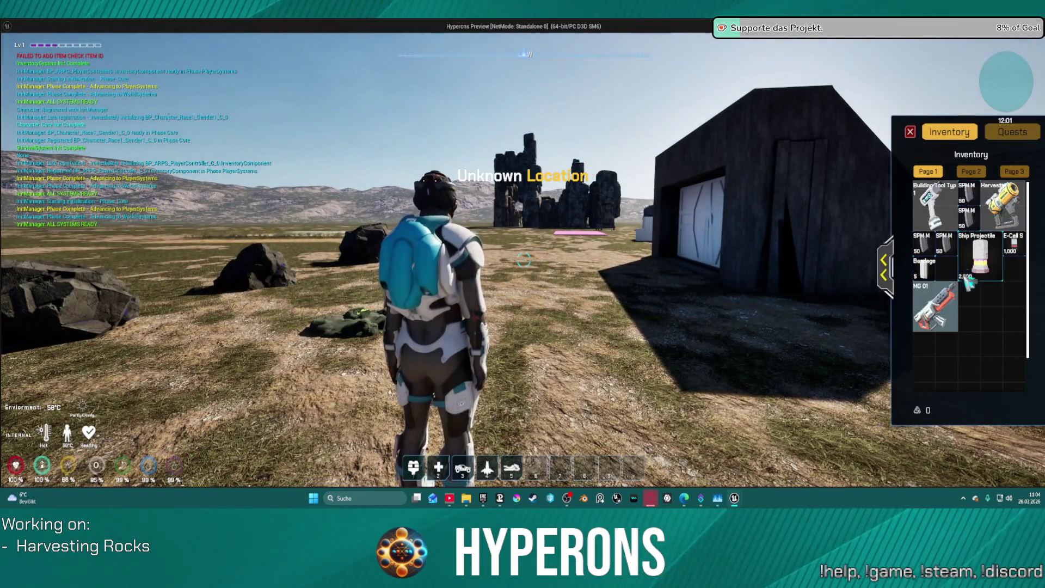
pyautogui.rightClick(963, 285)
pyautogui.press('i')
pyautogui.press('w')
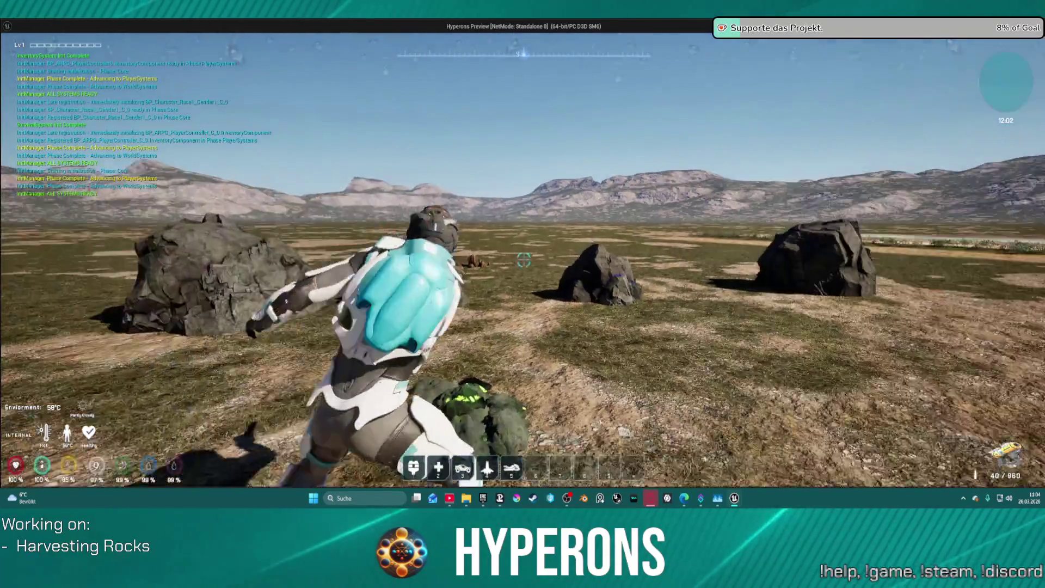
pyautogui.click(523, 294)
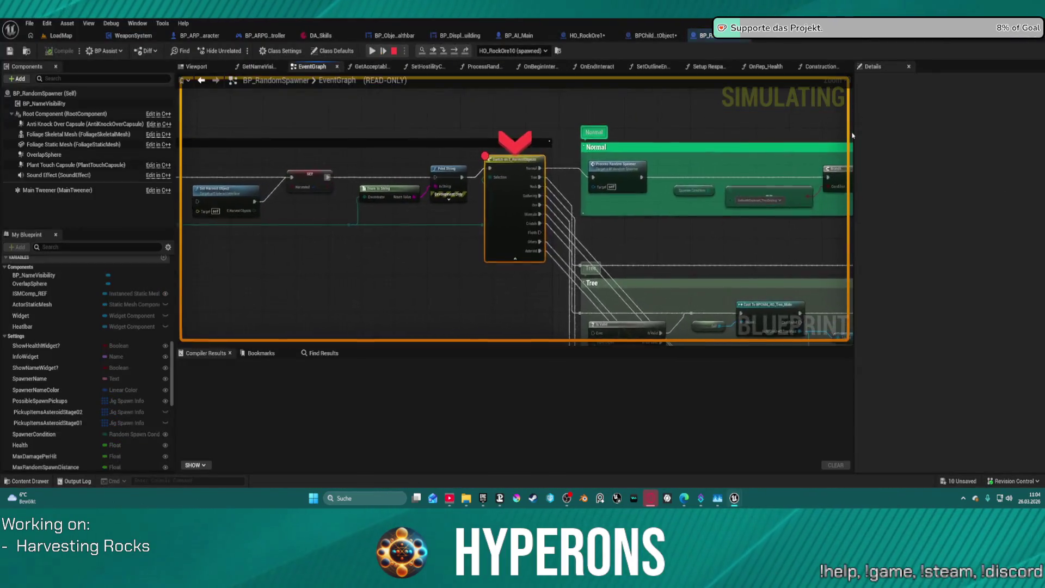
# At the Switch breakpoint, check the Selection pin reads Normal, step over twice, then stop.
pyautogui.moveTo(487, 163)
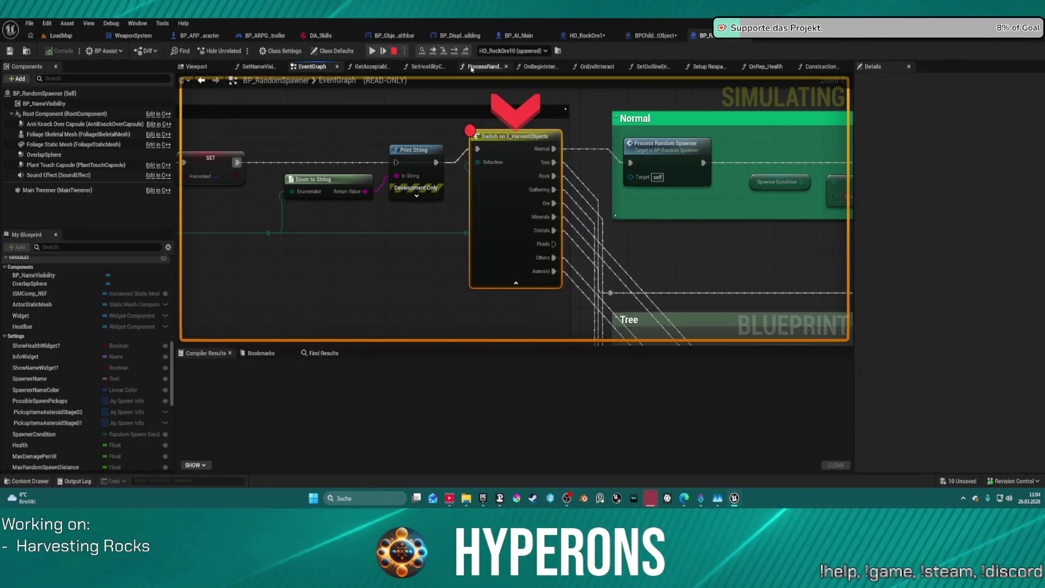
pyautogui.click(455, 51)
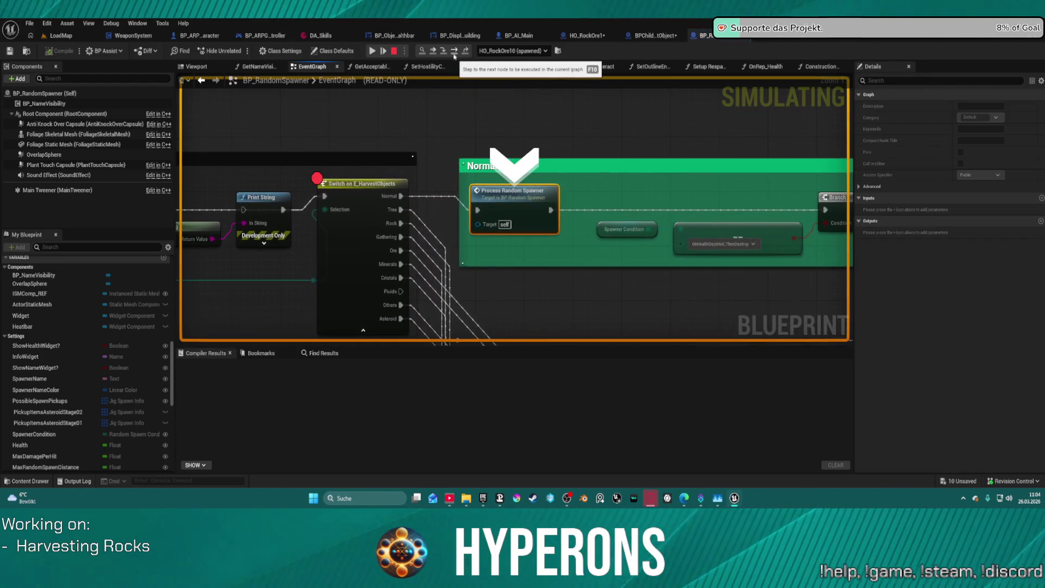
pyautogui.click(454, 51)
pyautogui.moveTo(363, 157)
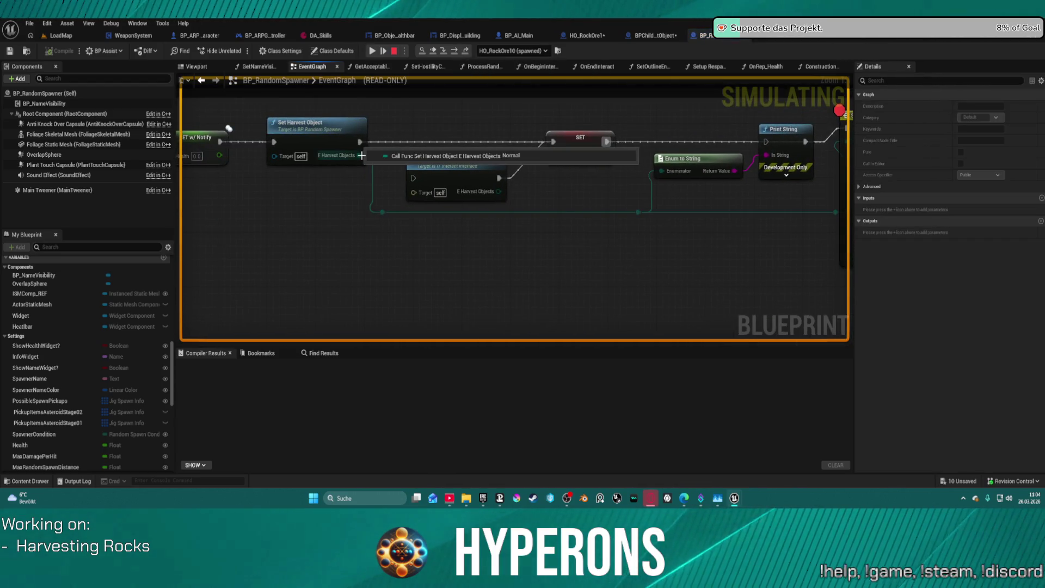
pyautogui.click(396, 52)
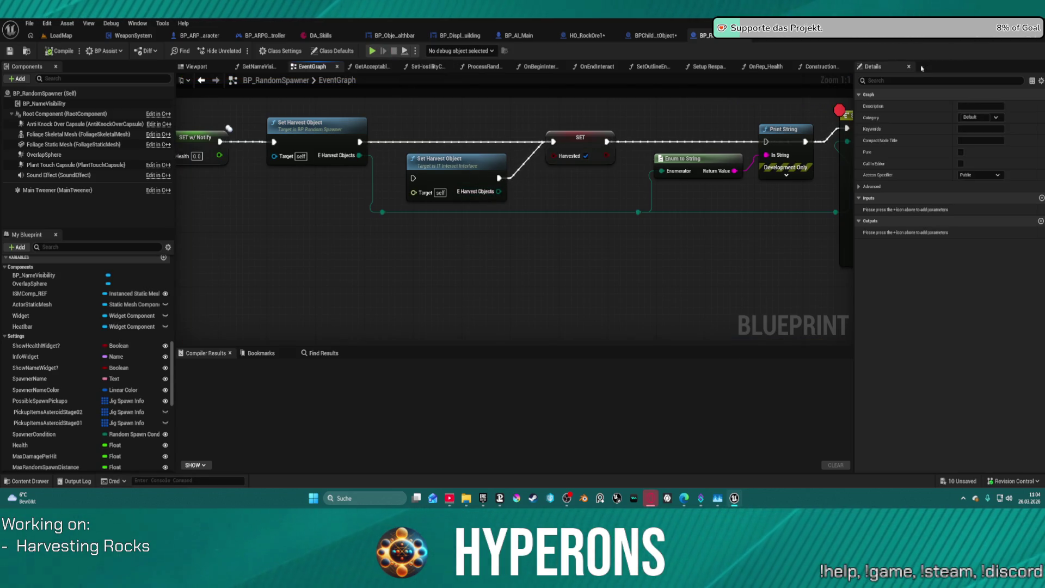
# Open HO_RockOre1 and look through its variables, including E_Materials and the Items category.
pyautogui.click(586, 36)
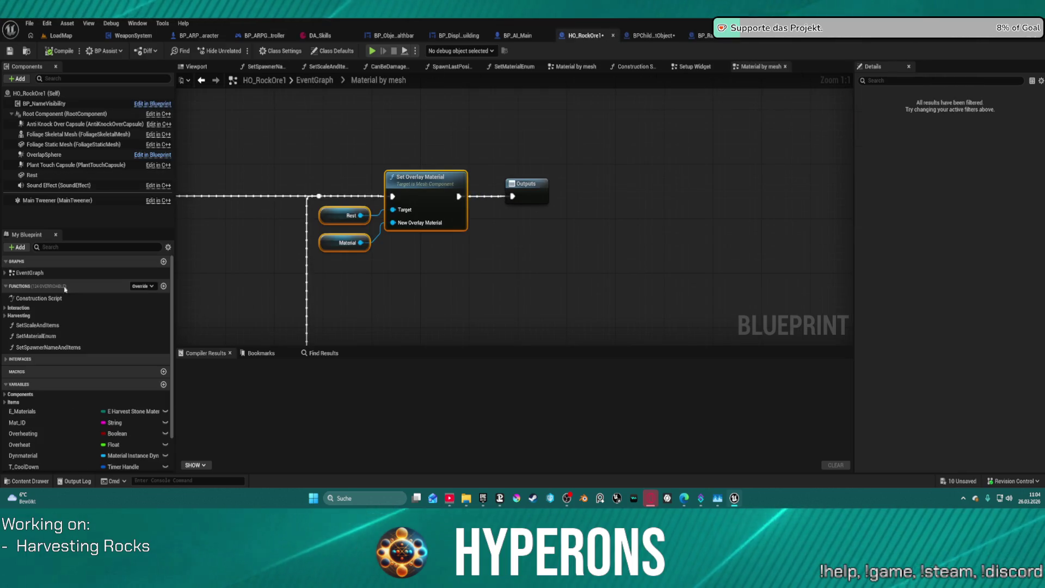
pyautogui.scroll(-3, 41, 359)
pyautogui.click(41, 366)
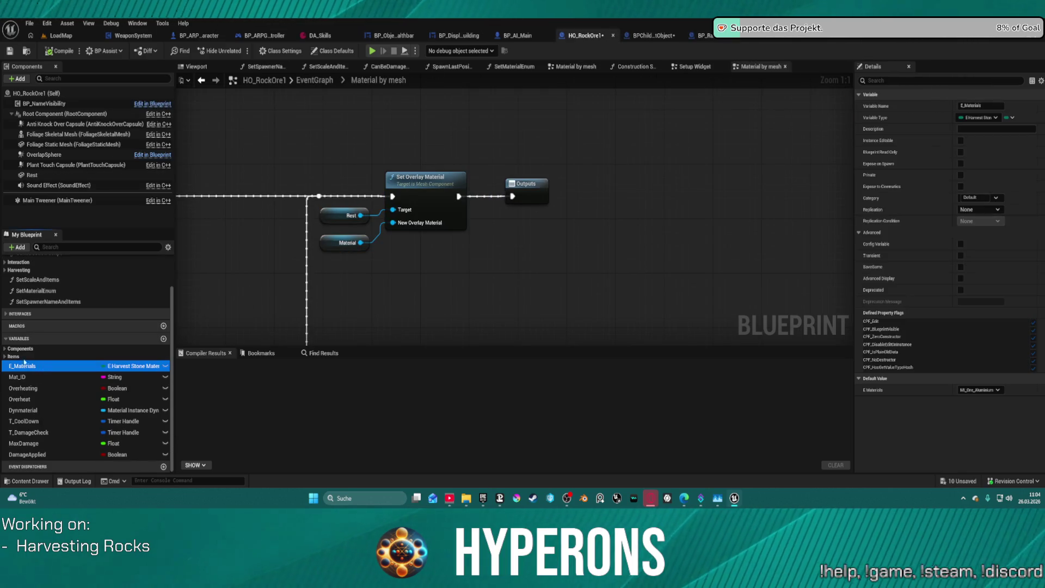
pyautogui.click(6, 357)
pyautogui.click(6, 356)
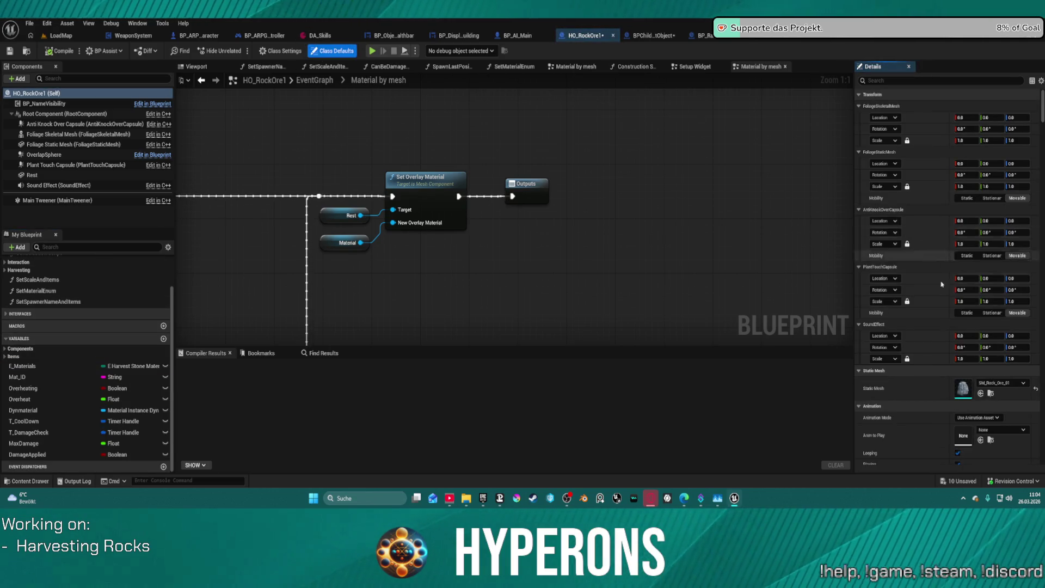
pyautogui.scroll(-15, 956, 312)
pyautogui.scroll(-5, 958, 305)
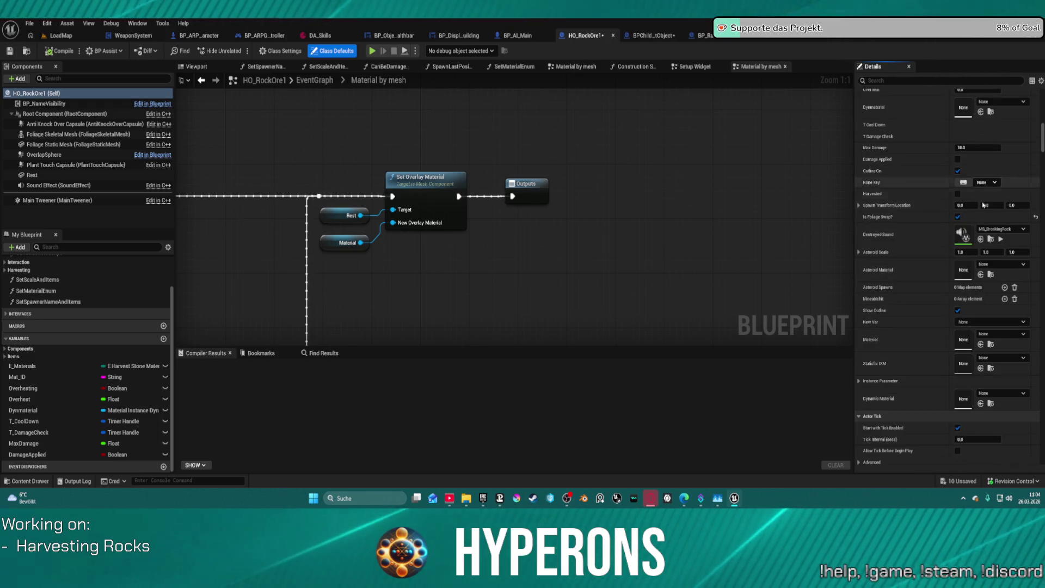
pyautogui.scroll(-12, 961, 323)
pyautogui.scroll(-10, 961, 323)
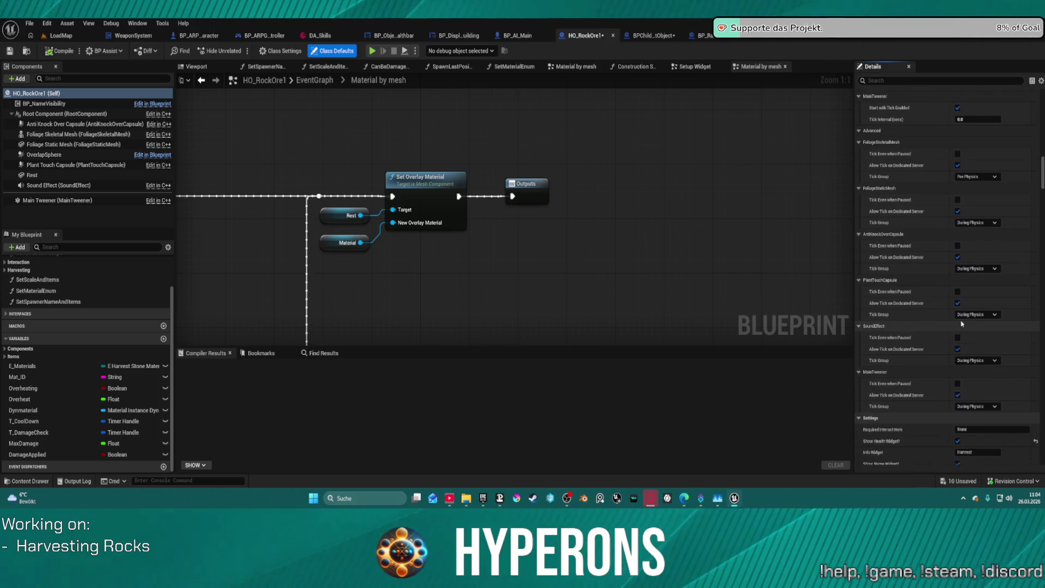
pyautogui.scroll(-5, 972, 394)
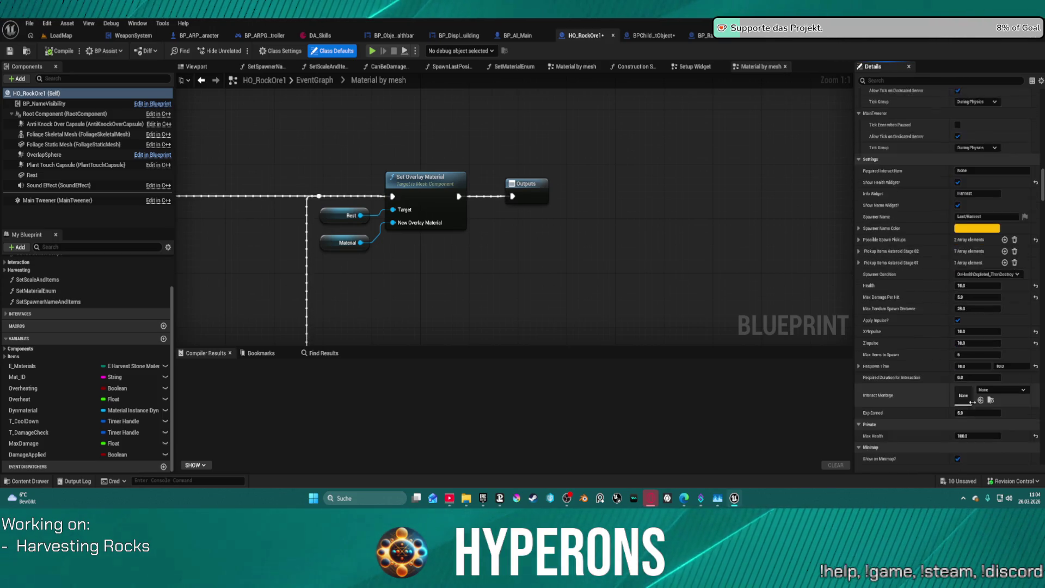
pyautogui.scroll(-2, 939, 397)
pyautogui.scroll(-6, 939, 397)
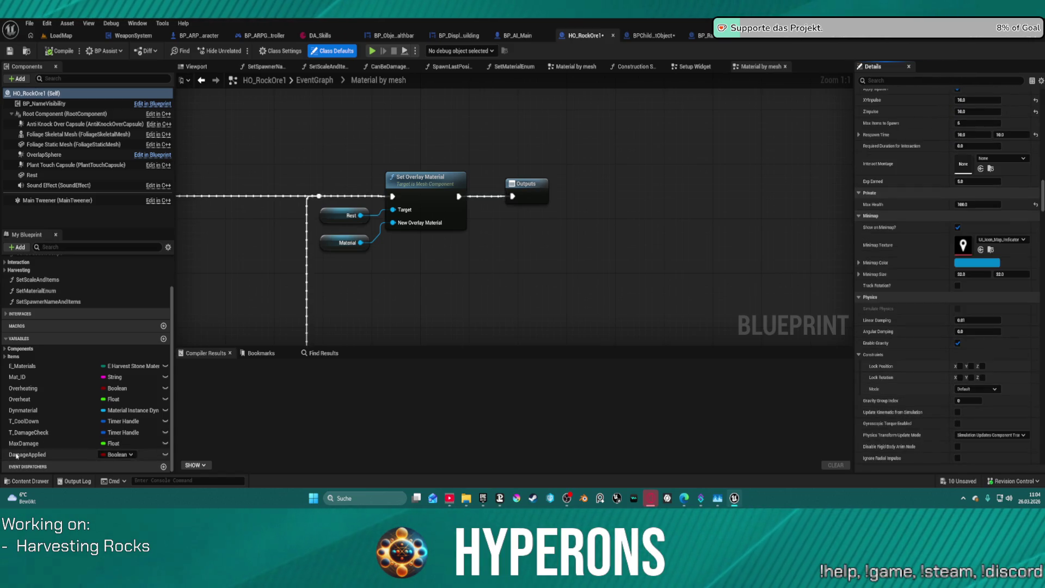
# Open the Harvesting interface's setHarvestObject function and make its Return Node output Rock.
pyautogui.click(6, 314)
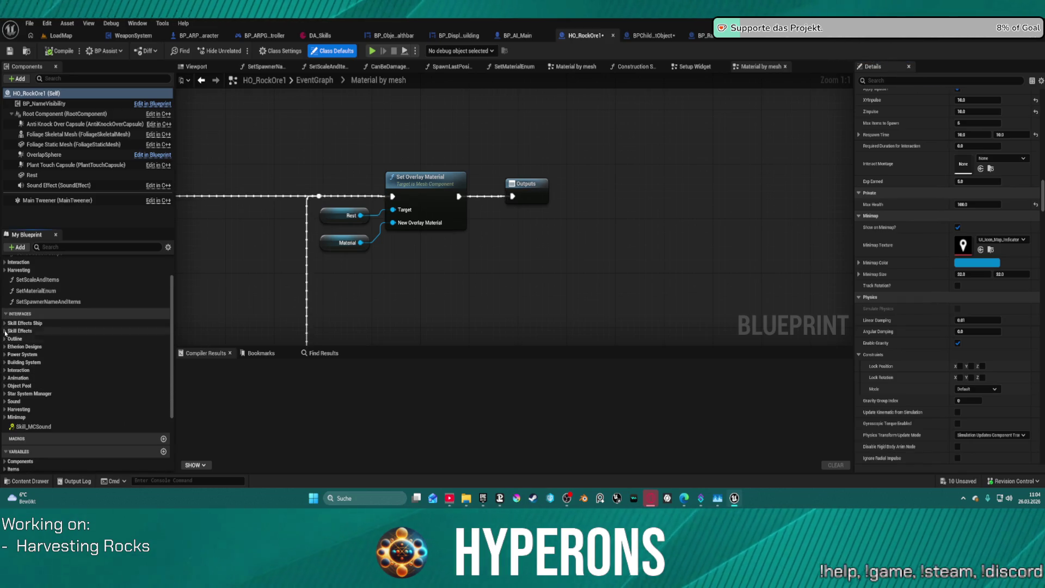
pyautogui.click(32, 409)
pyautogui.scroll(-2, 32, 406)
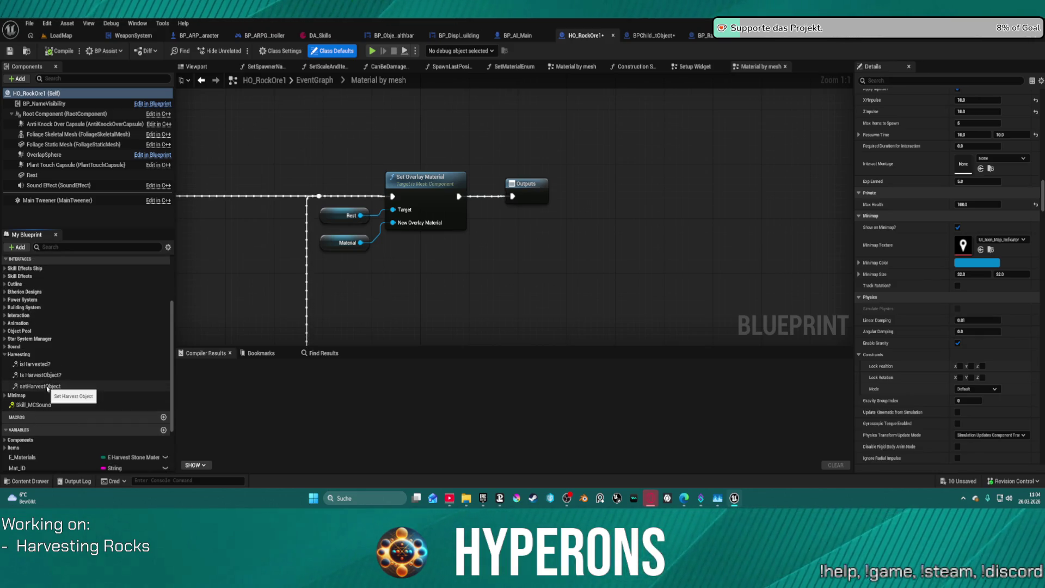
pyautogui.doubleClick(47, 386)
pyautogui.click(596, 224)
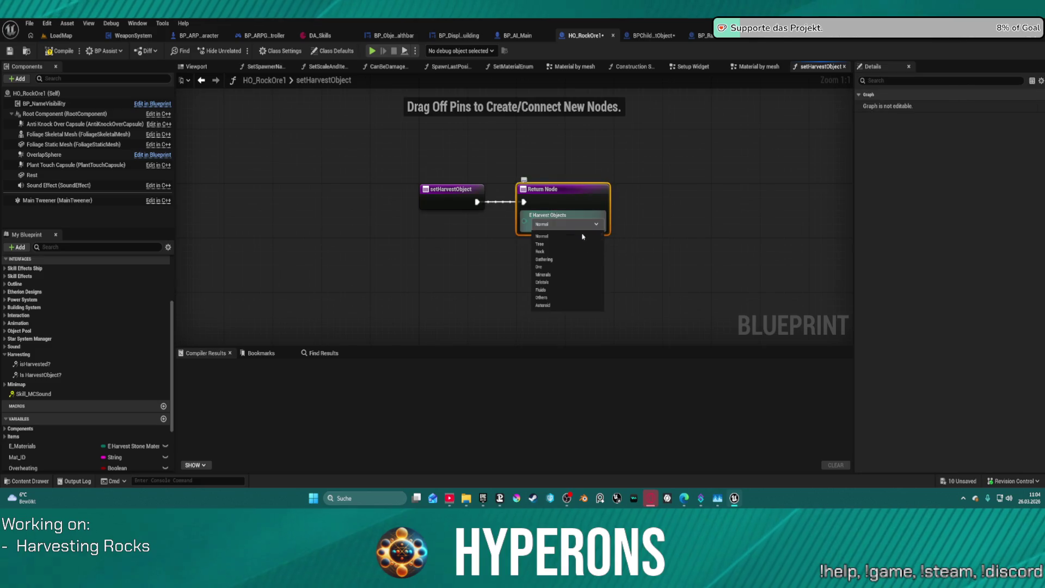
pyautogui.click(559, 252)
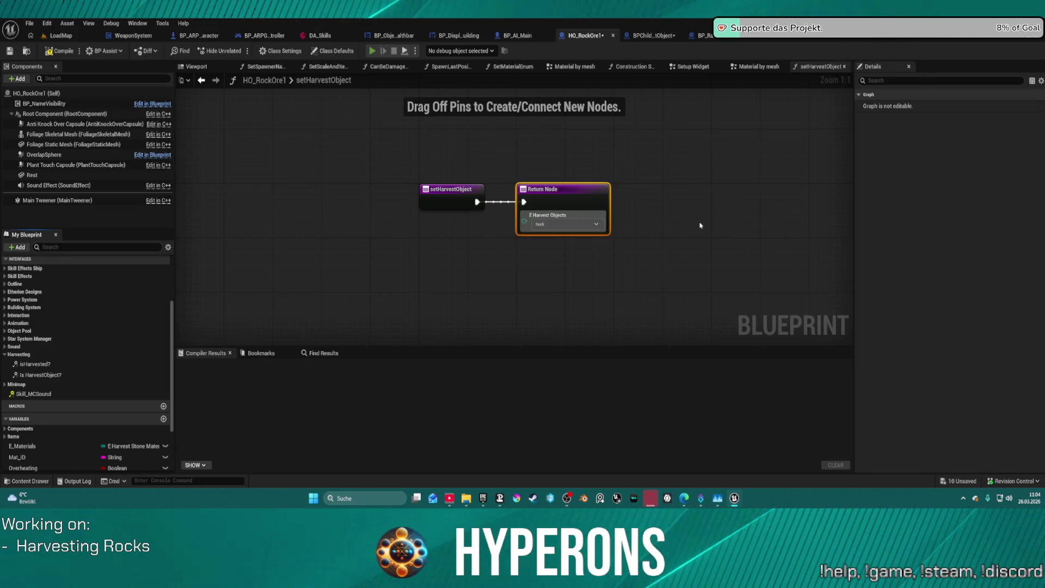
# Start a play-test, equip the harvester and fire its beam at a rock.
pyautogui.press('i')
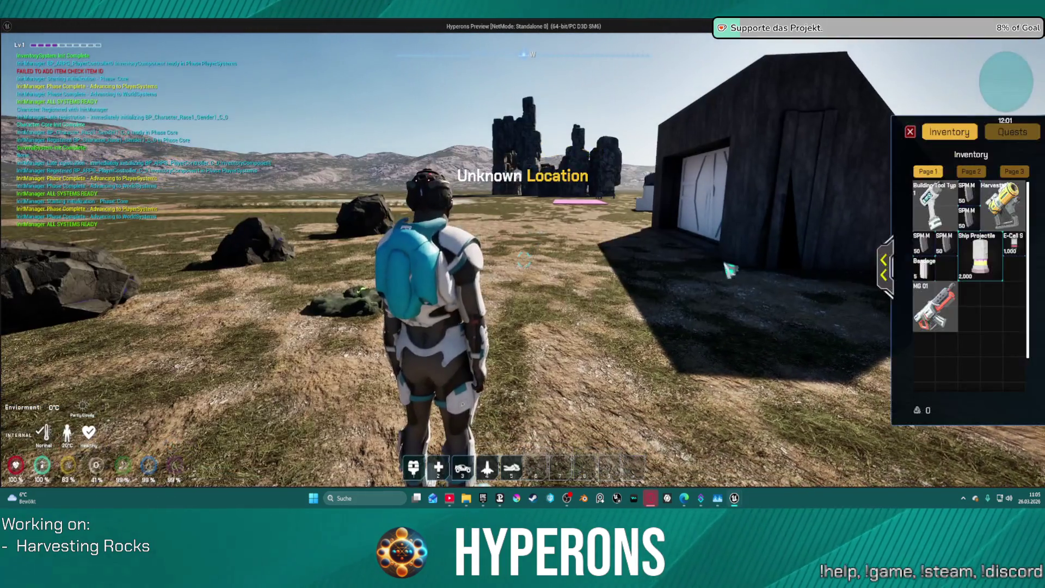
pyautogui.click(1001, 206)
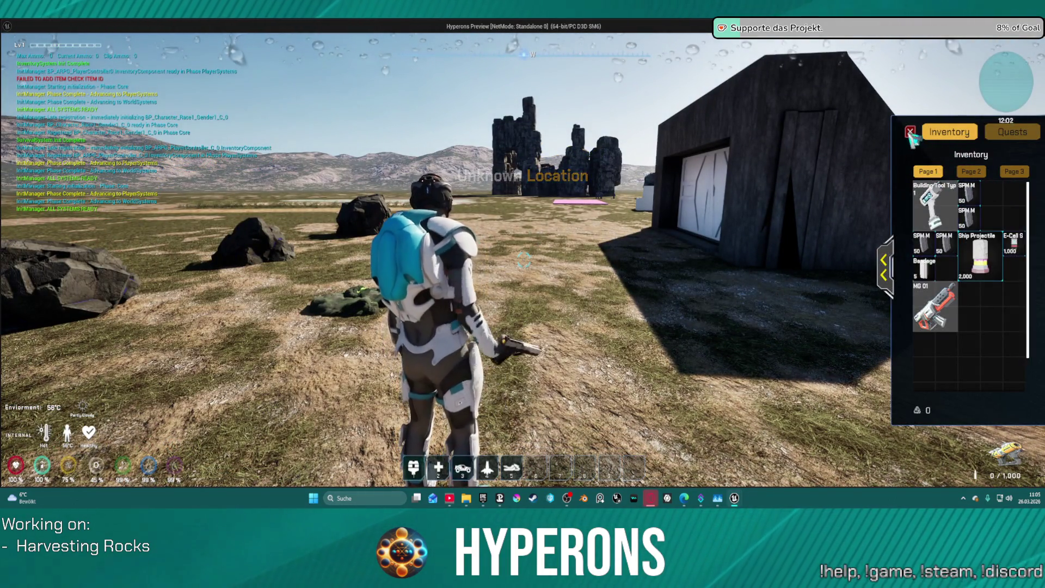
pyautogui.press('i')
pyautogui.press('space')
pyautogui.click(522, 262)
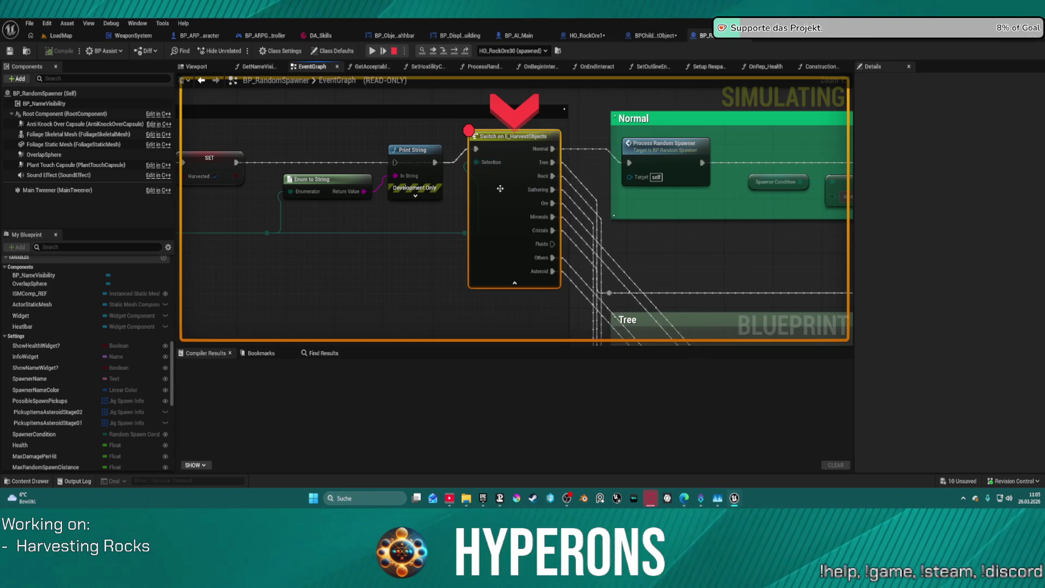
# Step through BP_RandomSpawner's breakpoints from the Rock cast to the spawn node, then resume.
pyautogui.click(373, 51)
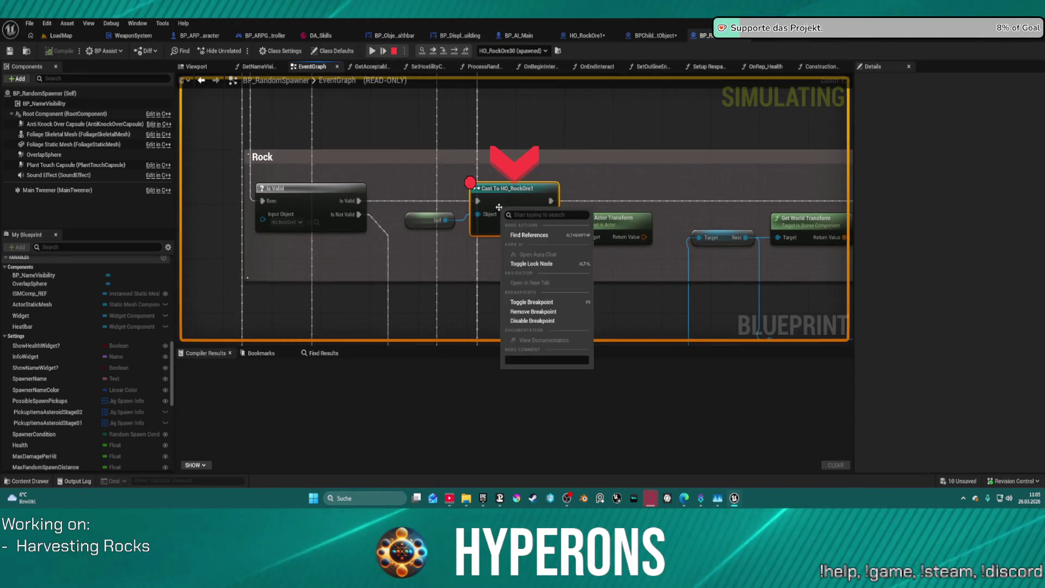
pyautogui.click(501, 209)
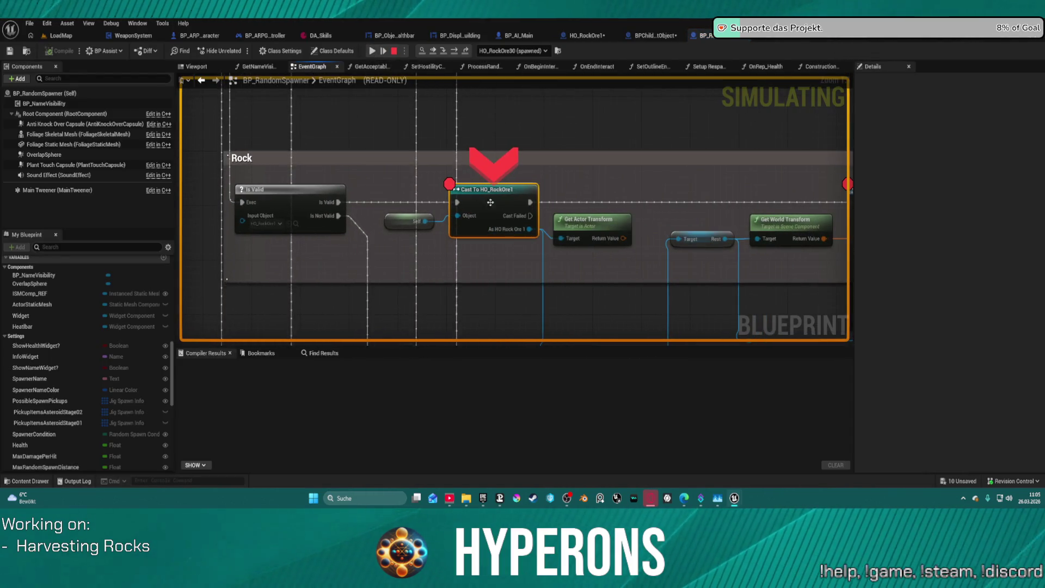
pyautogui.click(454, 51)
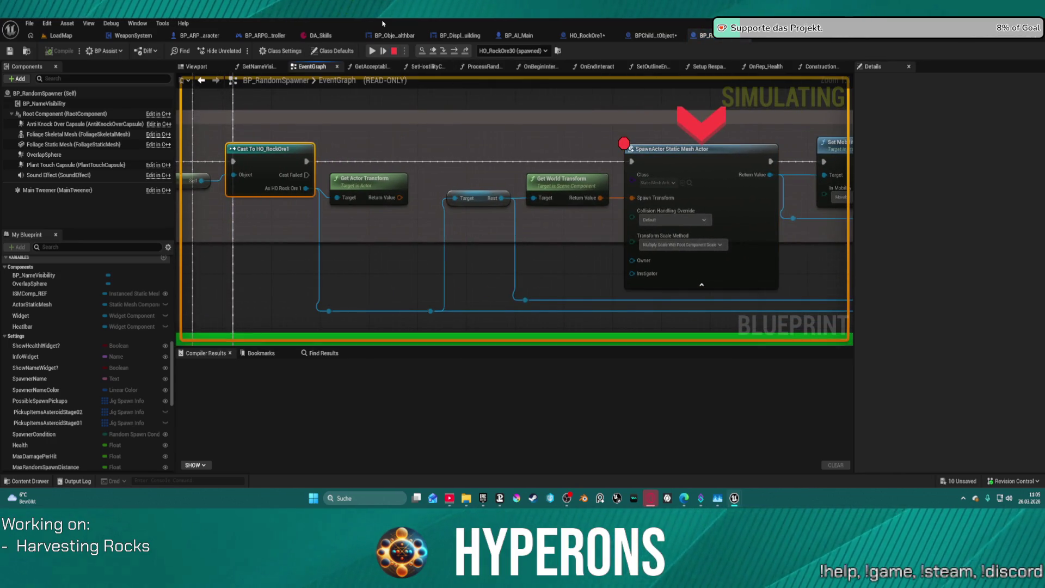
pyautogui.click(372, 51)
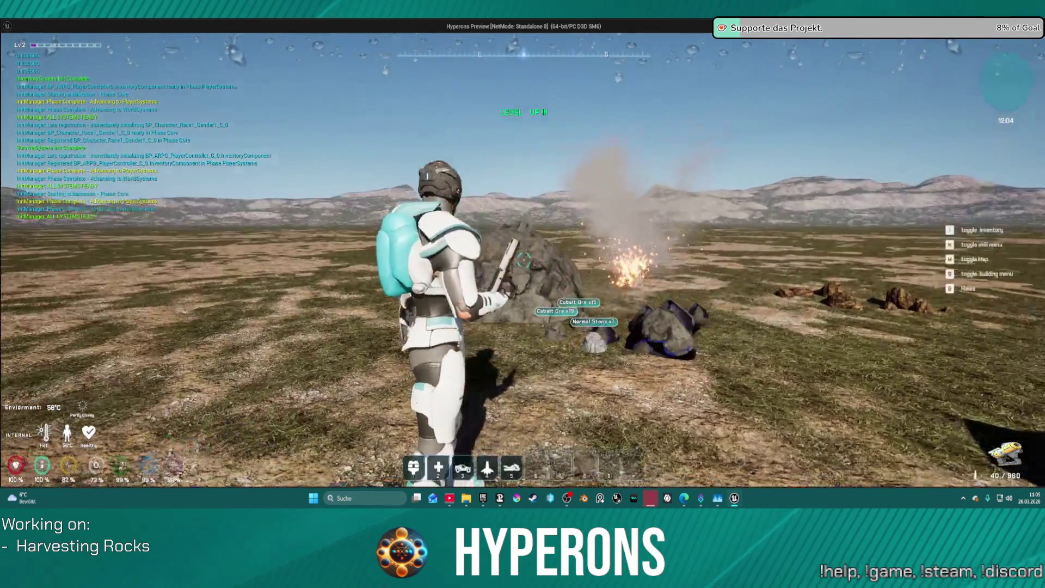
# Mine the large rock into Cobalt Ore, remove the SpawnActor breakpoint, and exit the play-test.
pyautogui.press('w')
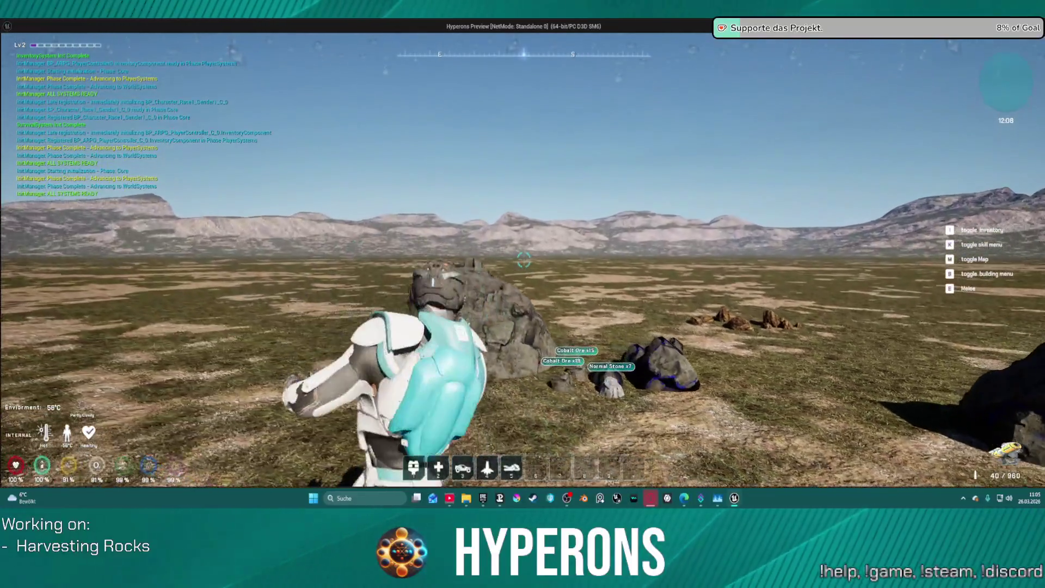
pyautogui.click(522, 261)
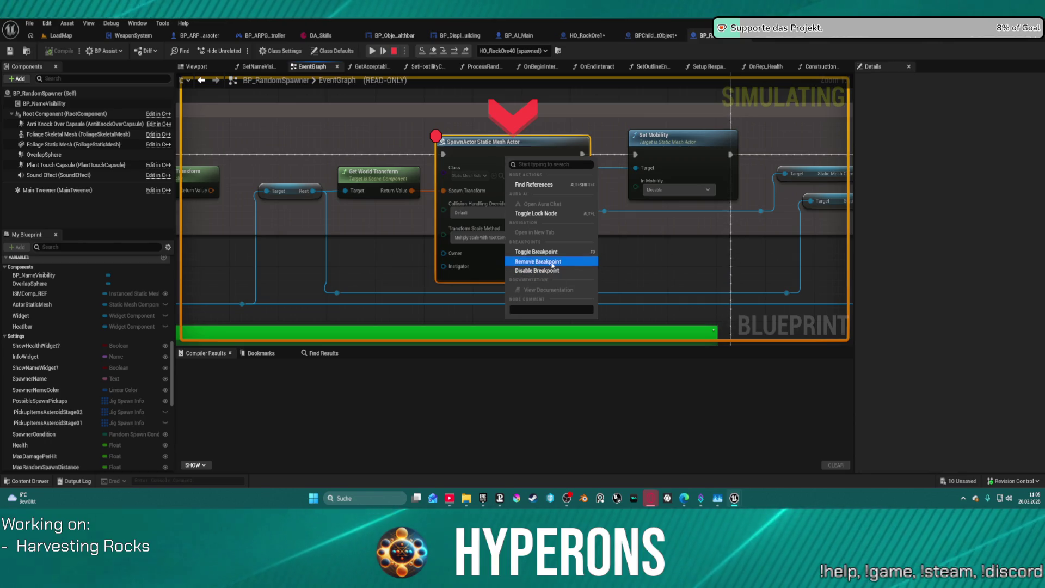
pyautogui.click(553, 263)
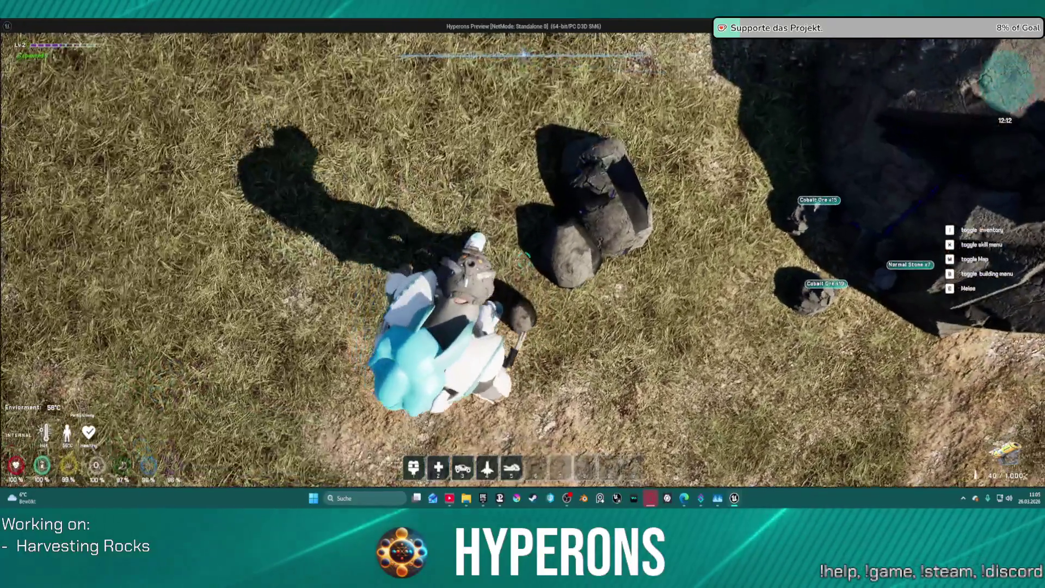
pyautogui.scroll(-3, 524, 260)
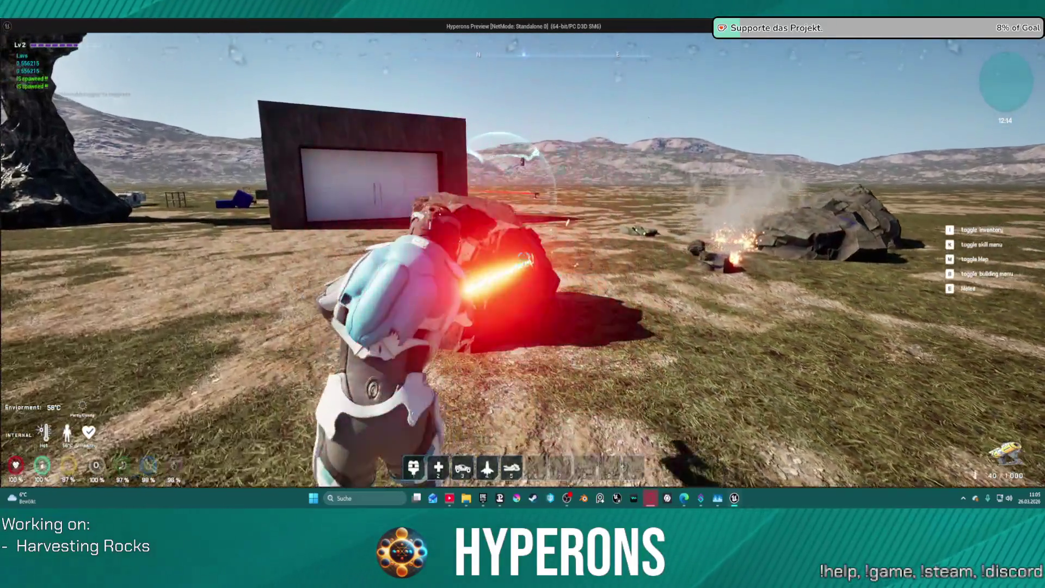
pyautogui.moveTo(523, 261); pyautogui.dragTo(730, 262)
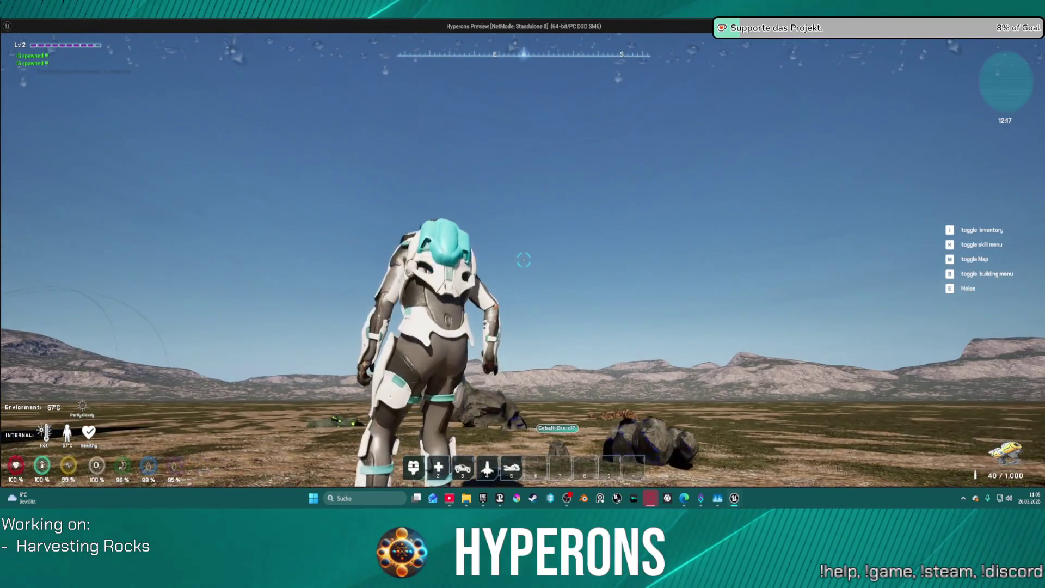
pyautogui.press('Escape')
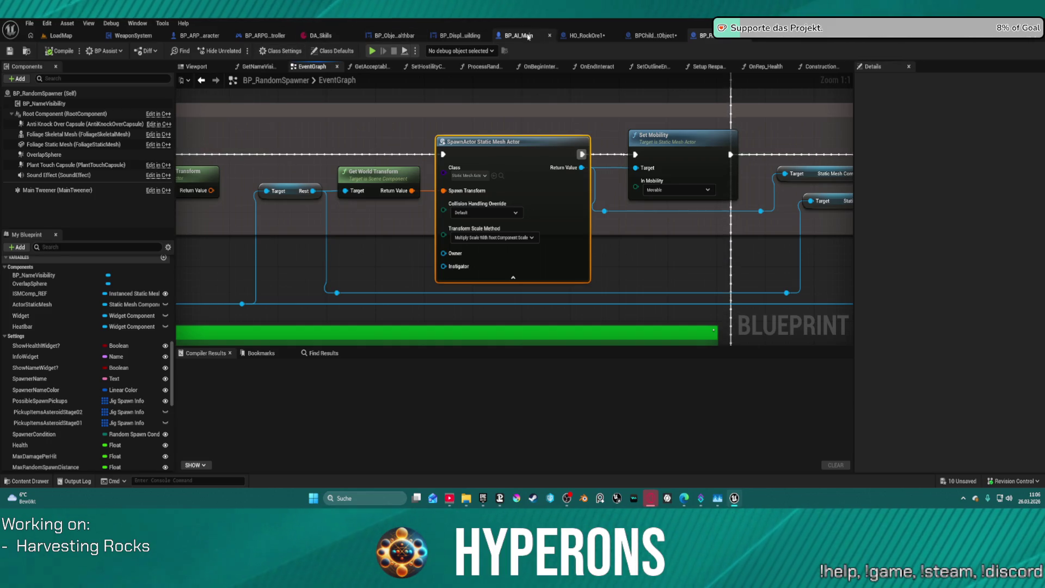
# Check HO_RockOre1's Rest component Static Mesh options, then browse the Rocks folder's cobalt meshes in the Content Drawer.
pyautogui.click(588, 36)
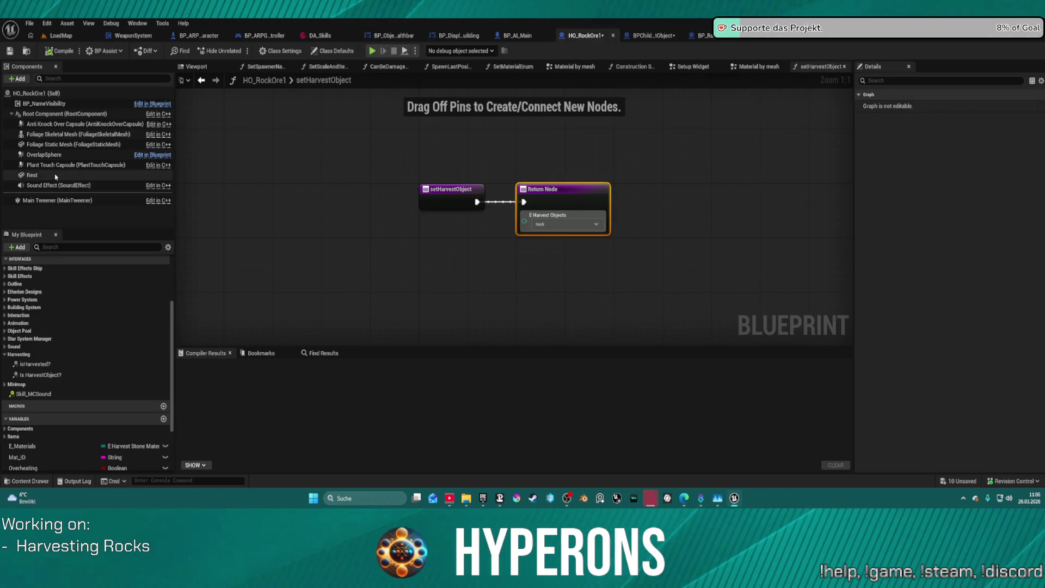
pyautogui.click(33, 175)
pyautogui.click(1000, 247)
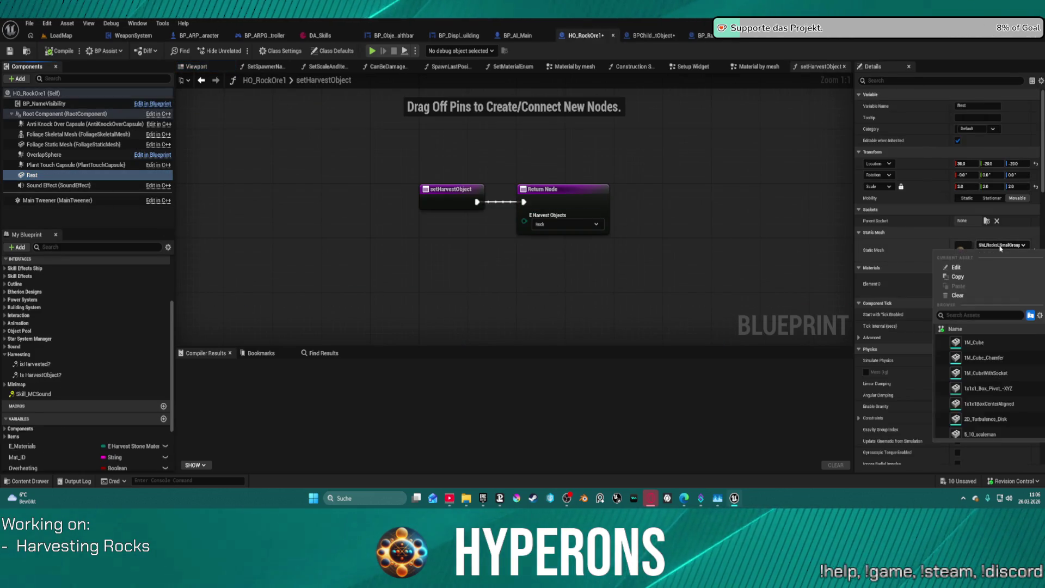
pyautogui.click(1000, 247)
pyautogui.hotkey('ctrl', 'space')
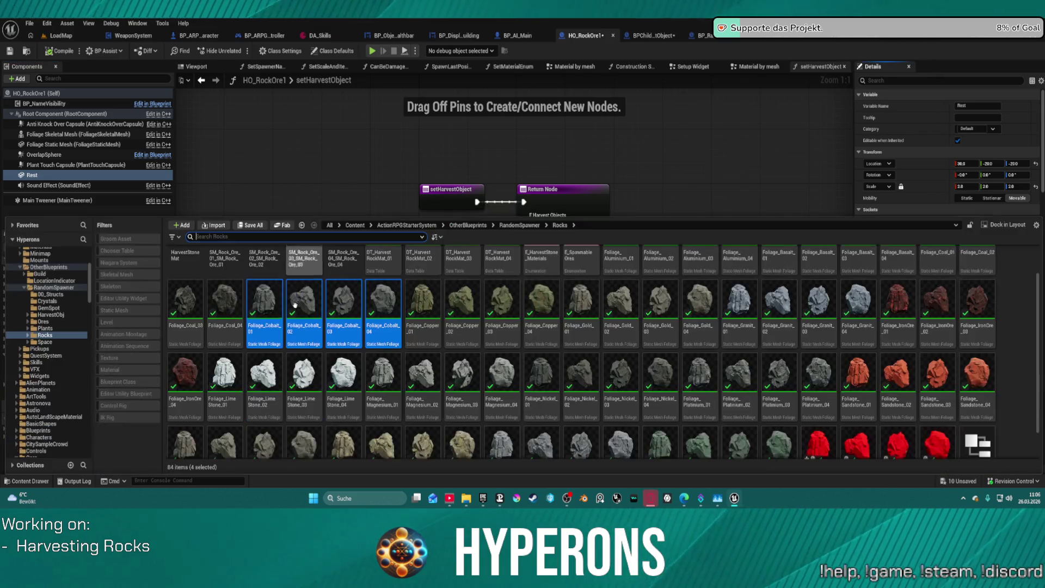
pyautogui.scroll(-1, 500, 327)
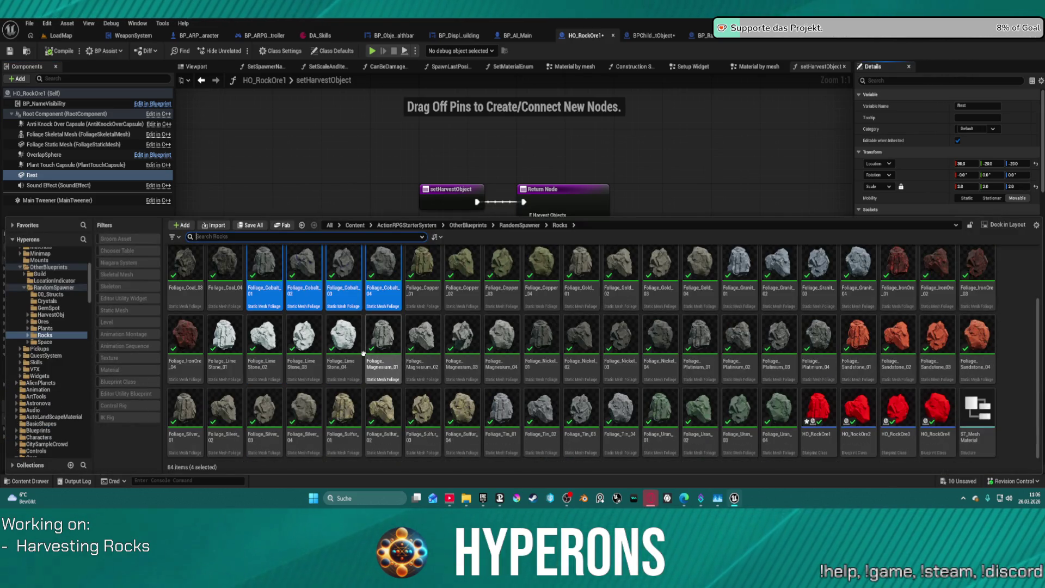
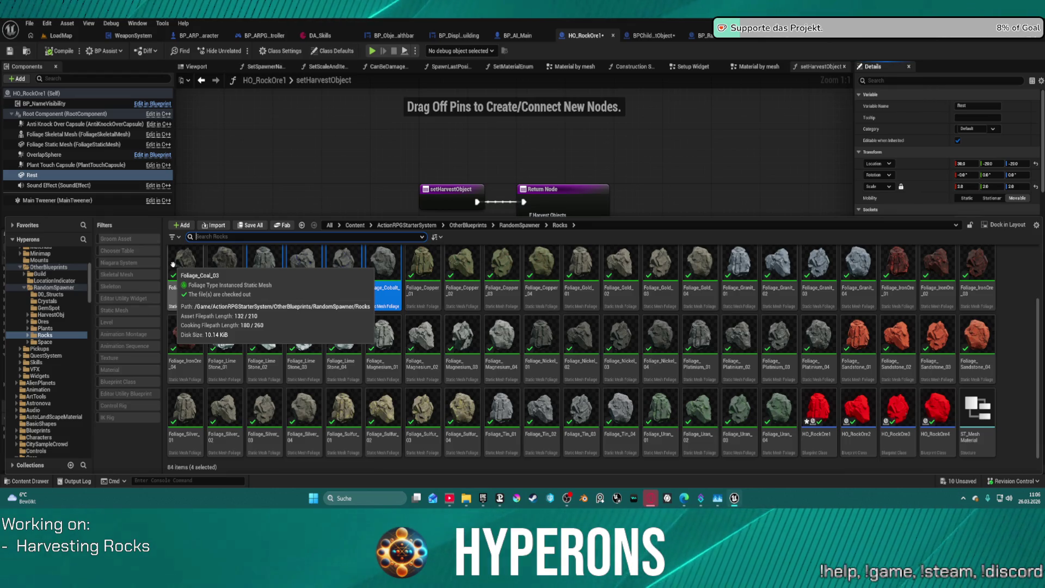
# Browse the Rocks, CrackedRocks and ErodedRocks folders' meshes for a candidate rock.
pyautogui.click(54, 335)
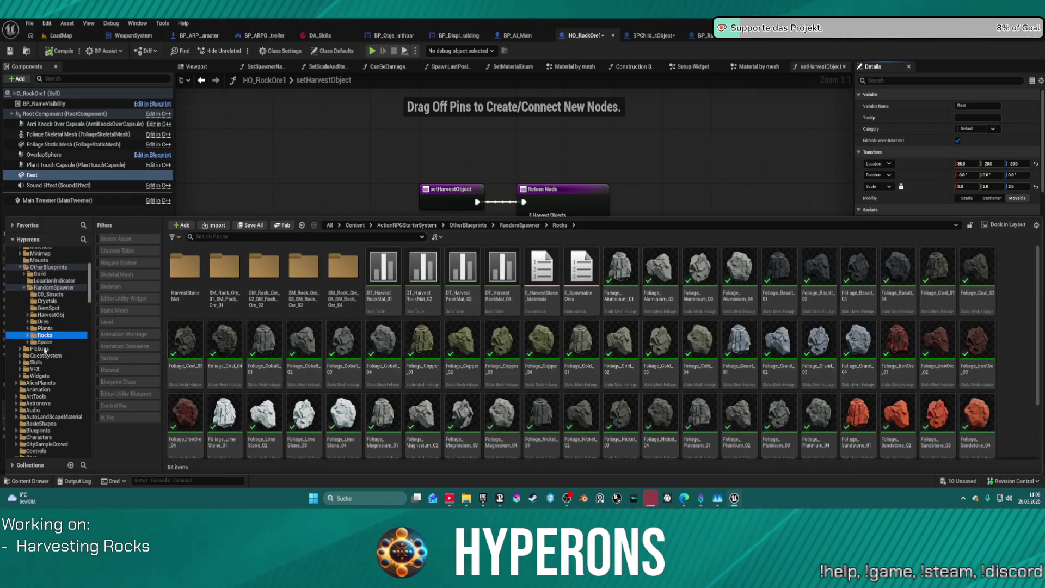
pyautogui.scroll(-10, 73, 357)
pyautogui.scroll(-5, 73, 356)
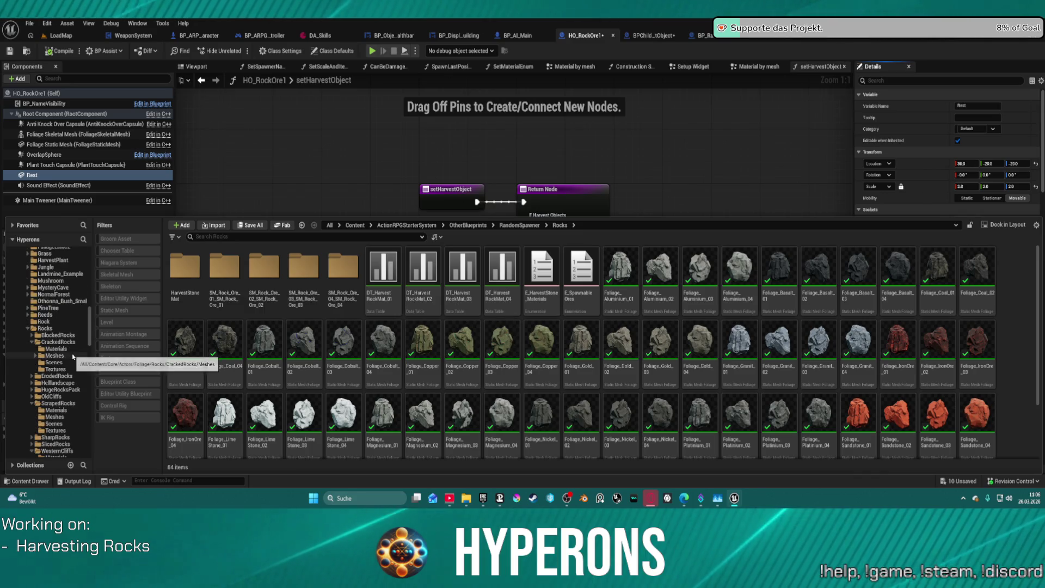
pyautogui.click(65, 343)
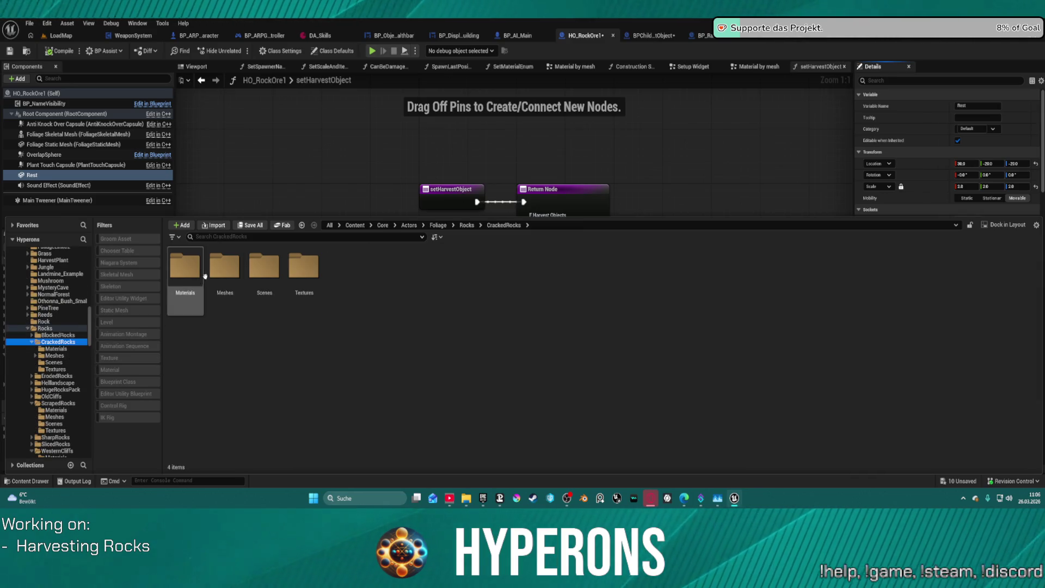
pyautogui.doubleClick(225, 265)
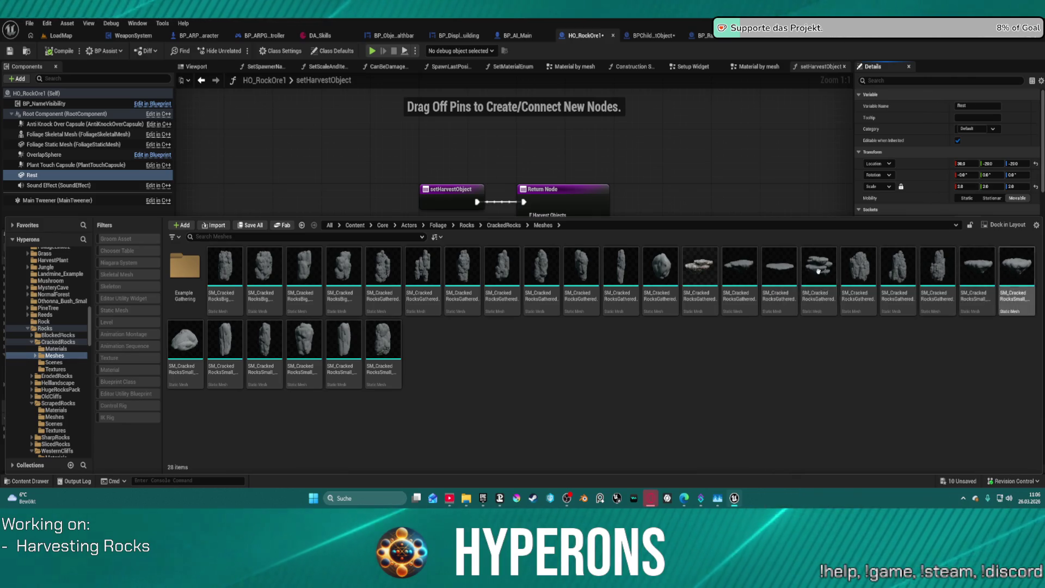
pyautogui.click(56, 376)
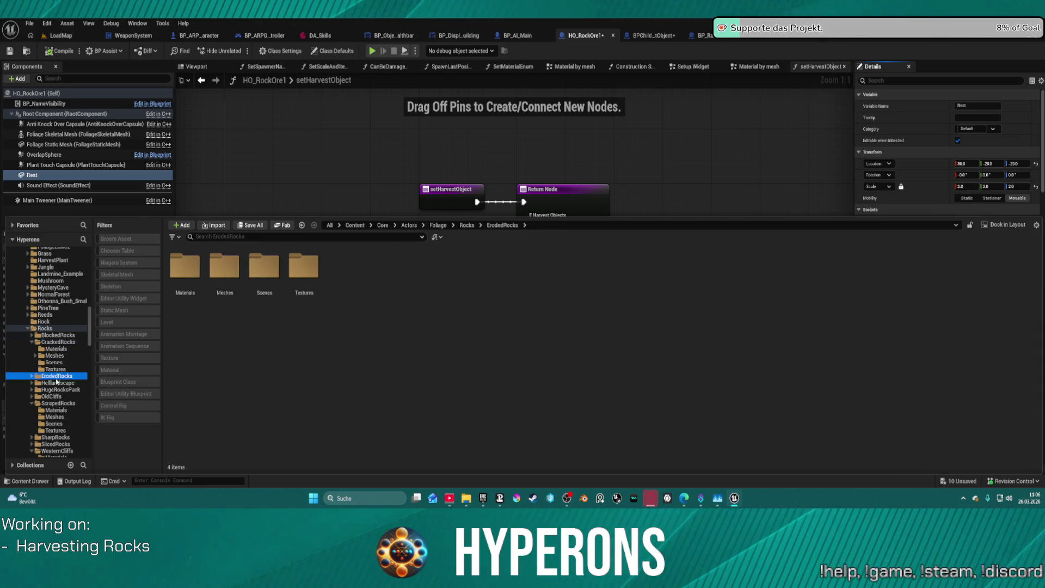
pyautogui.doubleClick(222, 269)
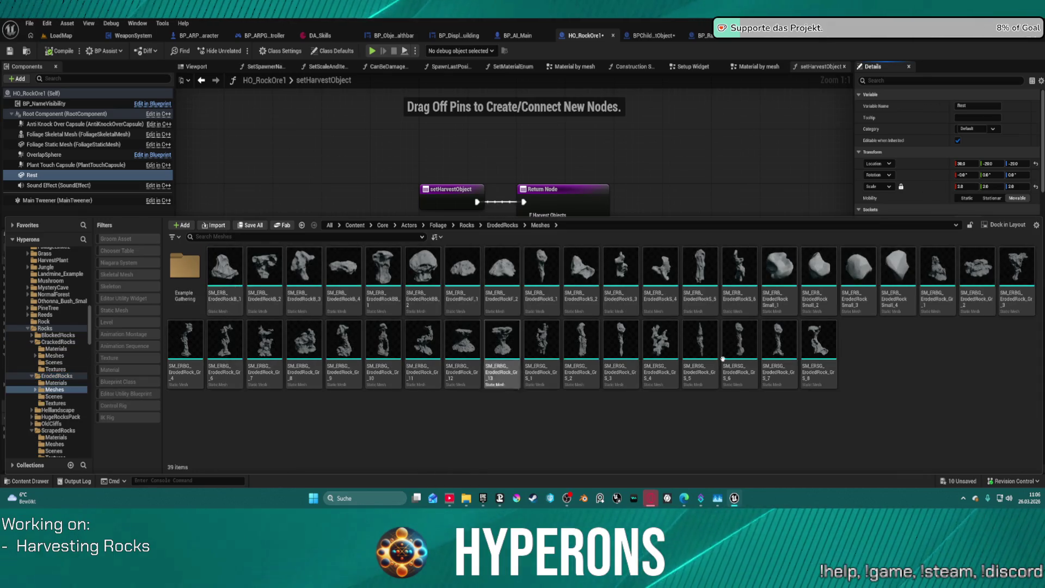
# Open Hellandscape > Meshes > MeshesLava to list the 20 lava stone meshes.
pyautogui.moveTo(801, 385)
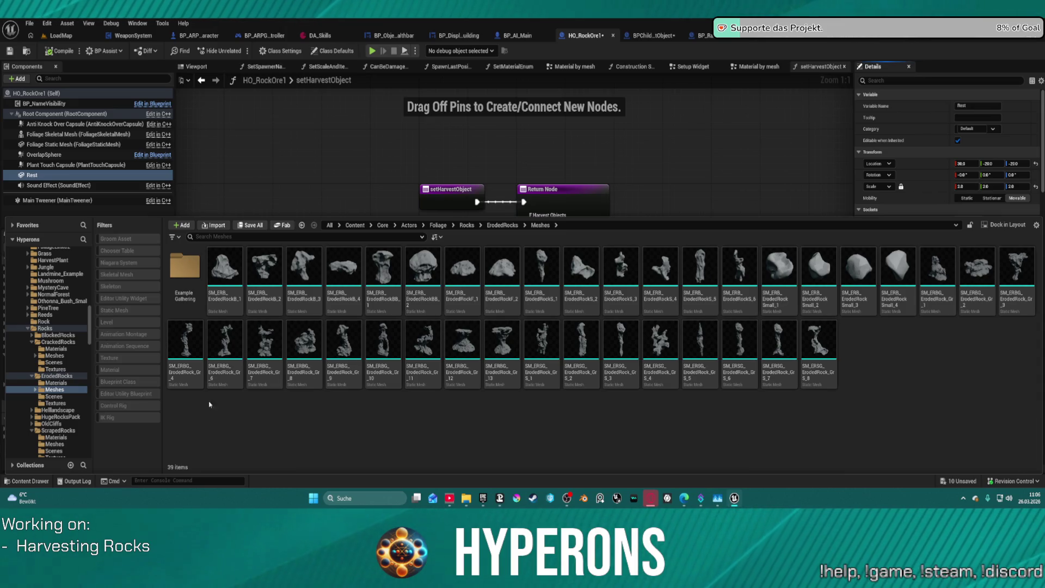
pyautogui.click(54, 410)
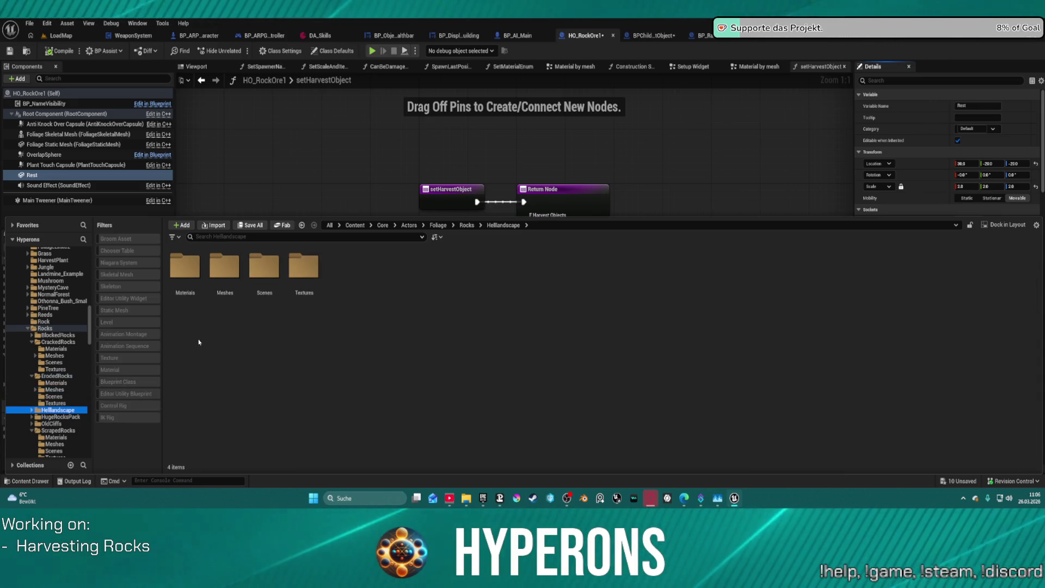
pyautogui.doubleClick(225, 267)
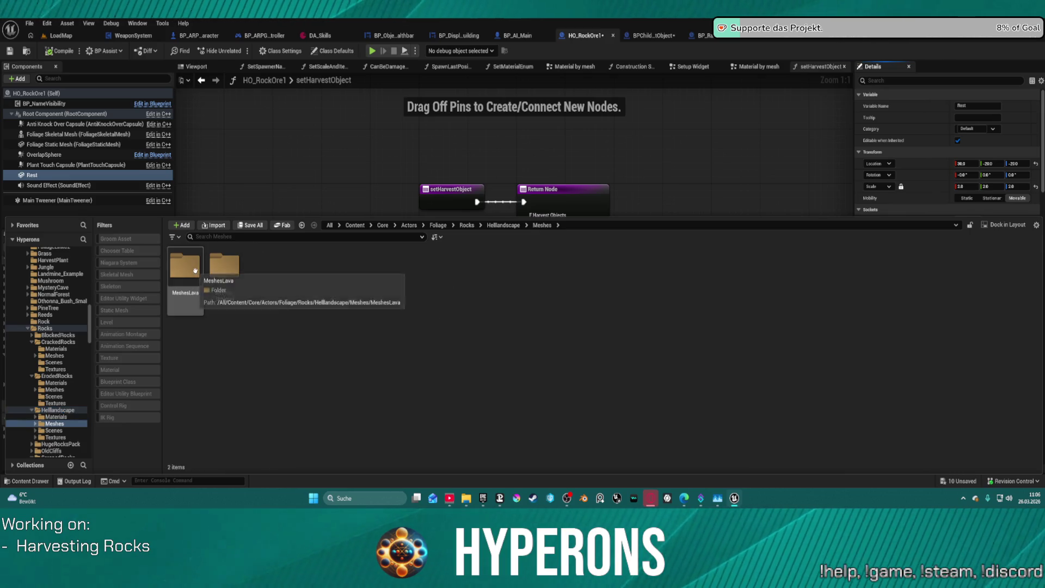
pyautogui.doubleClick(190, 270)
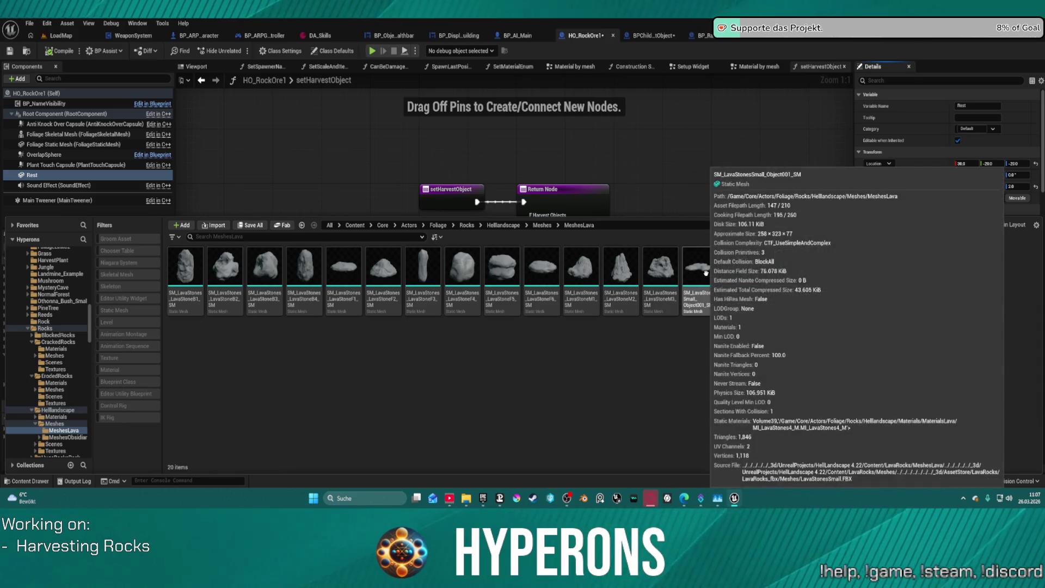
# In LoadMap, trial-place a lava stone, inspect it, tilt it 40° upright, then delete it.
pyautogui.click(50, 37)
pyautogui.moveTo(700, 326)
pyautogui.mouseDown()
pyautogui.moveTo(700, 305)
pyautogui.moveTo(571, 305)
pyautogui.moveTo(280, 350)
pyautogui.moveTo(245, 373)
pyautogui.mouseUp()
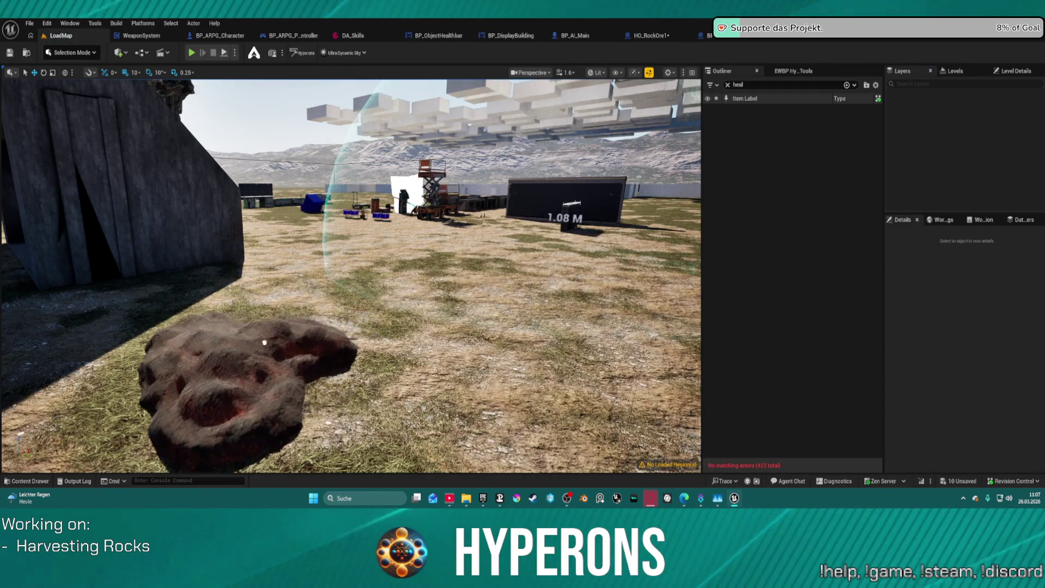
pyautogui.press('w')
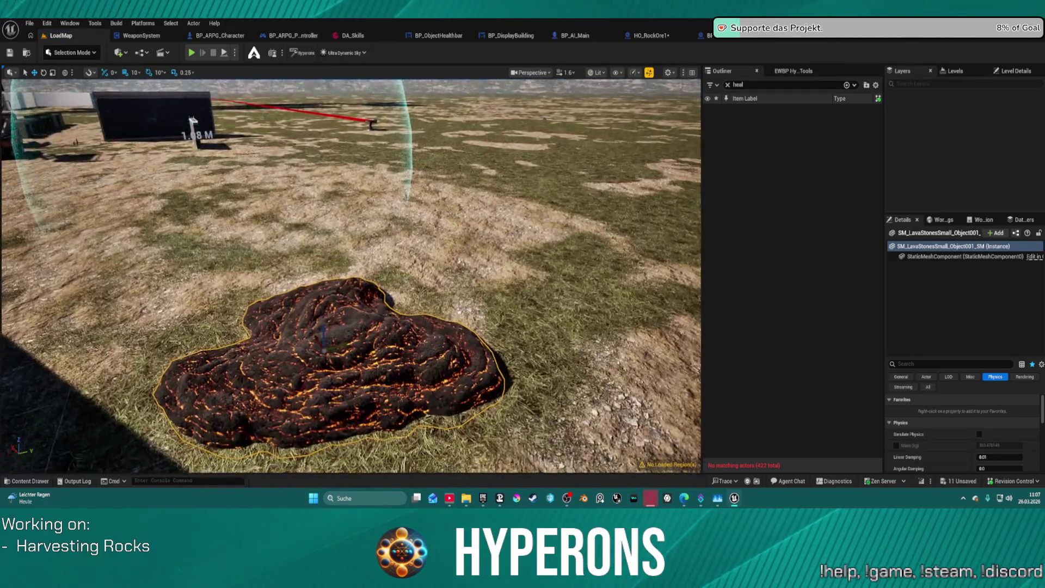
pyautogui.press('s')
pyautogui.press('w')
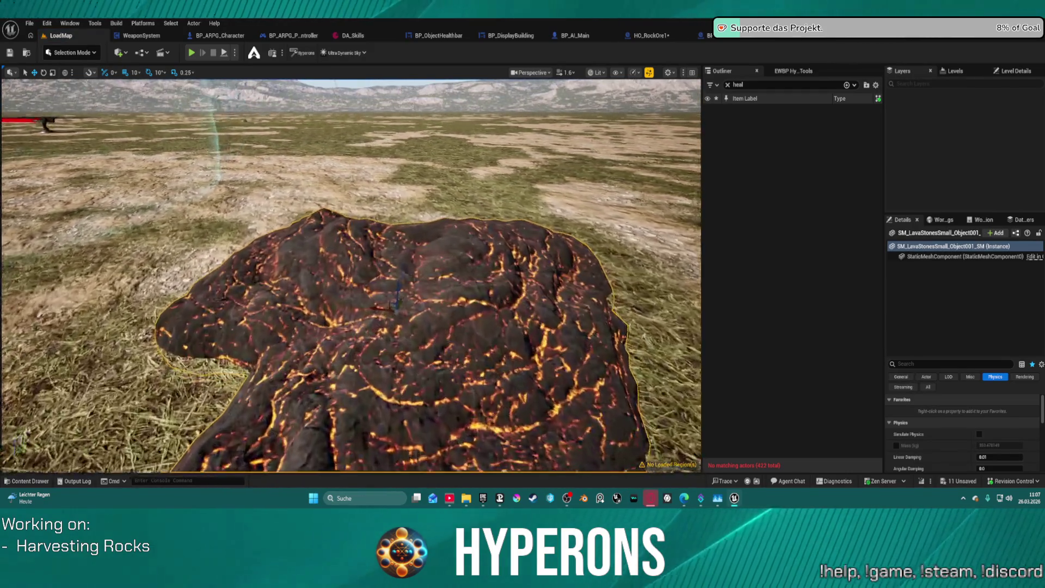
pyautogui.press('f')
pyautogui.press('s')
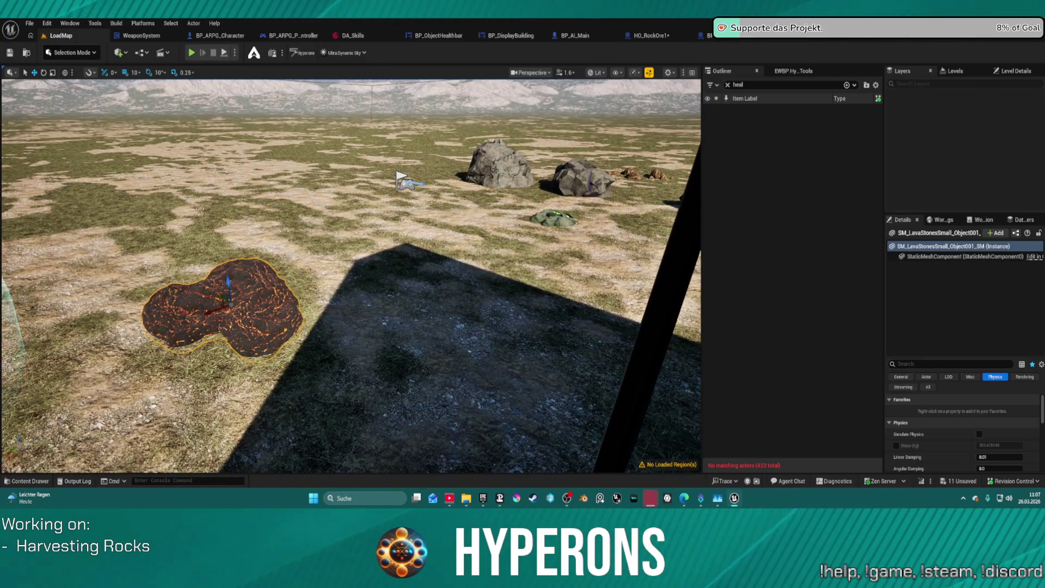
pyautogui.moveTo(215, 278); pyautogui.dragTo(203, 324)
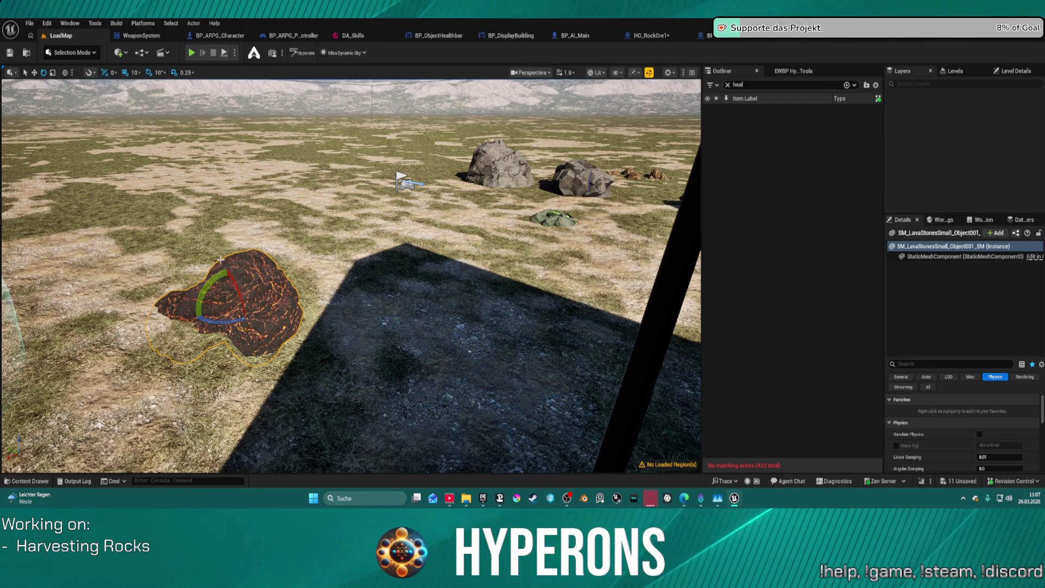
pyautogui.press('Delete')
# Trial-place LavaStoneF6 beside the grey rocks, frame it, then undo the placement.
pyautogui.hotkey('ctrl', 'space')
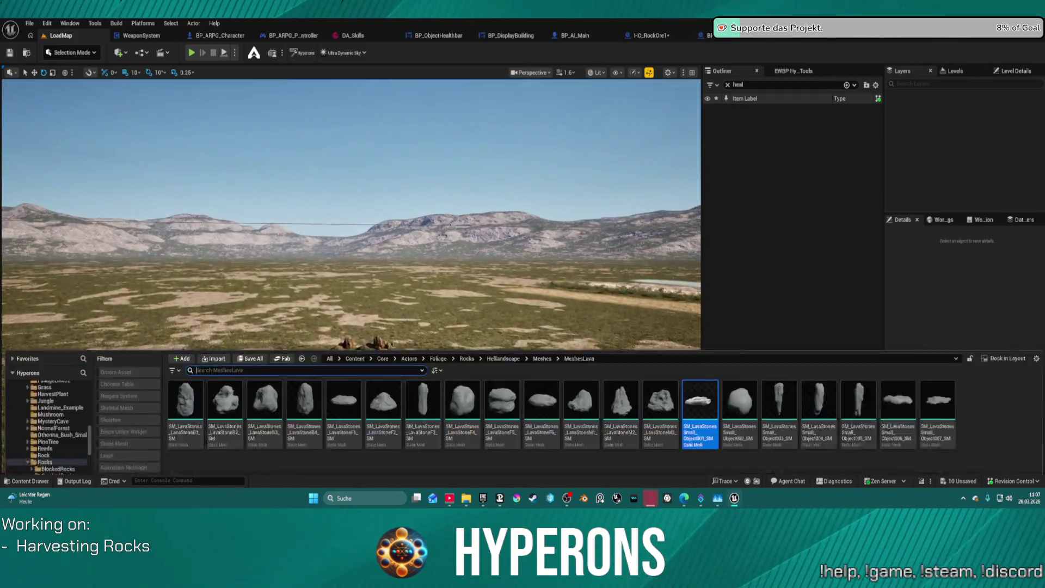
pyautogui.hotkey('ctrl', 'space')
pyautogui.moveTo(554, 314)
pyautogui.mouseDown()
pyautogui.moveTo(487, 180)
pyautogui.moveTo(526, 430)
pyautogui.mouseUp()
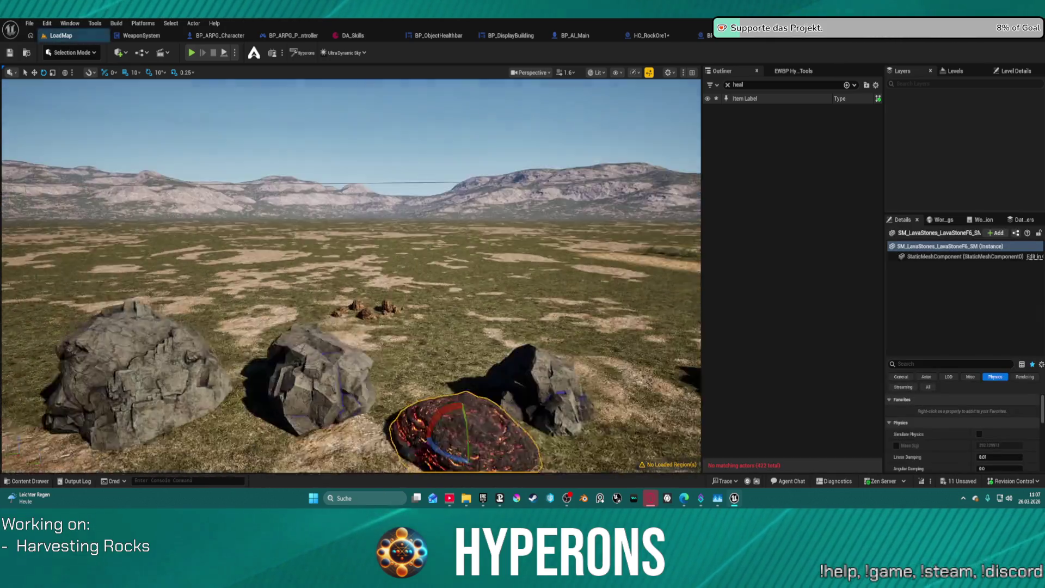
pyautogui.press('f')
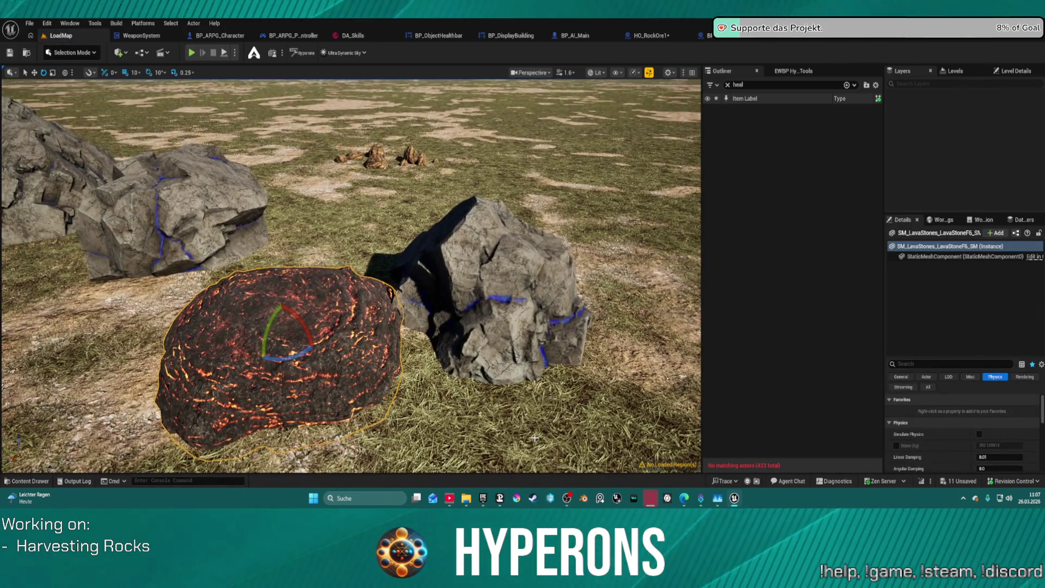
pyautogui.hotkey('ctrl', 'z')
pyautogui.hotkey('ctrl', 'space')
pyautogui.scroll(-5, 55, 429)
pyautogui.click(65, 411)
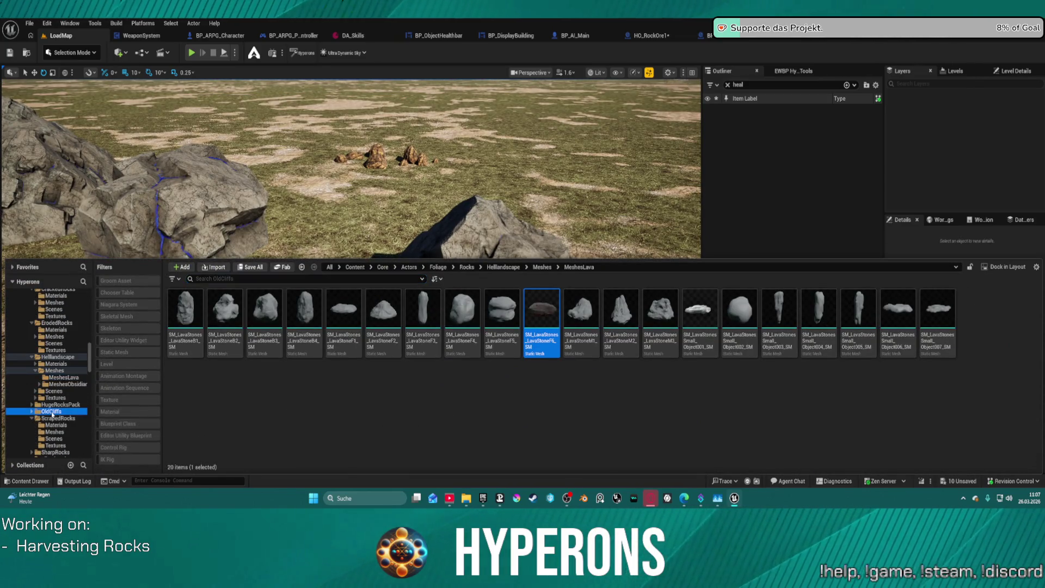
# Trial-place the OldCliffs SM_Decor_StoneHead mesh in the level, then delete it.
pyautogui.doubleClick(236, 315)
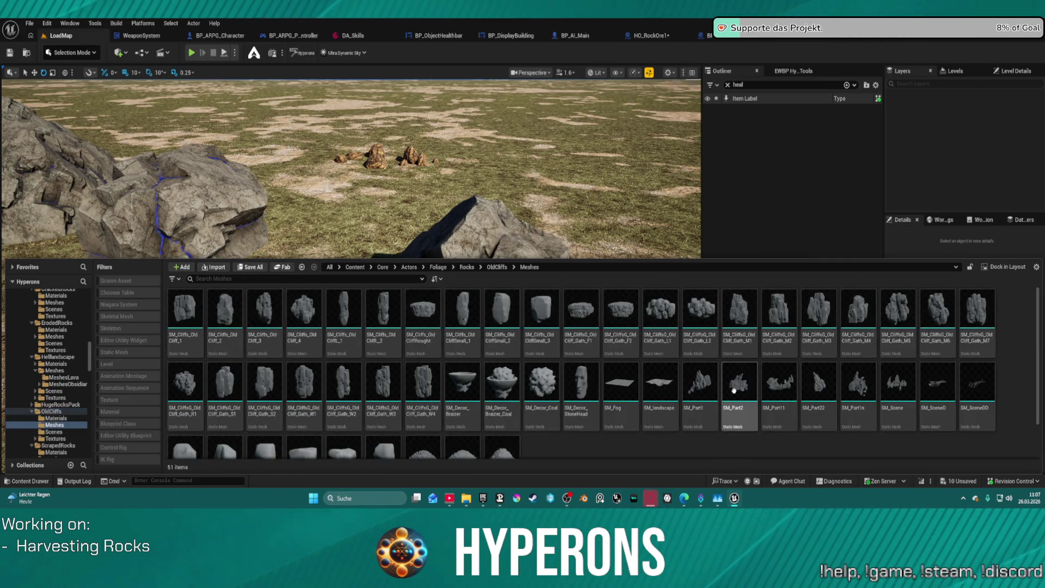
pyautogui.moveTo(581, 346)
pyautogui.mouseDown()
pyautogui.moveTo(371, 217)
pyautogui.moveTo(344, 258)
pyautogui.mouseUp()
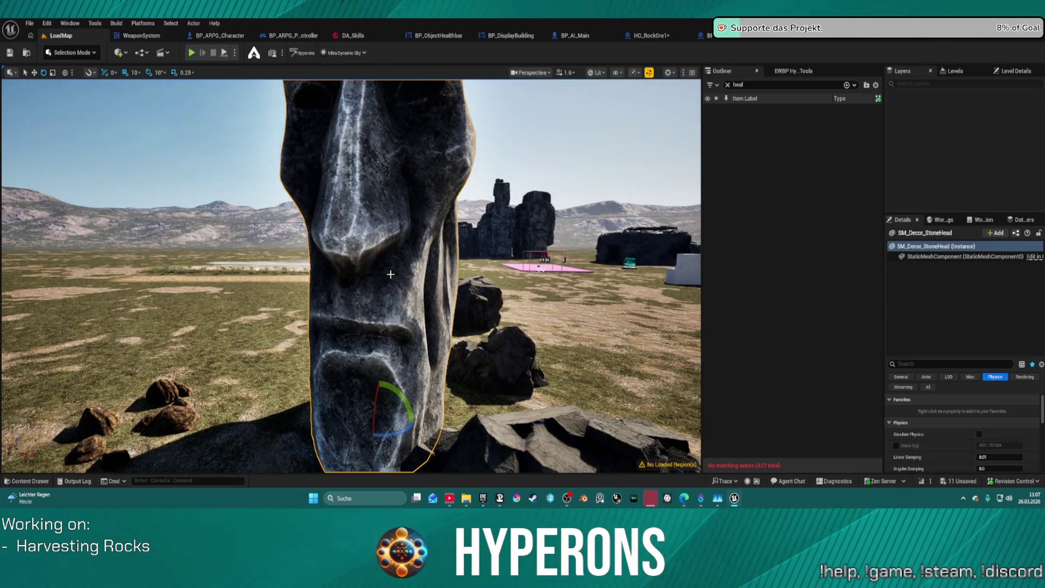
pyautogui.press('Delete')
pyautogui.hotkey('ctrl', 'space')
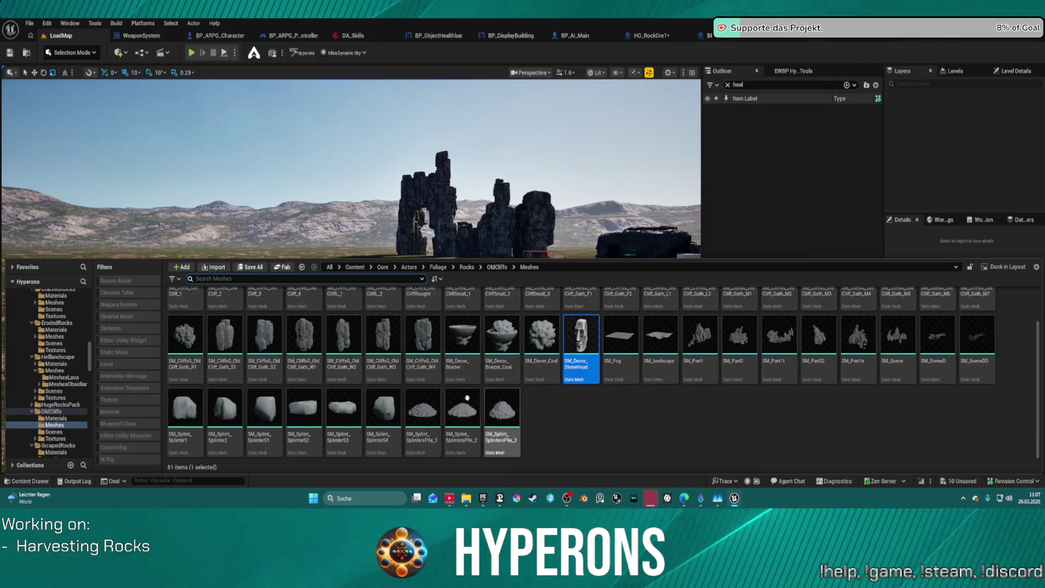
# Trial-place SM_Splint_SplintersPile_1 and SM_Decor_Coal, inspect the pile, then undo both.
pyautogui.click(424, 412)
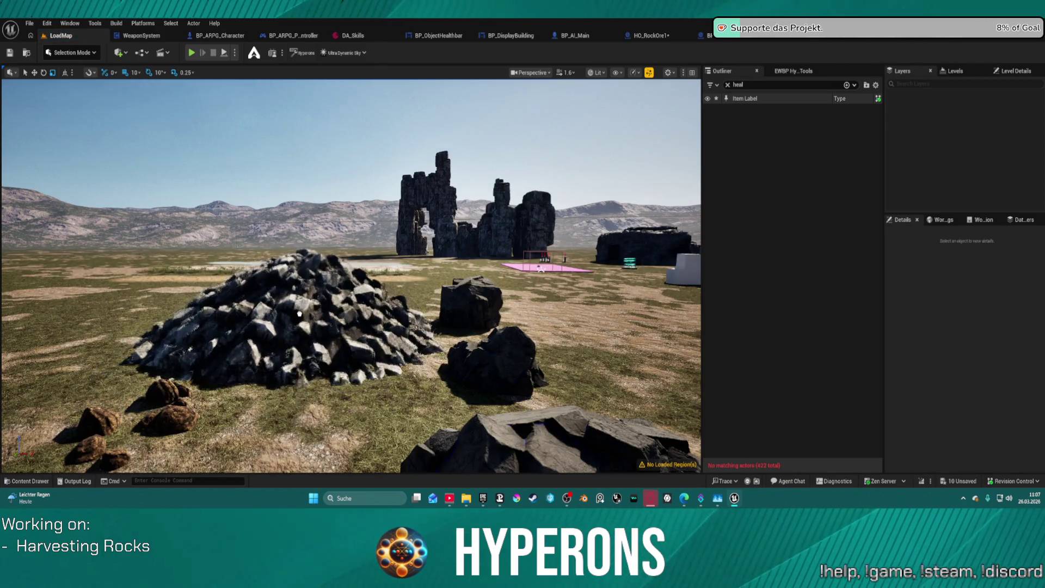
pyautogui.click(295, 330)
pyautogui.press('f')
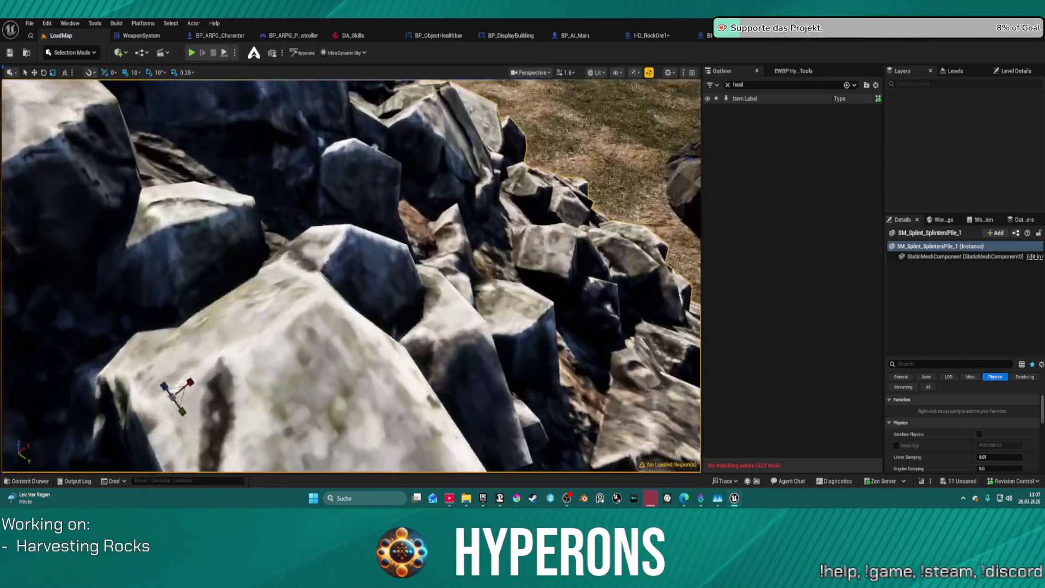
pyautogui.moveTo(349, 272)
pyautogui.mouseDown()
pyautogui.moveTo(510, 117)
pyautogui.moveTo(504, 123)
pyautogui.mouseUp()
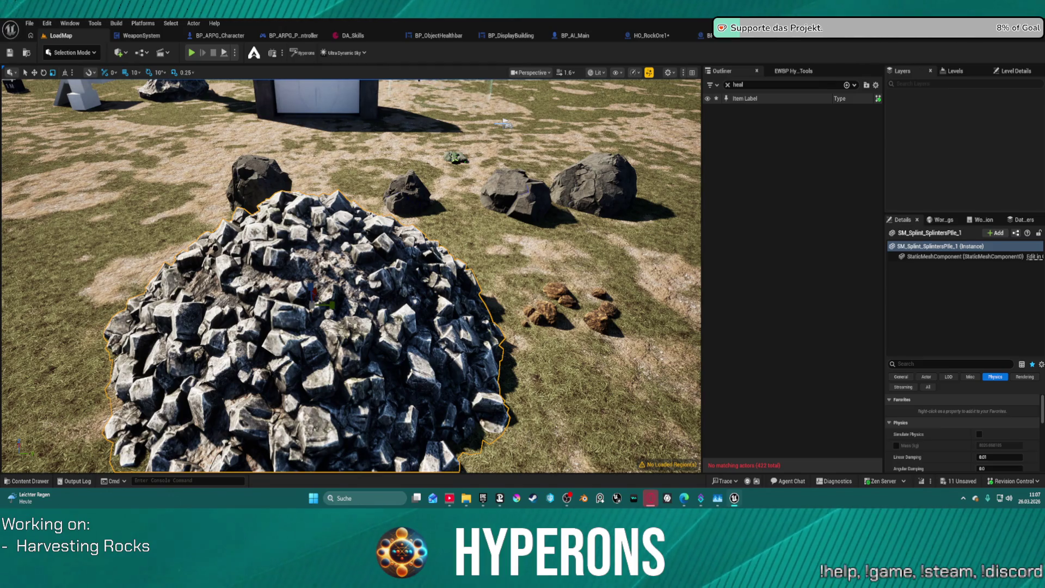
pyautogui.hotkey('ctrl', 'b')
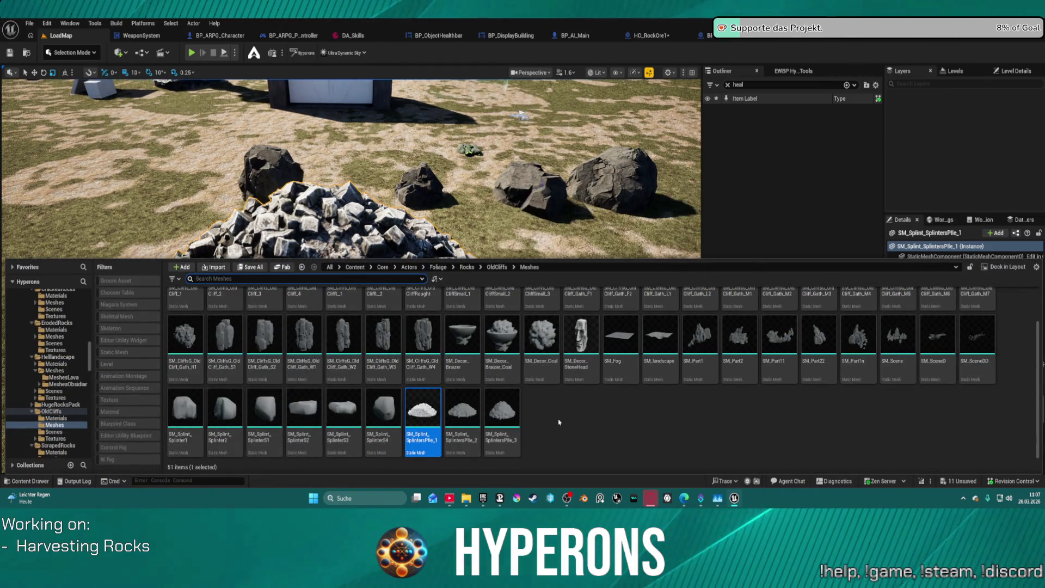
pyautogui.scroll(1, 541, 335)
pyautogui.moveTo(542, 376)
pyautogui.mouseDown()
pyautogui.moveTo(430, 309)
pyautogui.moveTo(163, 226)
pyautogui.moveTo(117, 321)
pyautogui.moveTo(256, 338)
pyautogui.moveTo(324, 286)
pyautogui.mouseUp()
pyautogui.hotkey('ctrl', 'z')
pyautogui.hotkey('ctrl', 'z')
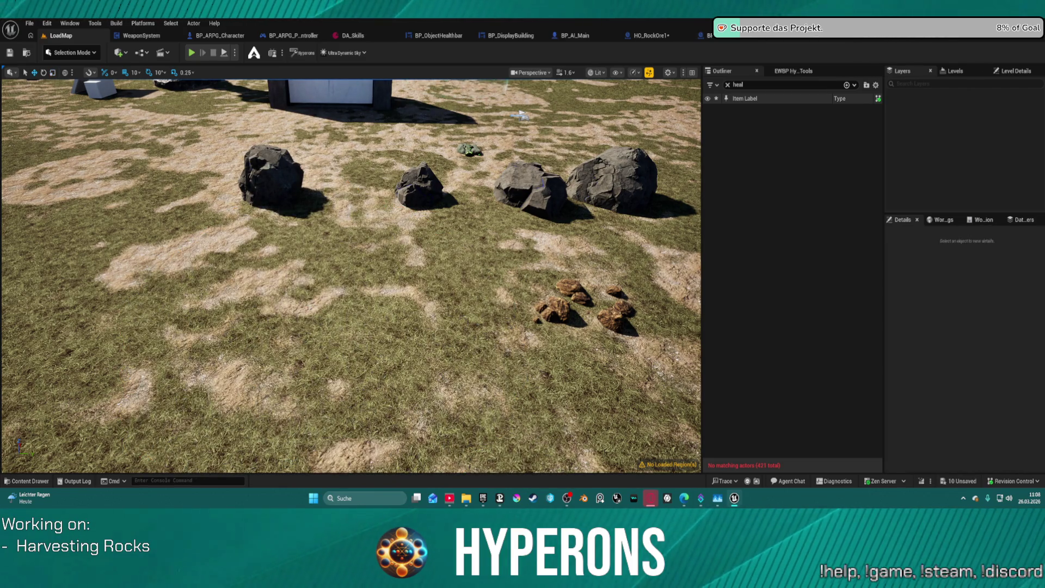
# Place OldCliff_Gath_F2 in the level, inspect it from a low side view, then delete it.
pyautogui.hotkey('ctrl', 'space')
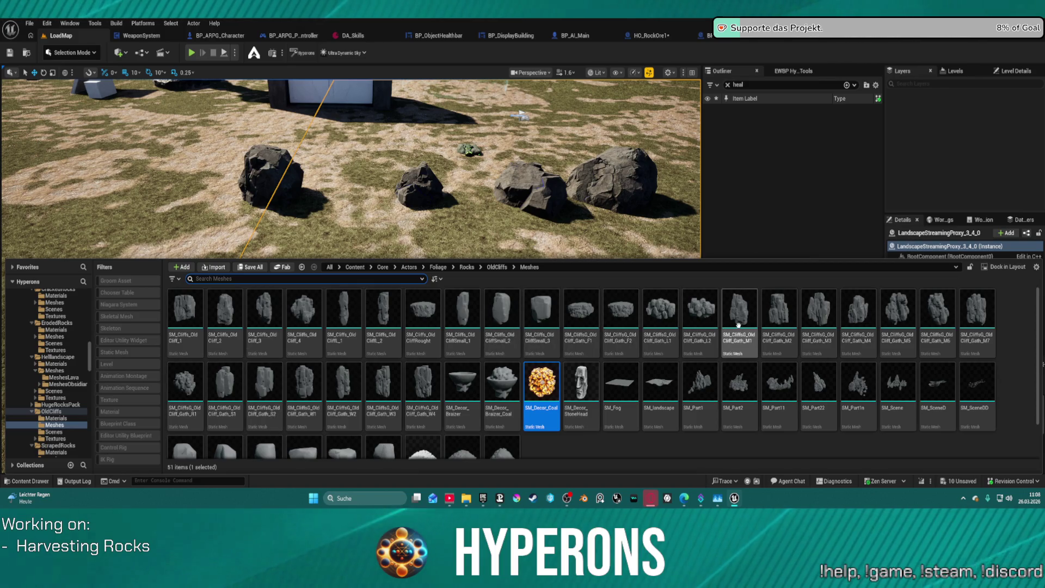
pyautogui.moveTo(620, 313); pyautogui.dragTo(348, 293)
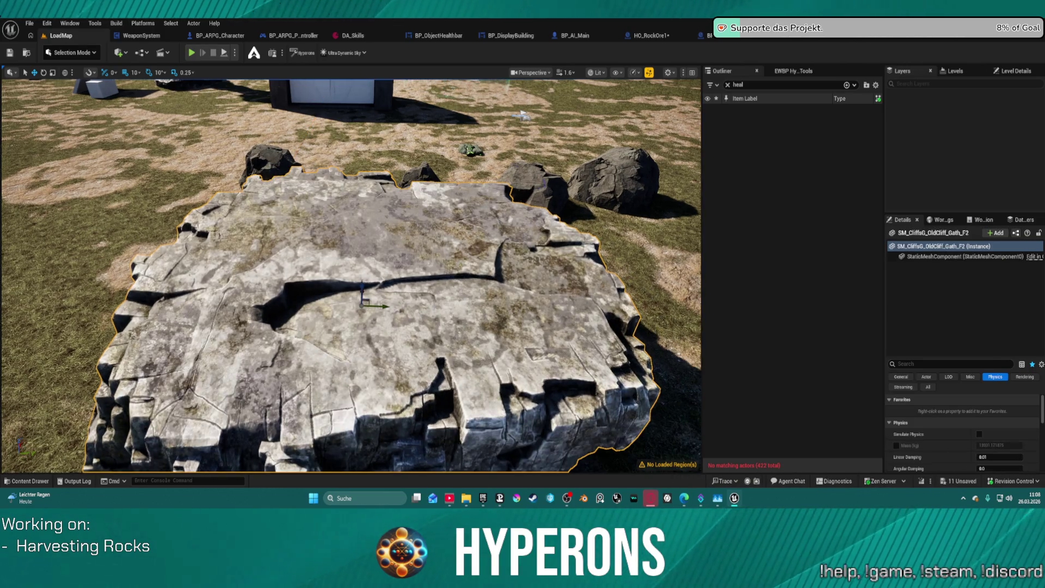
pyautogui.press('f')
pyautogui.moveTo(348, 272)
pyautogui.mouseDown()
pyautogui.moveTo(185, 213)
pyautogui.moveTo(174, 169)
pyautogui.moveTo(251, 174)
pyautogui.moveTo(256, 158)
pyautogui.mouseUp()
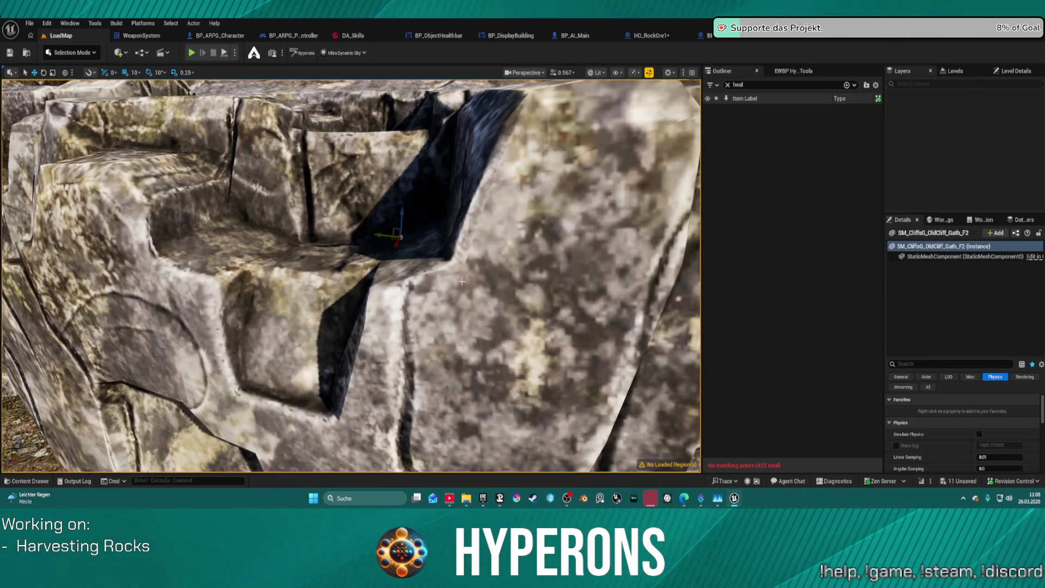
pyautogui.press('f')
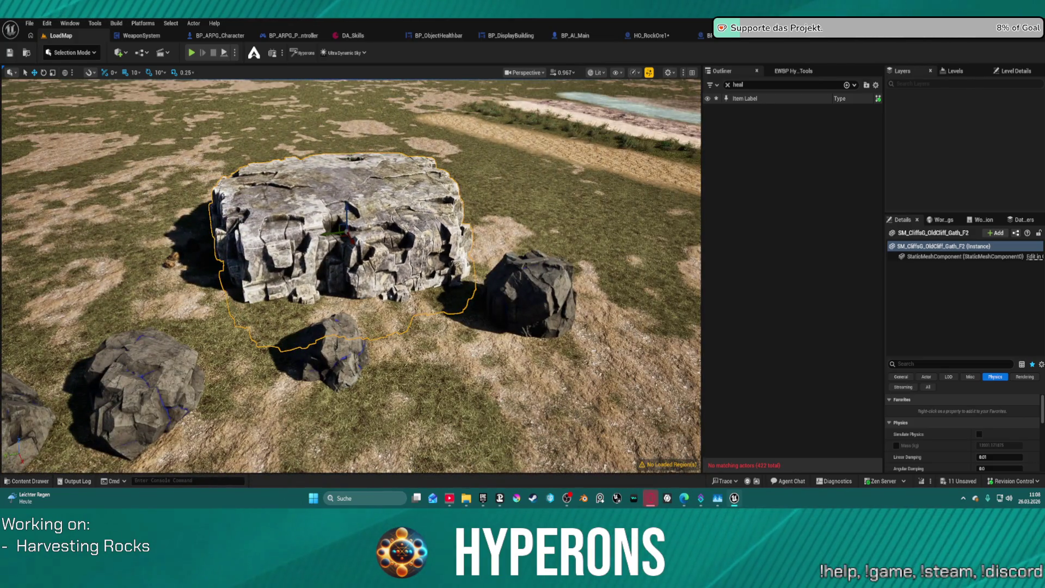
pyautogui.press('Delete')
pyautogui.hotkey('ctrl', 'space')
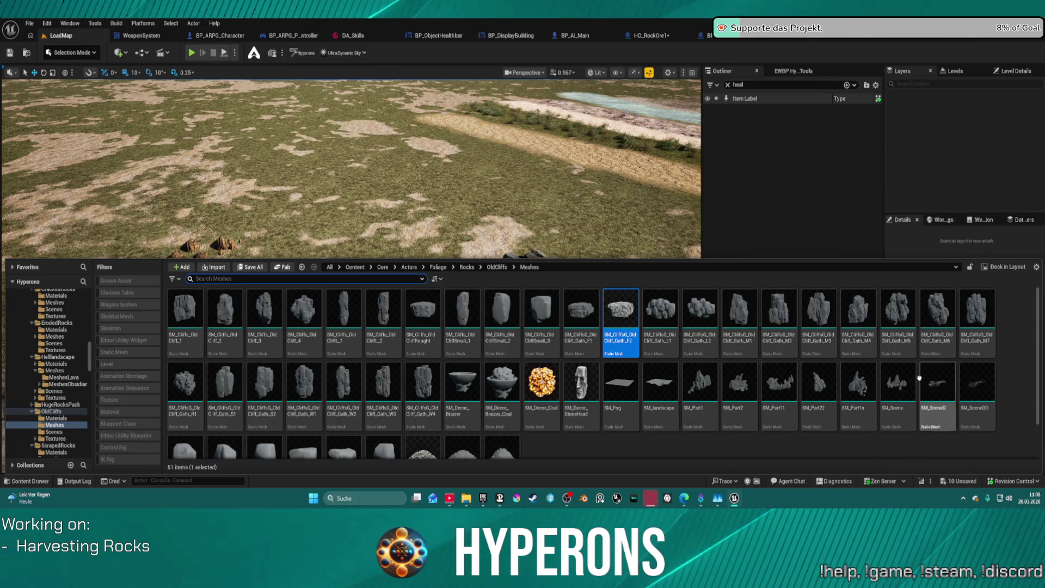
# Select the SM_Scene rock formation in the level, frame and inspect it, then remove it.
pyautogui.hotkey('ctrl', 'space')
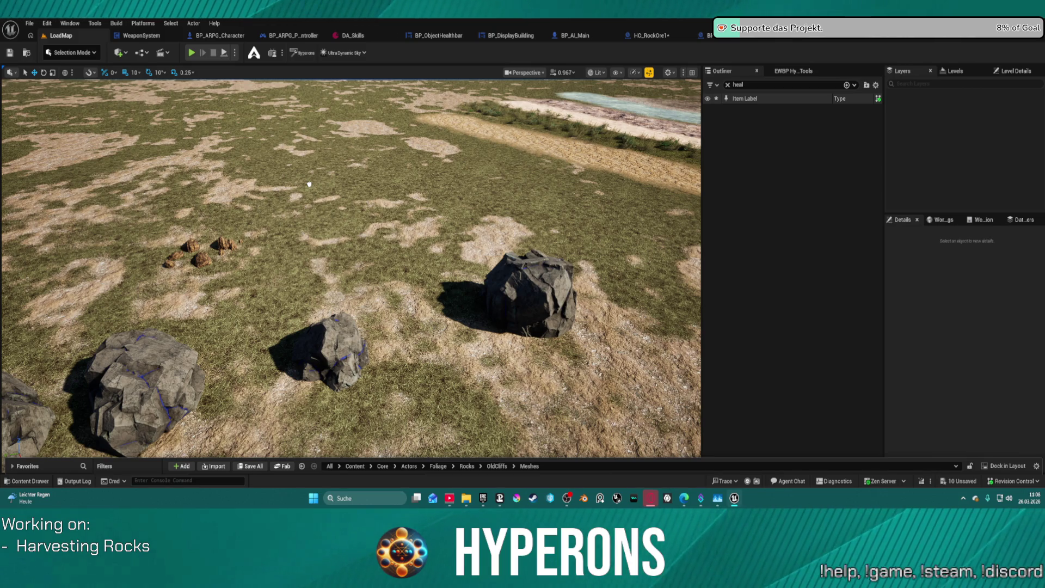
pyautogui.click(309, 184)
pyautogui.scroll(-2, 350, 185)
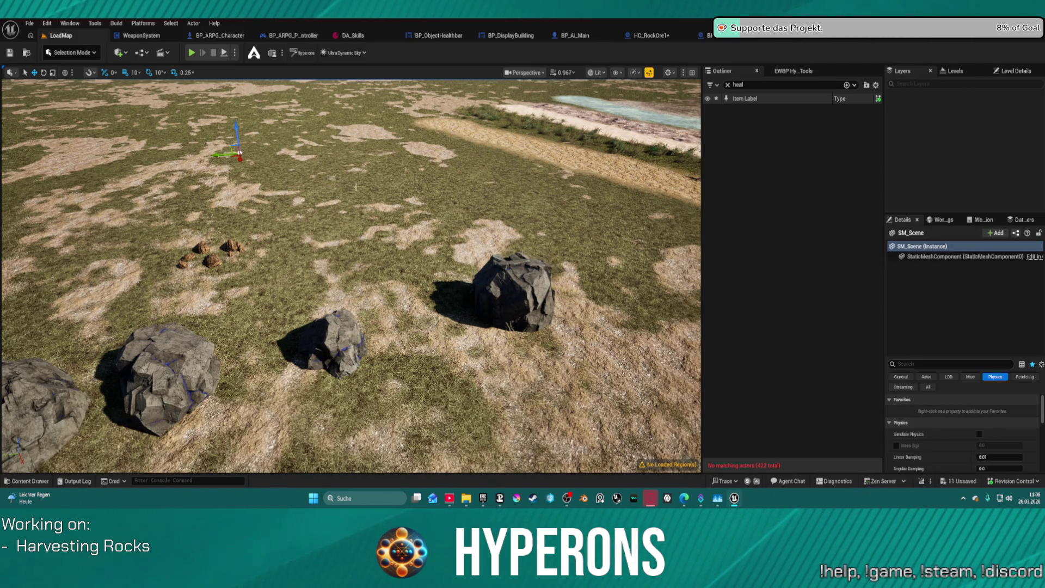
pyautogui.press('f')
pyautogui.press('w')
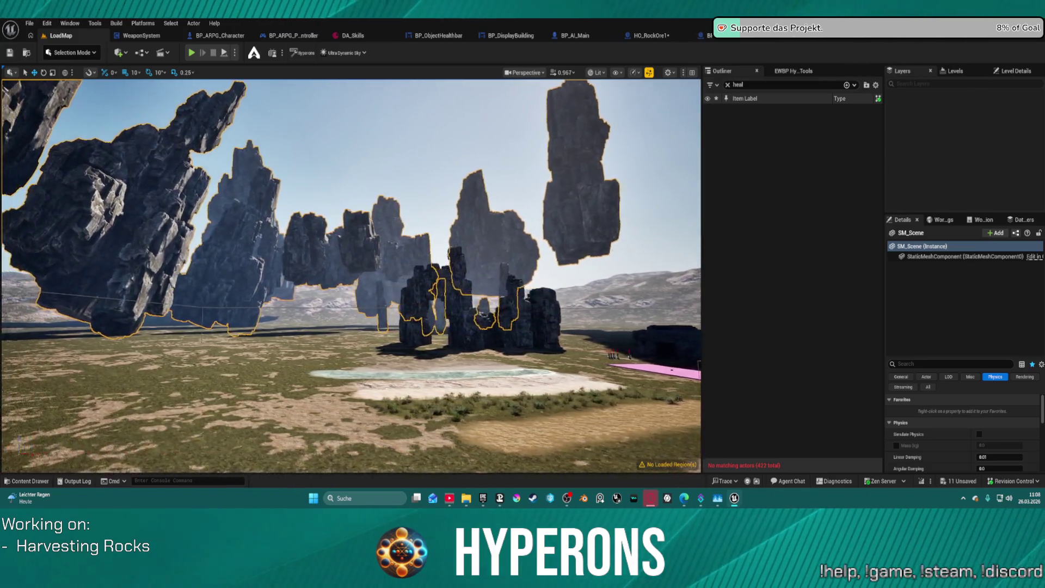
pyautogui.press('w')
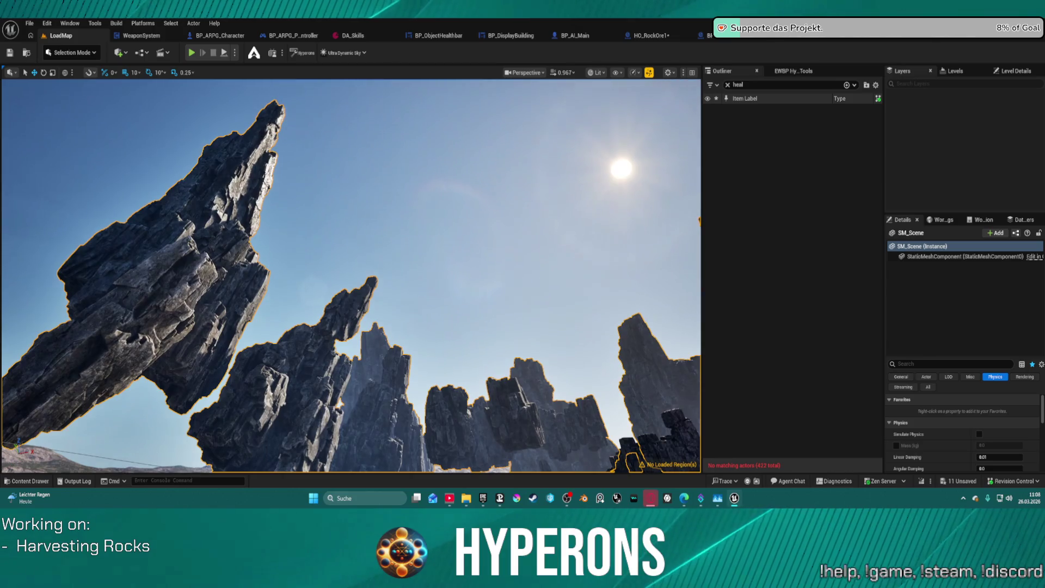
pyautogui.hotkey('ctrl', 'z')
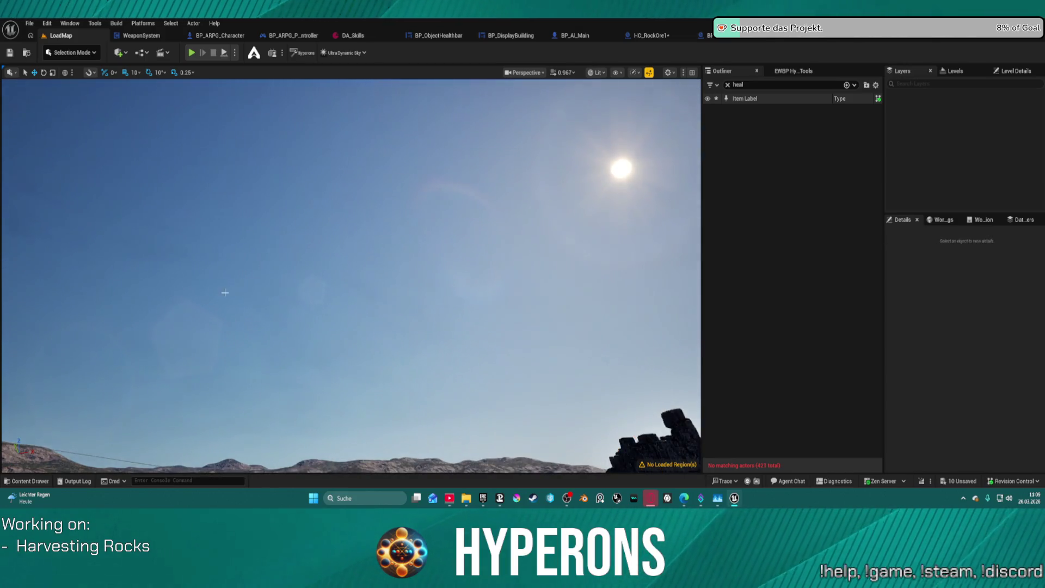
pyautogui.hotkey('ctrl', 'space')
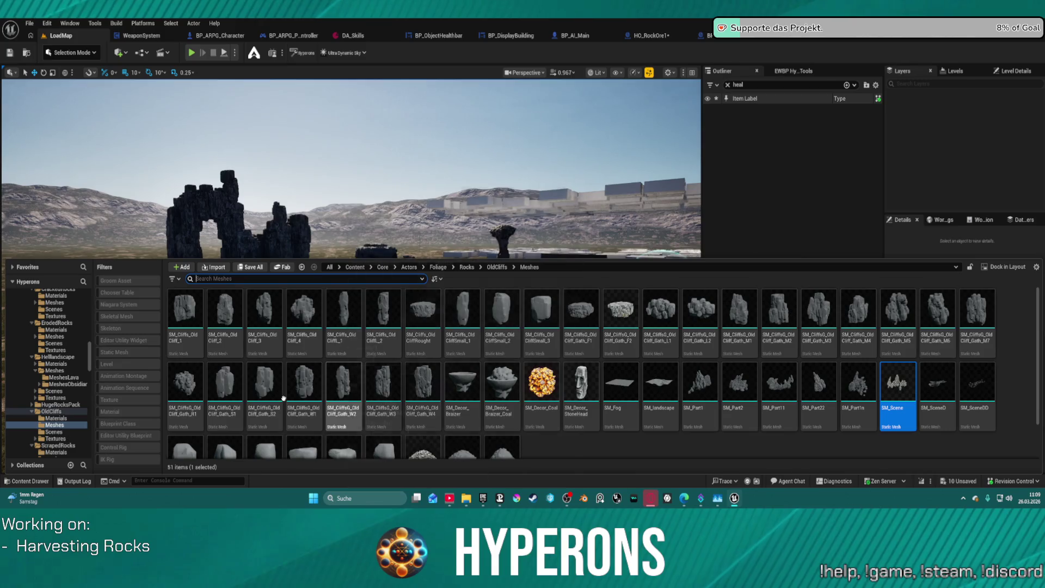
# Preview SM_WhiteStoneFlat2 from WhiteRocks/Meshes on the grass, then delete it.
pyautogui.scroll(-5, 64, 431)
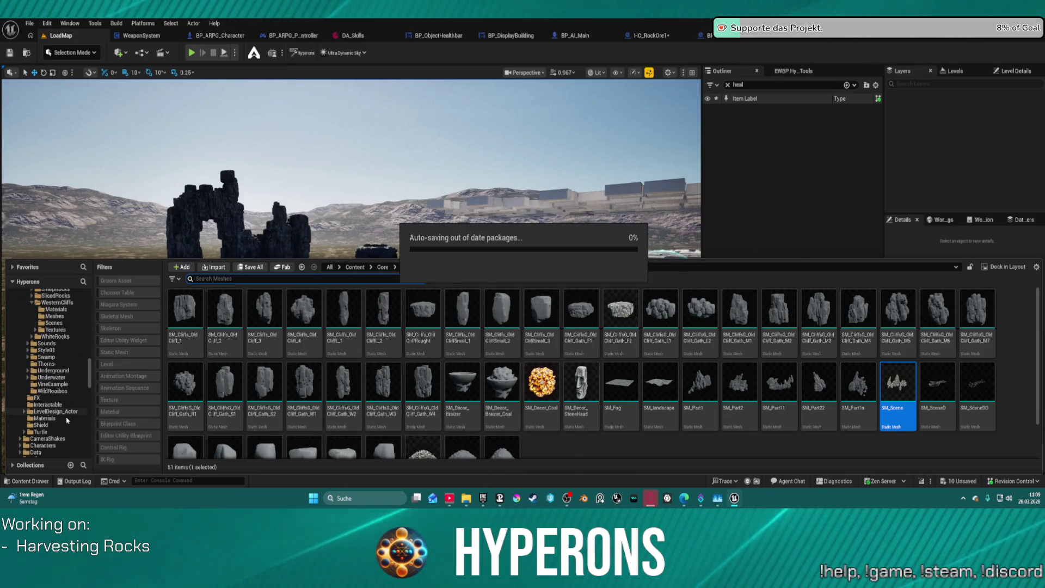
pyautogui.click(55, 363)
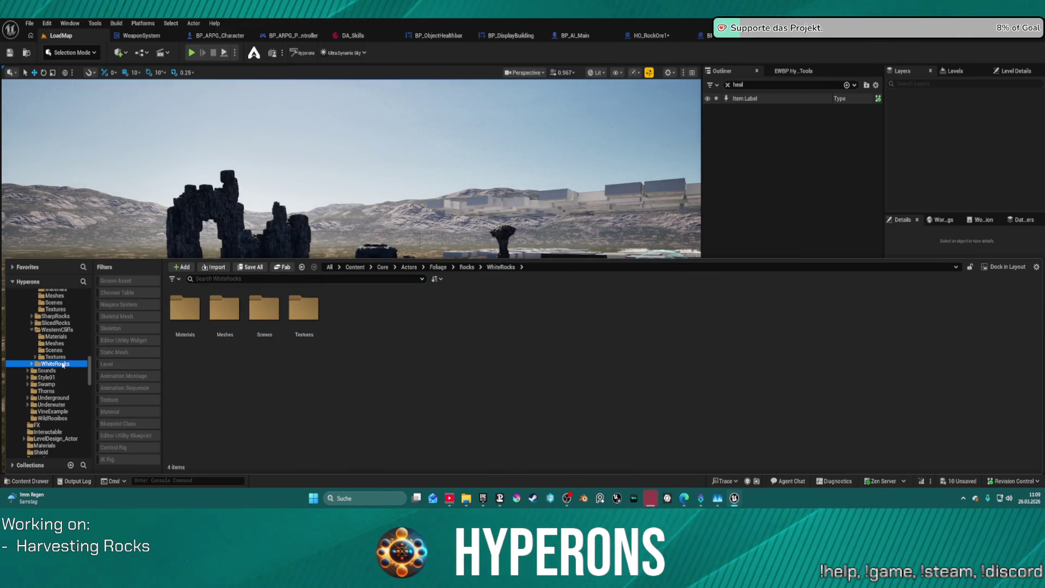
pyautogui.doubleClick(225, 303)
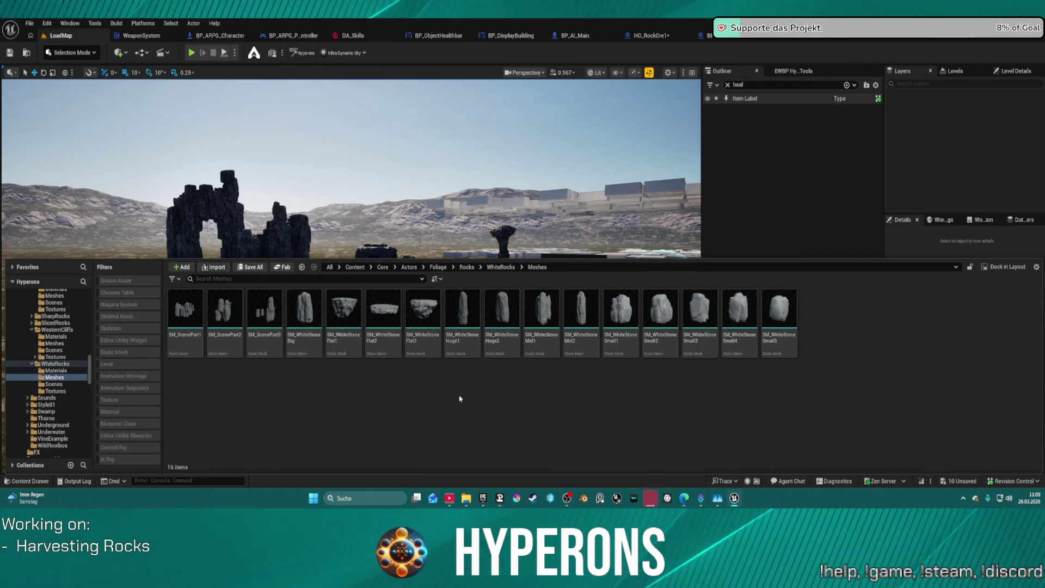
pyautogui.click(384, 323)
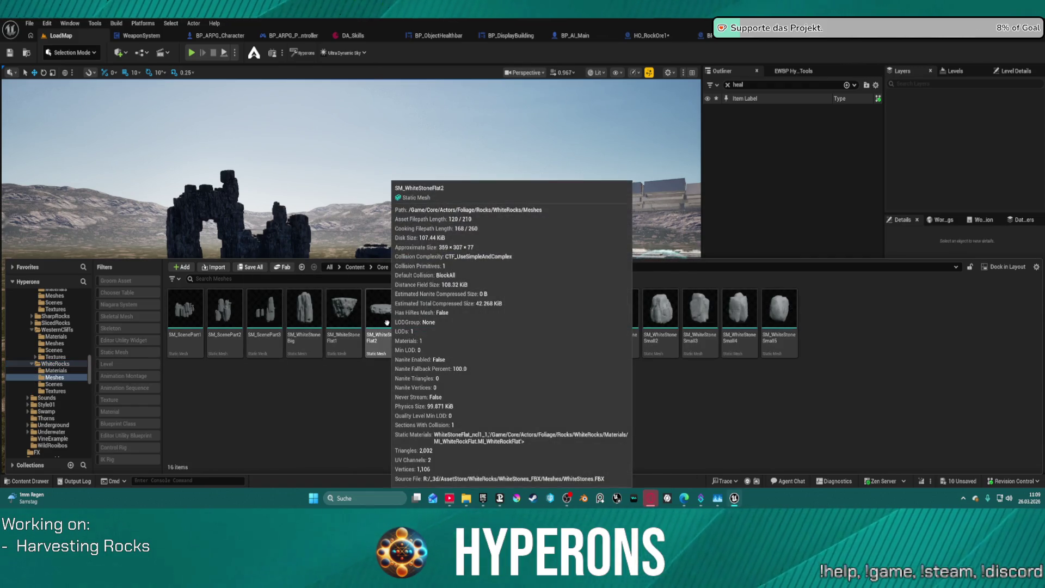
pyautogui.moveTo(384, 322)
pyautogui.mouseDown()
pyautogui.moveTo(381, 269)
pyautogui.moveTo(530, 141)
pyautogui.moveTo(548, 355)
pyautogui.mouseUp()
pyautogui.press('f')
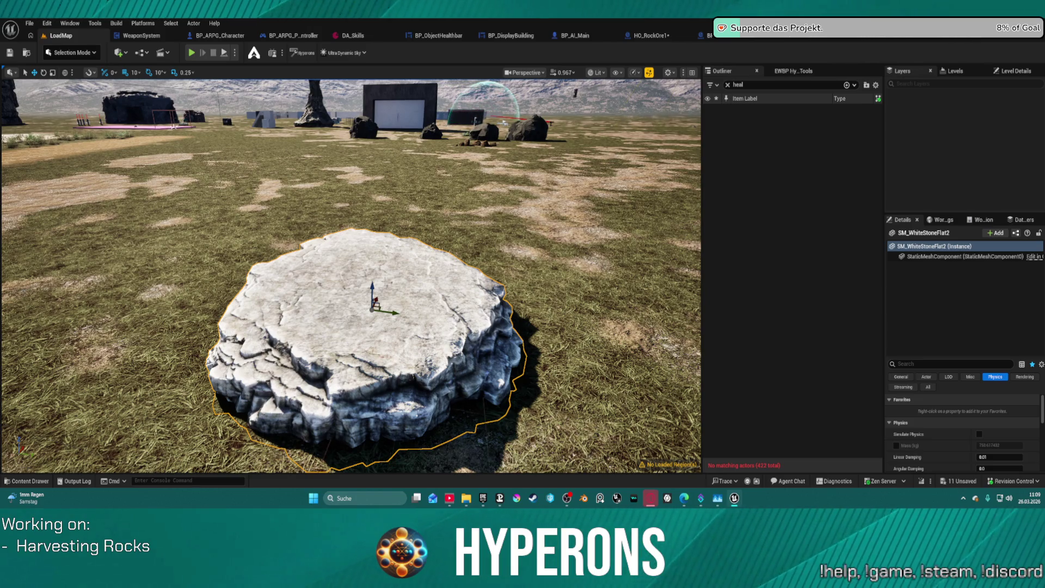
pyautogui.press('Delete')
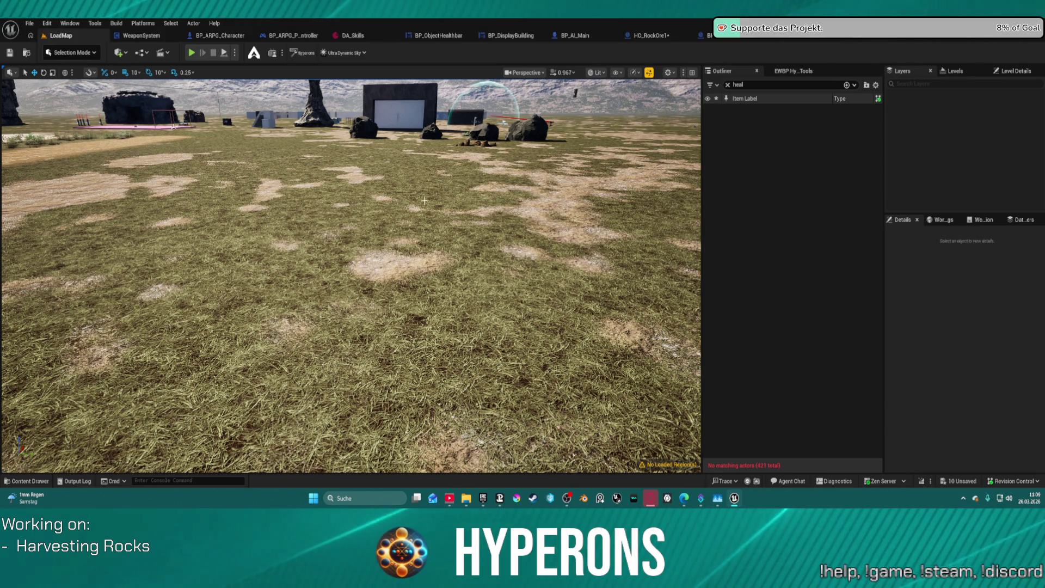
# Assign SM_WhiteStoneFlat2 as the Rest component's Static Mesh in HO_RockOre1.
pyautogui.hotkey('ctrl', 'space')
pyautogui.hotkey('ctrl', 'space')
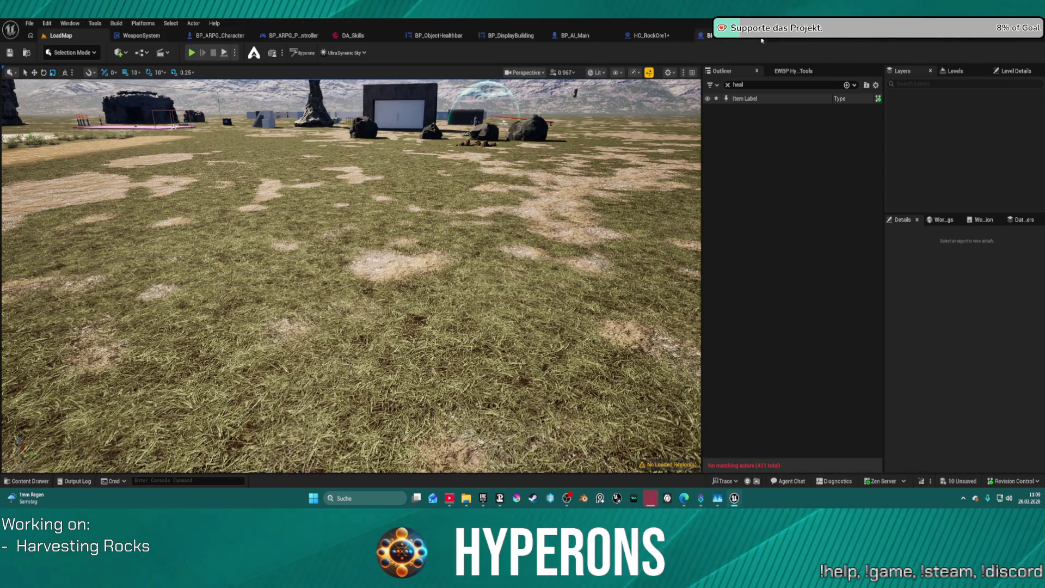
pyautogui.click(730, 38)
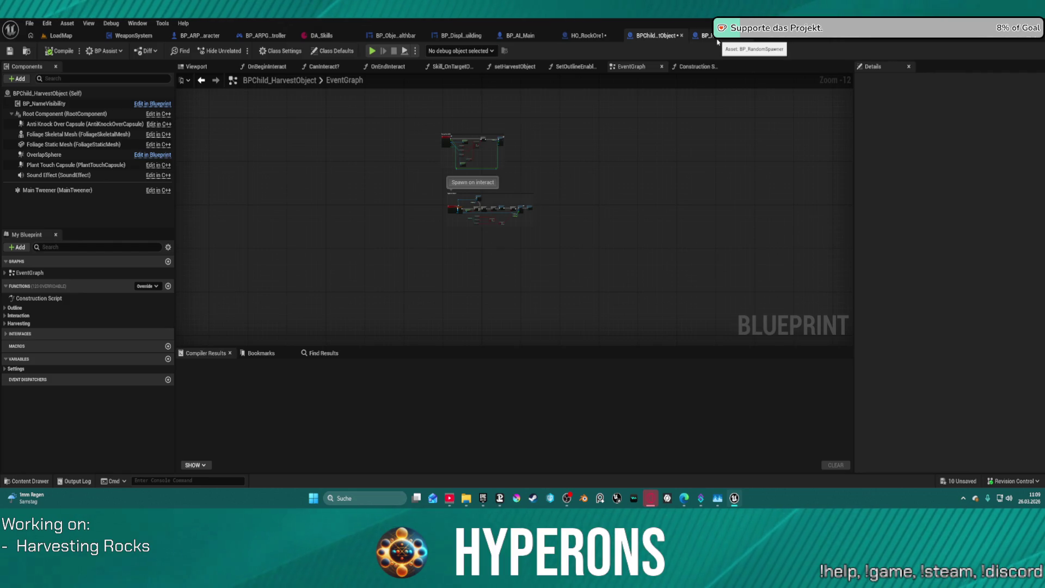
pyautogui.click(717, 41)
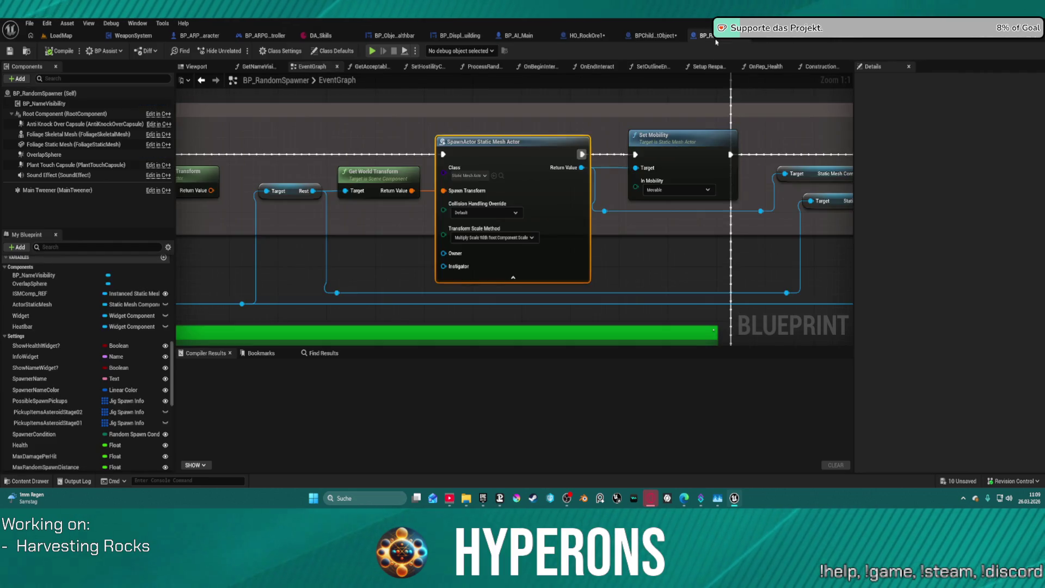
pyautogui.click(582, 36)
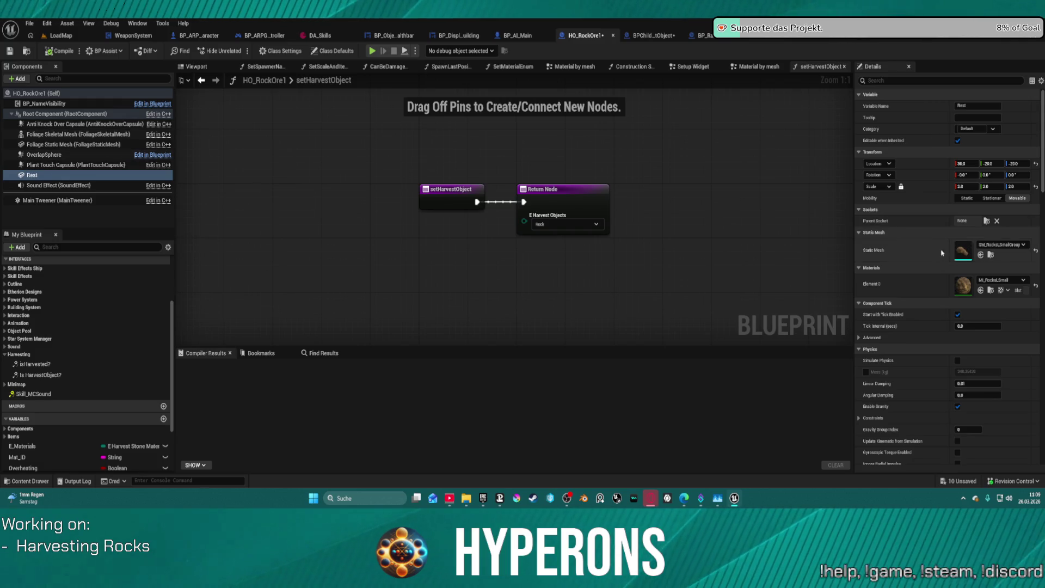
pyautogui.click(980, 255)
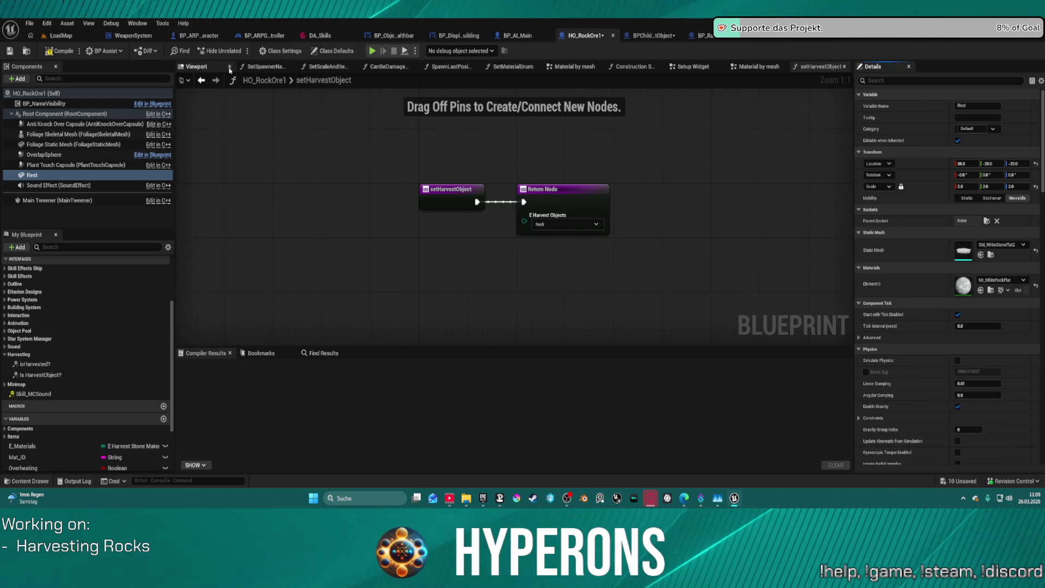
# Reset the Rest stone's scale, shrink it to 0.75 and shift it to Location X -10.
pyautogui.click(197, 67)
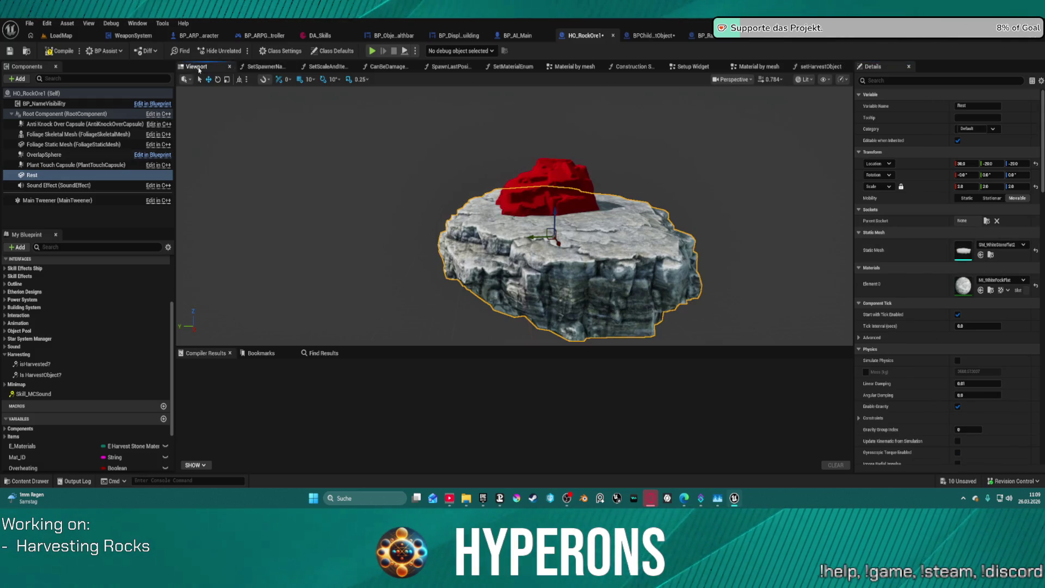
pyautogui.click(1036, 187)
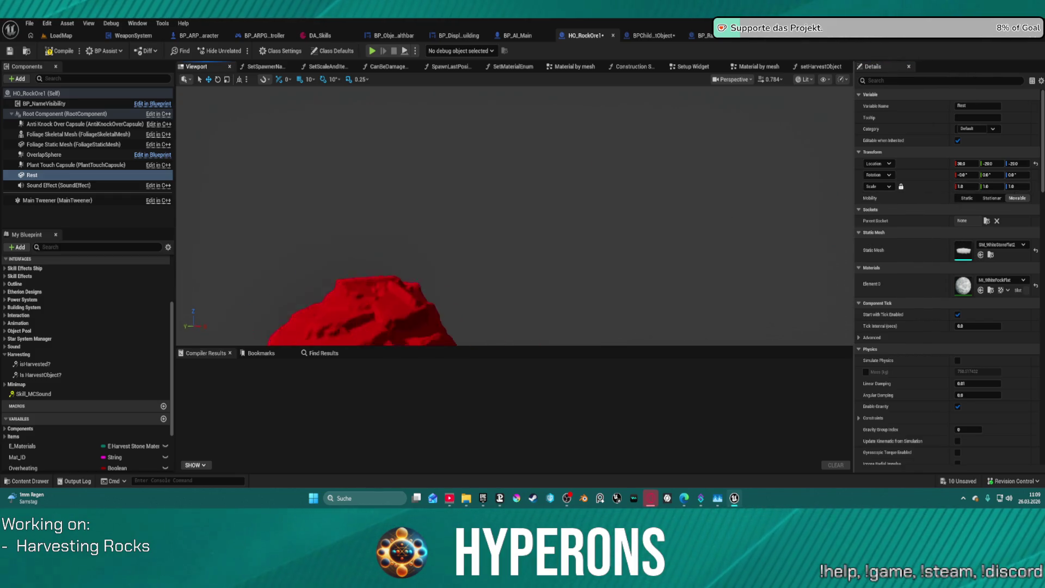
pyautogui.moveTo(526, 237)
pyautogui.mouseDown()
pyautogui.moveTo(539, 245)
pyautogui.moveTo(523, 244)
pyautogui.mouseUp()
pyautogui.press('r')
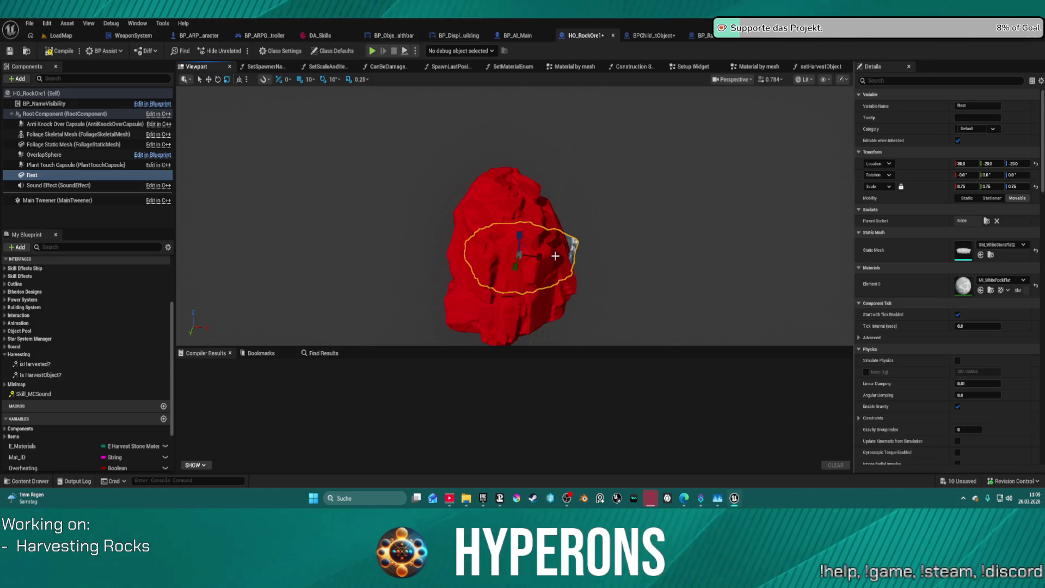
pyautogui.moveTo(550, 256)
pyautogui.mouseDown()
pyautogui.moveTo(625, 243)
pyautogui.moveTo(481, 258)
pyautogui.moveTo(541, 292)
pyautogui.moveTo(536, 261)
pyautogui.moveTo(259, 333)
pyautogui.moveTo(431, 273)
pyautogui.mouseUp()
pyautogui.press('w')
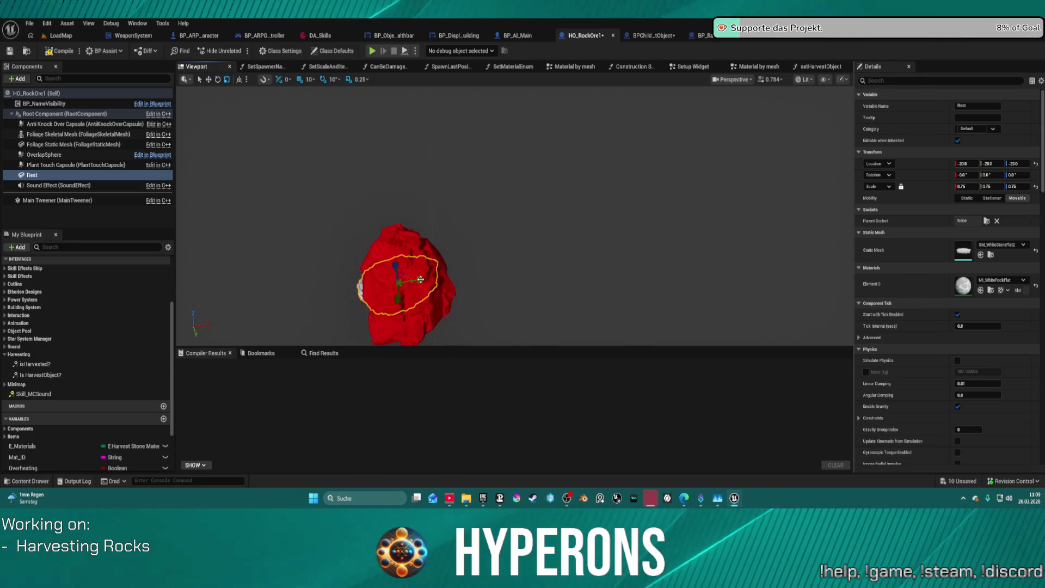
pyautogui.moveTo(430, 276)
pyautogui.mouseDown()
pyautogui.moveTo(381, 283)
pyautogui.moveTo(437, 276)
pyautogui.mouseUp()
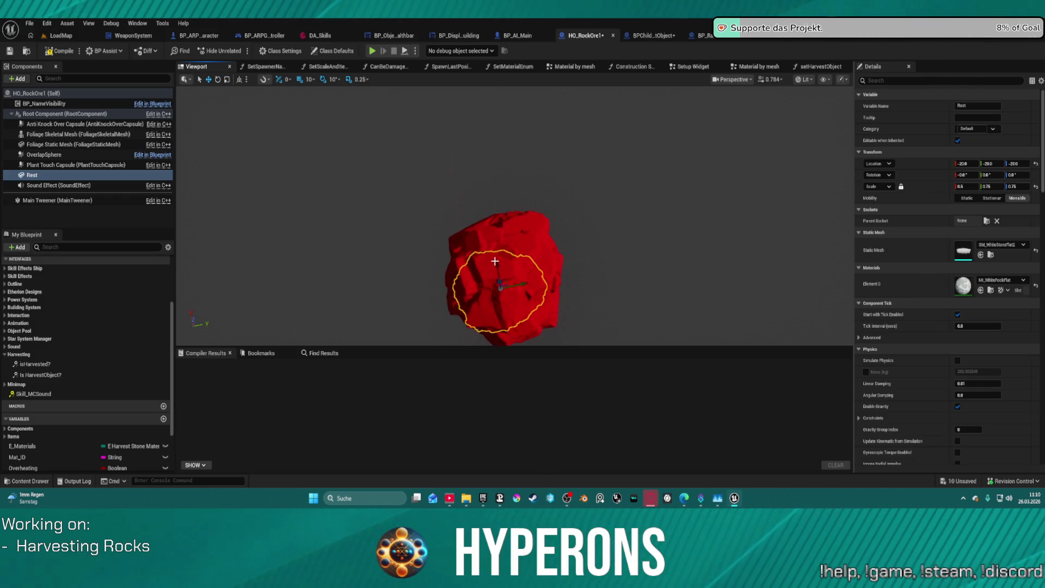
pyautogui.moveTo(499, 284); pyautogui.dragTo(525, 277)
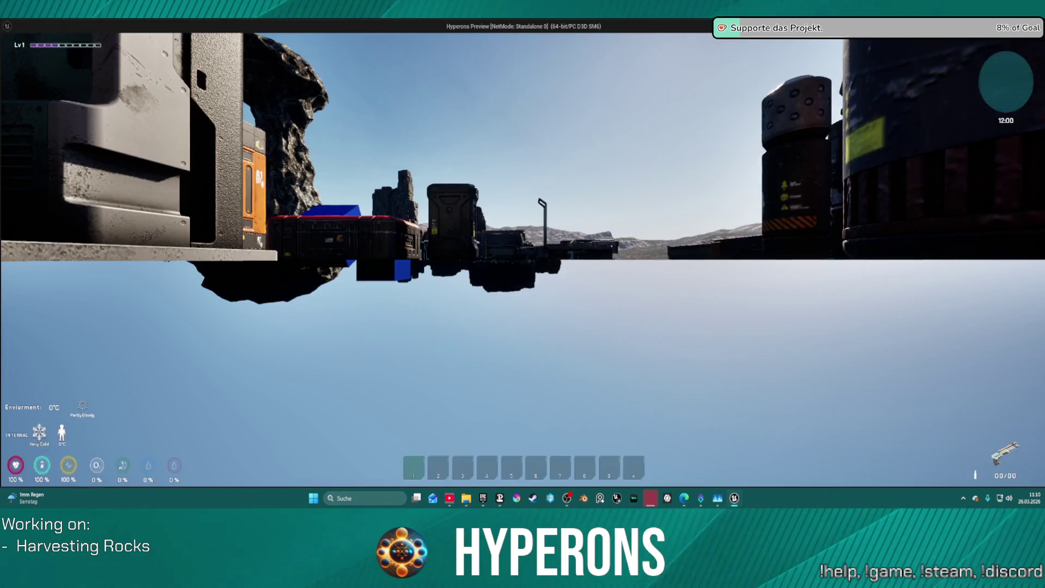
# Equip the Harvester from the in-game inventory.
pyautogui.press('i')
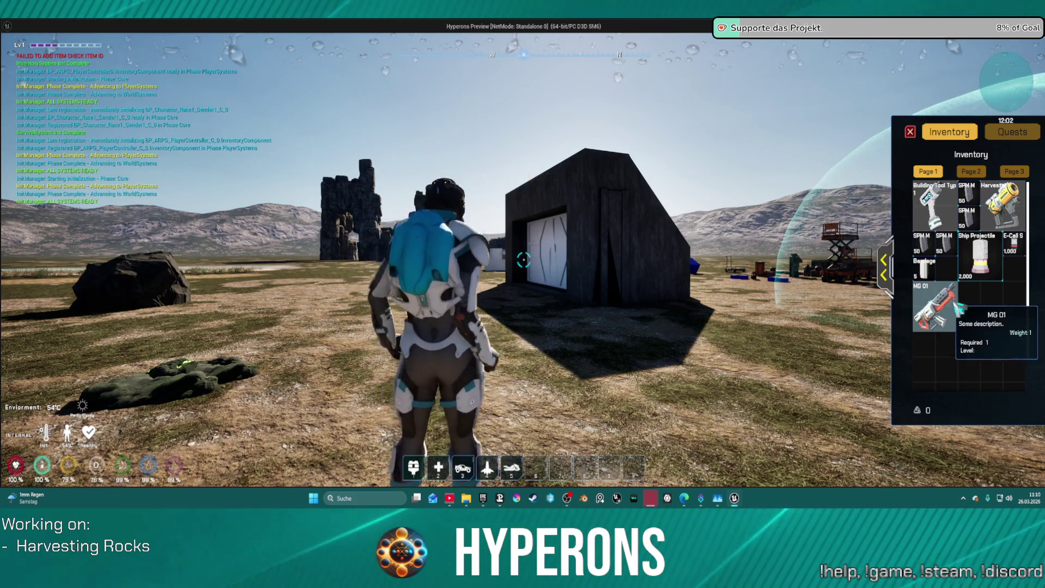
pyautogui.doubleClick(999, 200)
pyautogui.press('i')
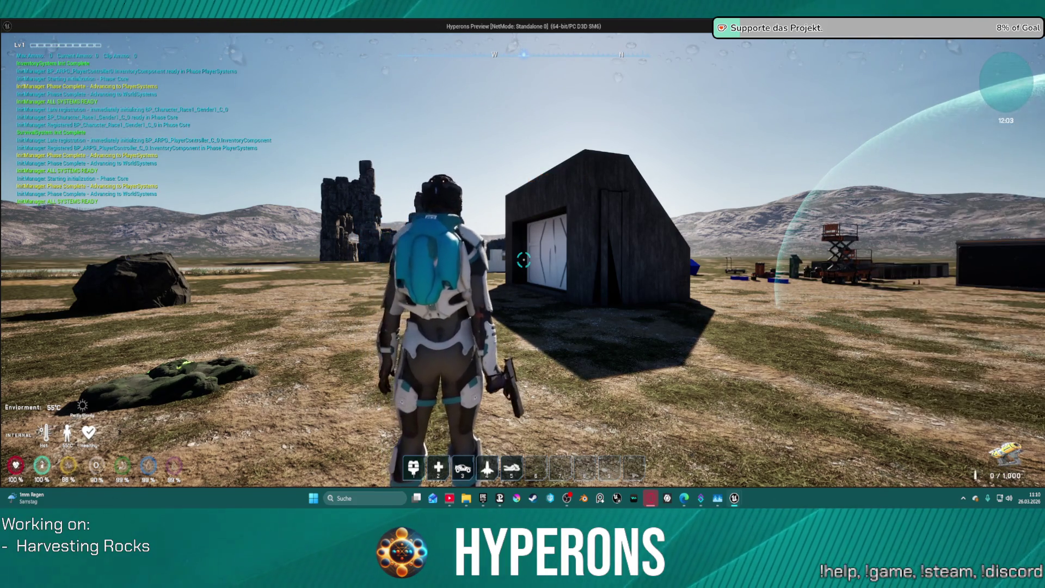
# Fire the Harvester at the red ore rock, check the drops, then stop the play-test.
pyautogui.press('w')
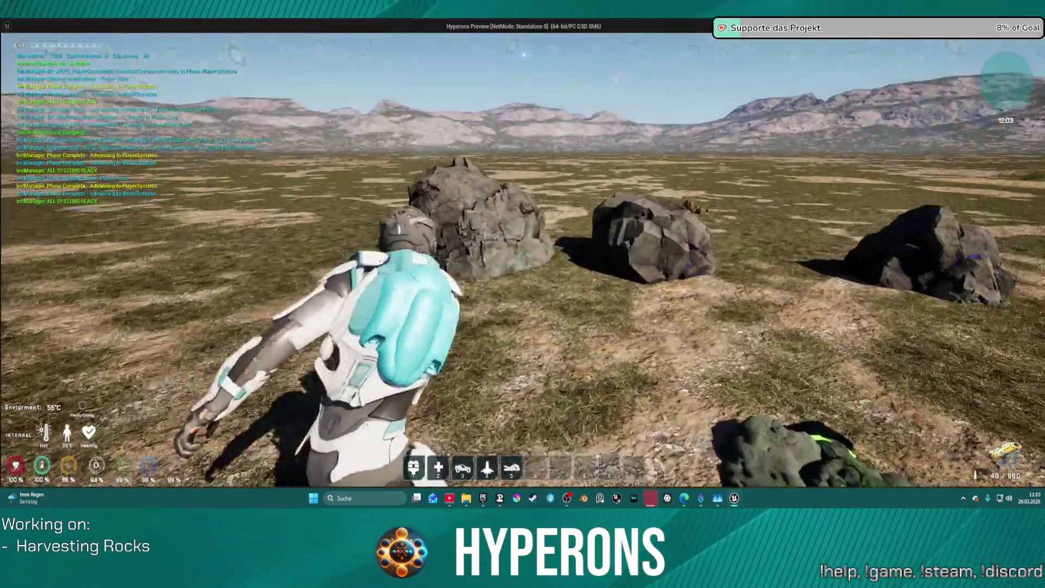
pyautogui.click(524, 260)
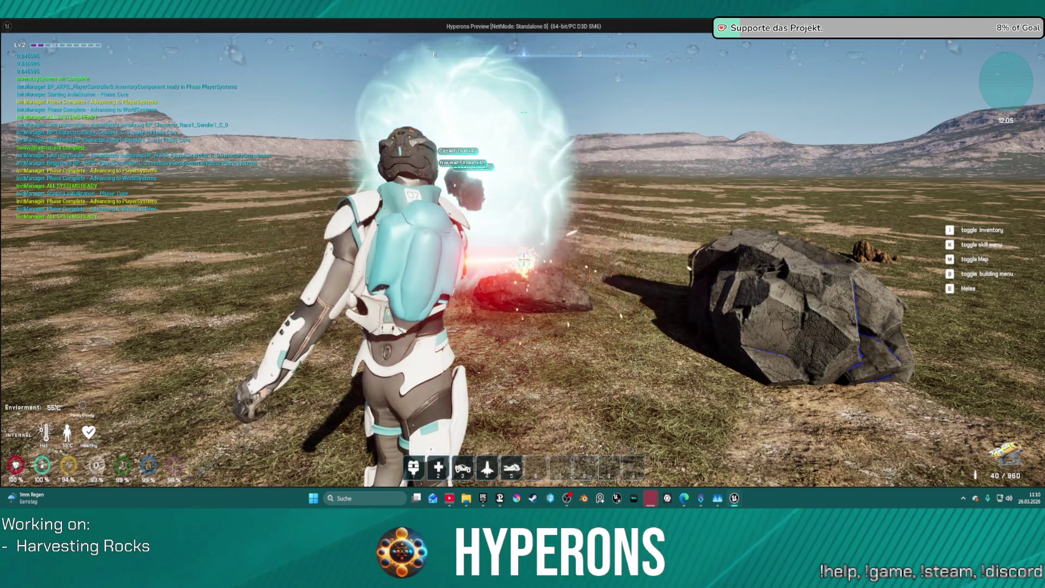
pyautogui.press('w')
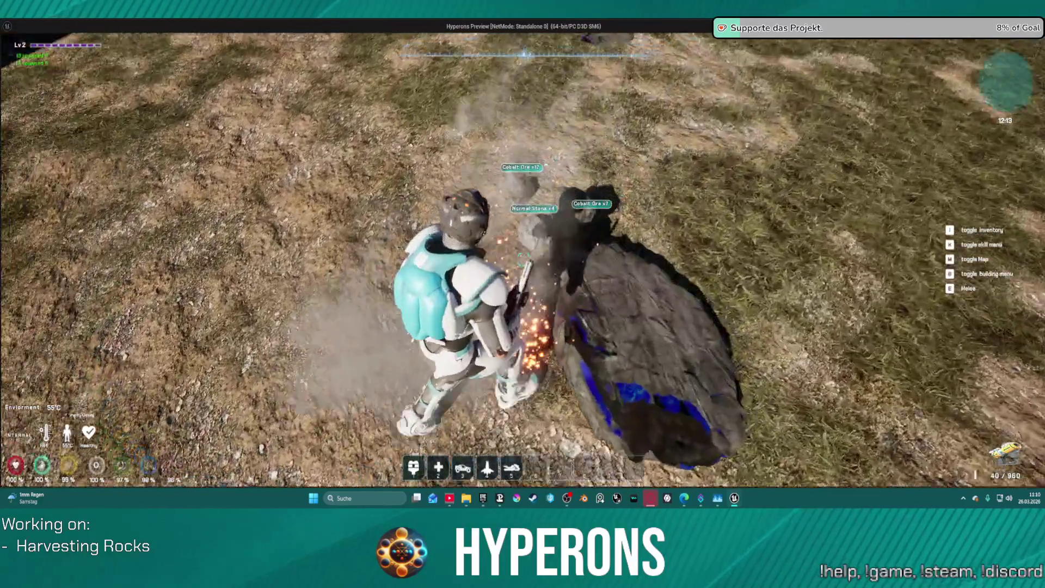
pyautogui.moveTo(523, 259)
pyautogui.press('s')
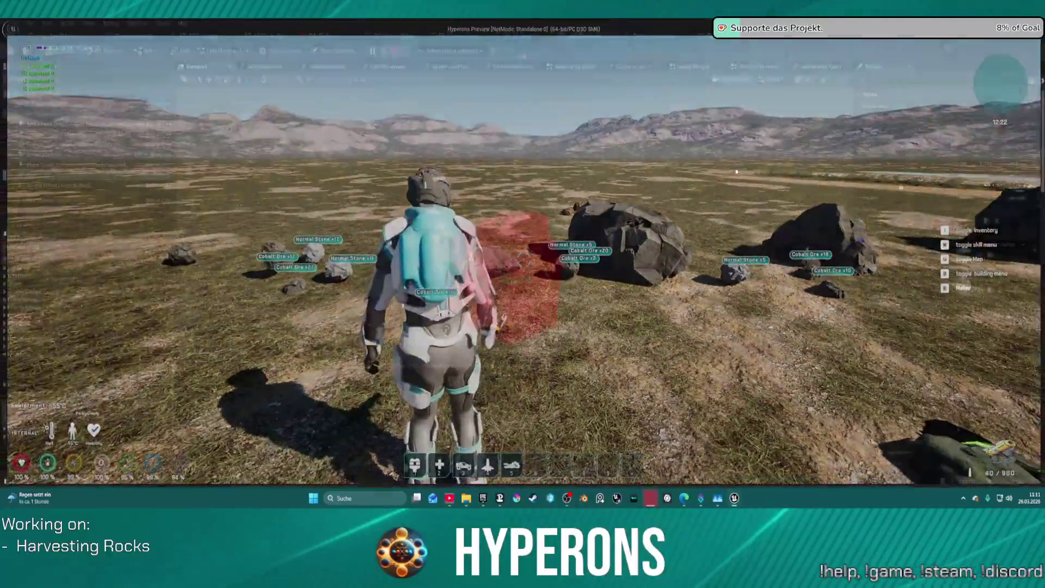
pyautogui.press('Escape')
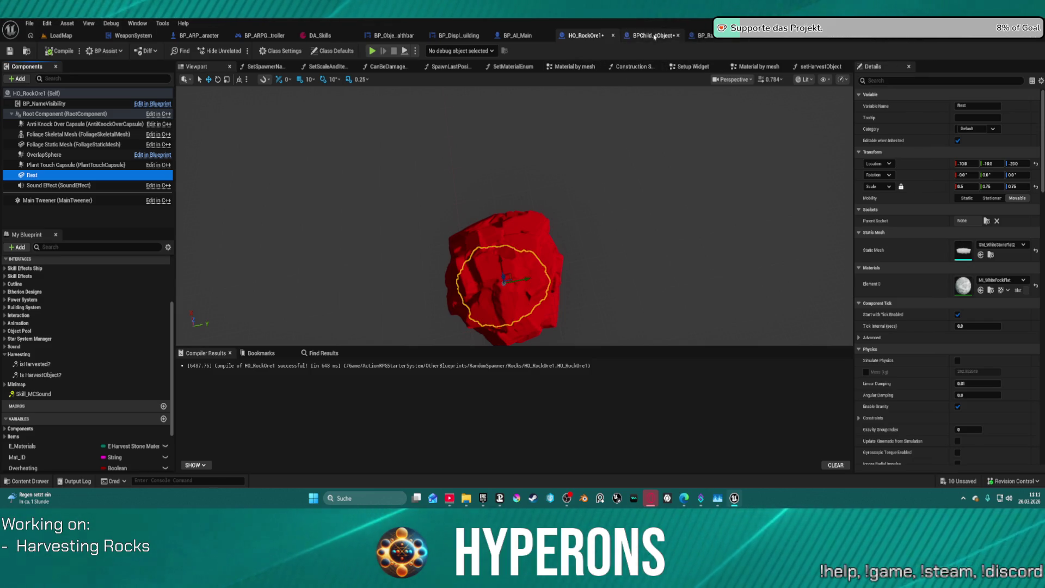
# Bring BP_RandomSpawner's Cast To HO_RockOre1 node into view and move Get Actor Transform up.
pyautogui.click(716, 37)
pyautogui.moveTo(321, 156); pyautogui.dragTo(496, 159)
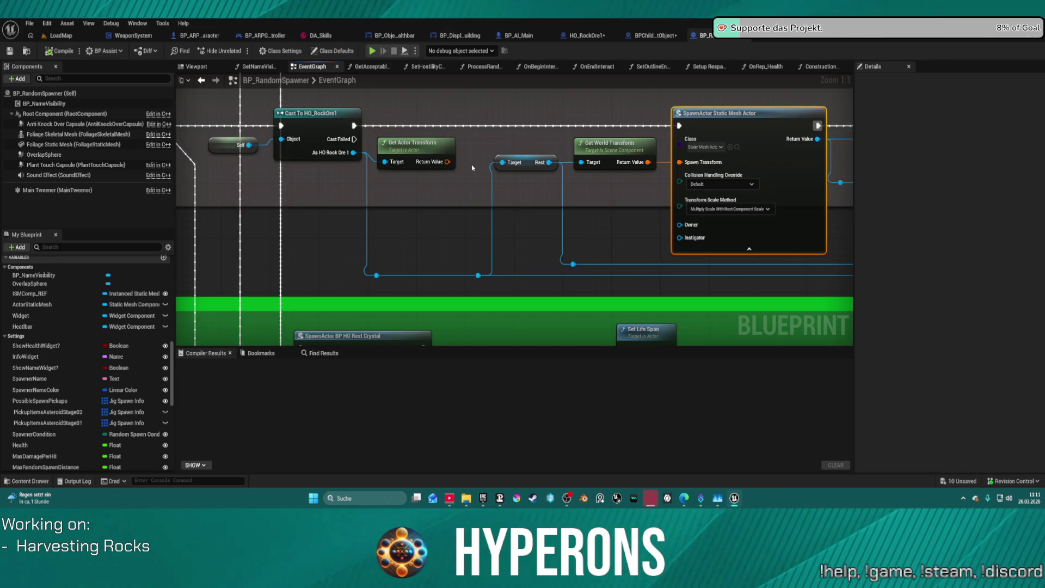
pyautogui.moveTo(413, 143); pyautogui.dragTo(411, 121)
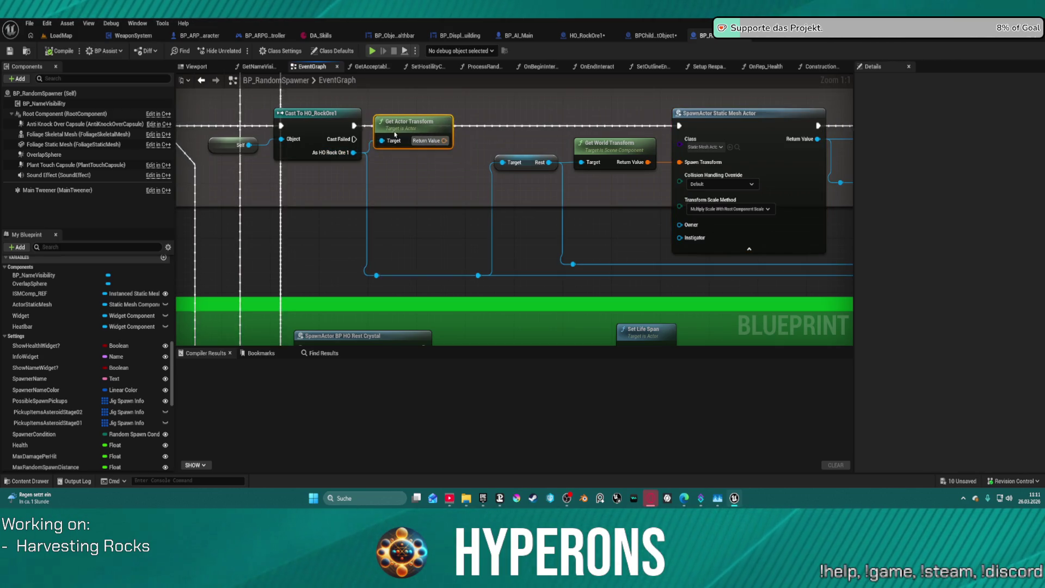
# Search the cast output's actions for 'get u vec', then dismiss the list unused.
pyautogui.moveTo(354, 152); pyautogui.dragTo(409, 179)
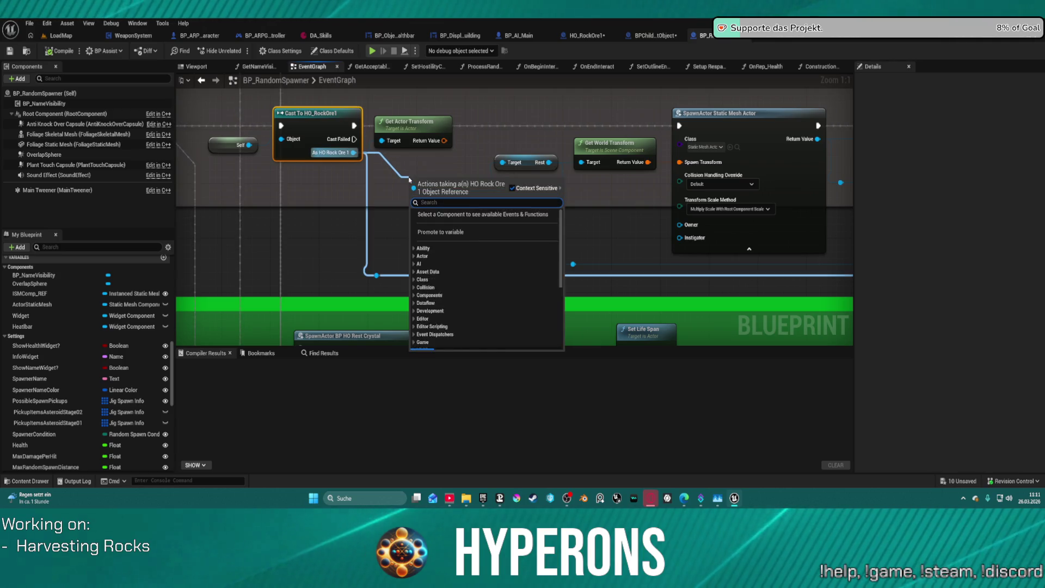
pyautogui.write('get u')
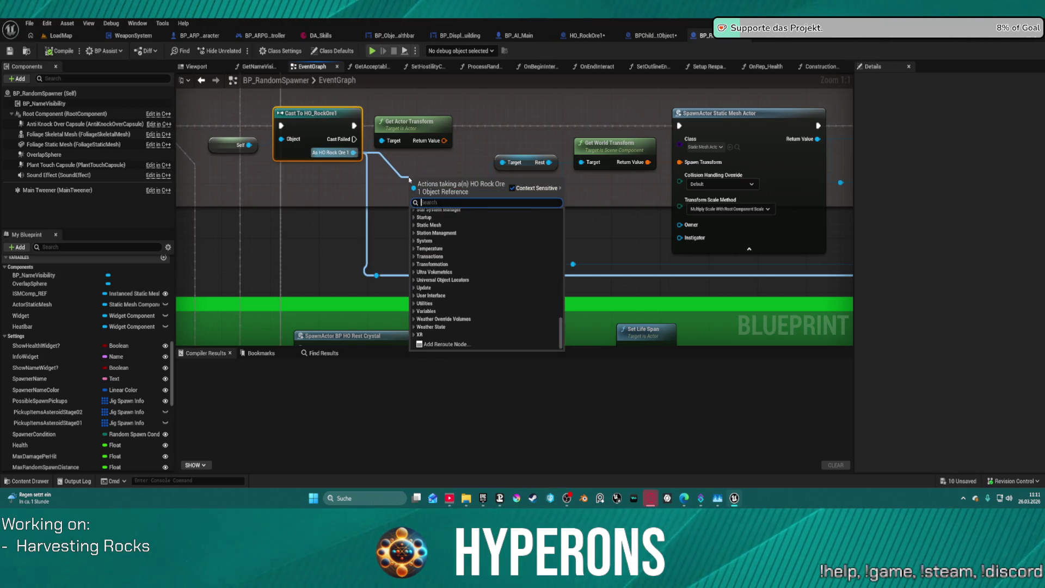
pyautogui.write(' vecto')
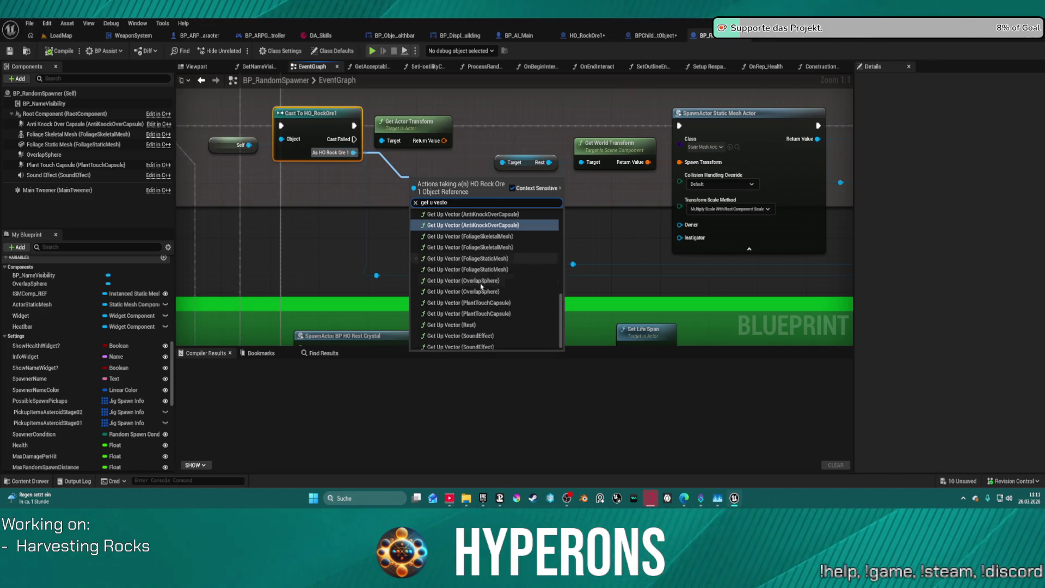
pyautogui.scroll(5, 500, 292)
pyautogui.scroll(-3, 500, 292)
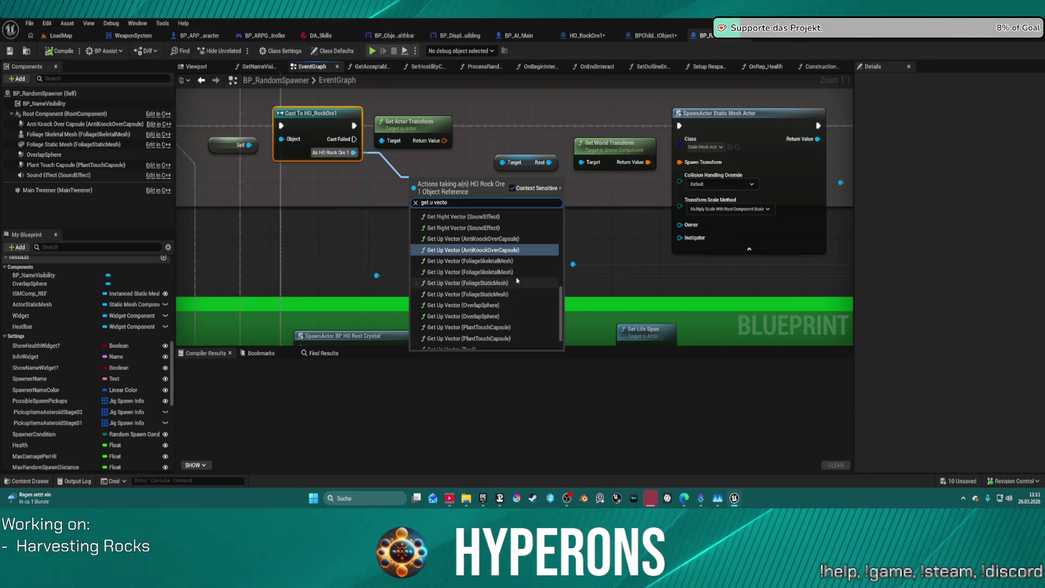
pyautogui.scroll(-1, 512, 321)
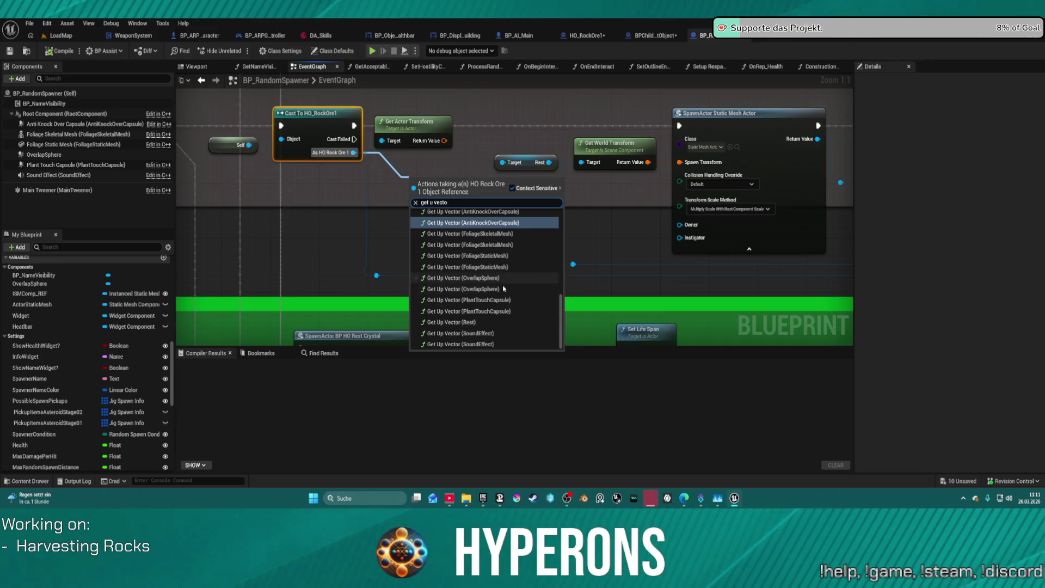
pyautogui.scroll(1, 500, 291)
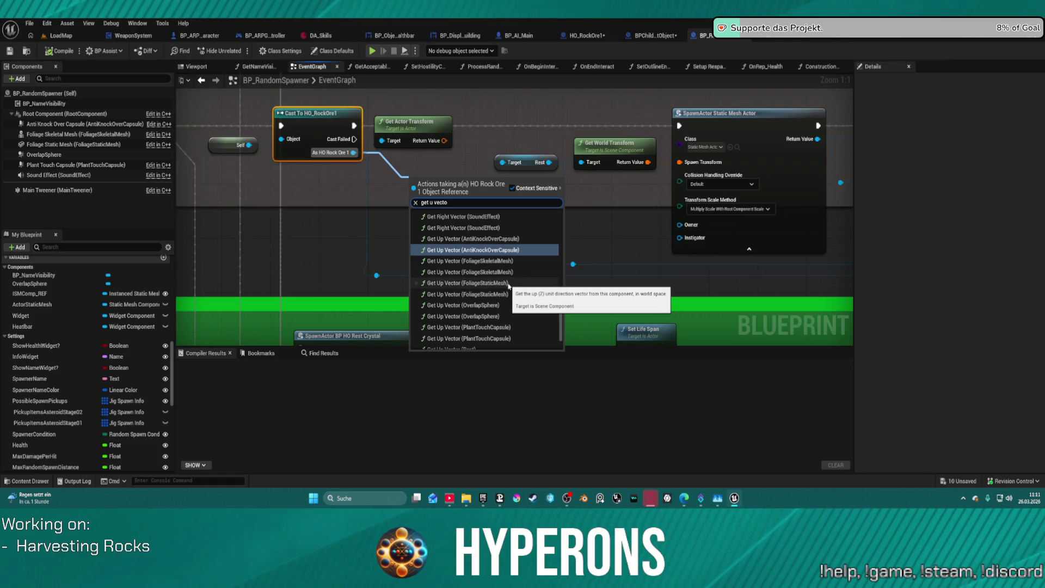
pyautogui.scroll(5, 509, 286)
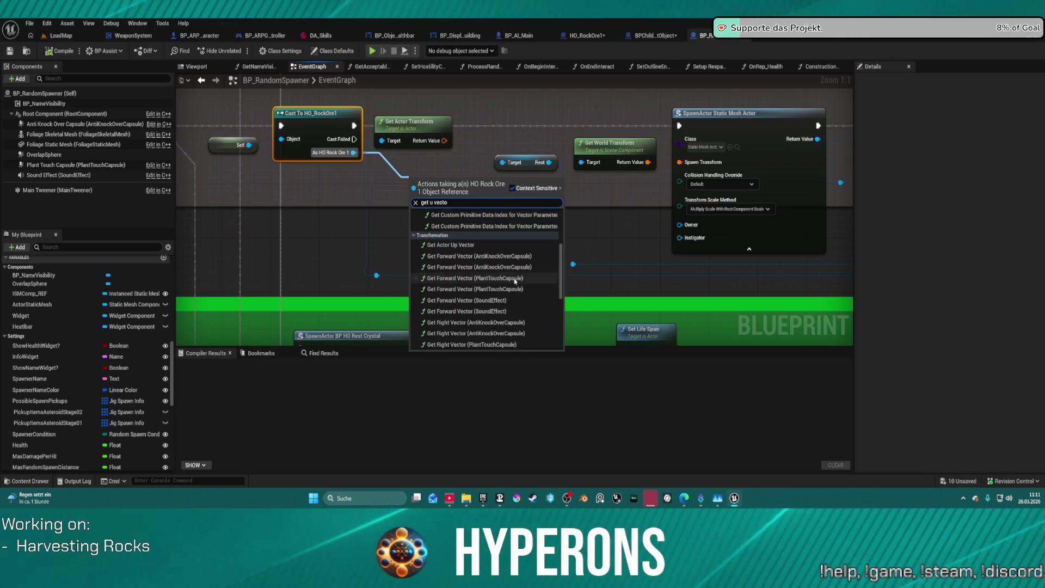
pyautogui.click(370, 150)
# Add a Get Actor Up Vector node from the As HO Rock Ore 1 pin.
pyautogui.moveTo(353, 152); pyautogui.dragTo(413, 184)
pyautogui.write('get actor up')
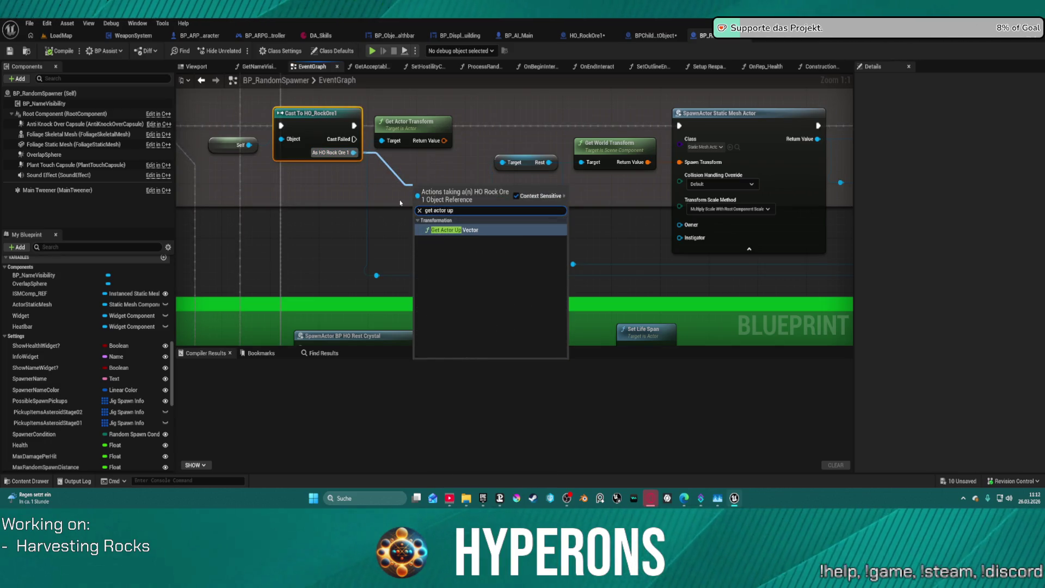
pyautogui.press('Return')
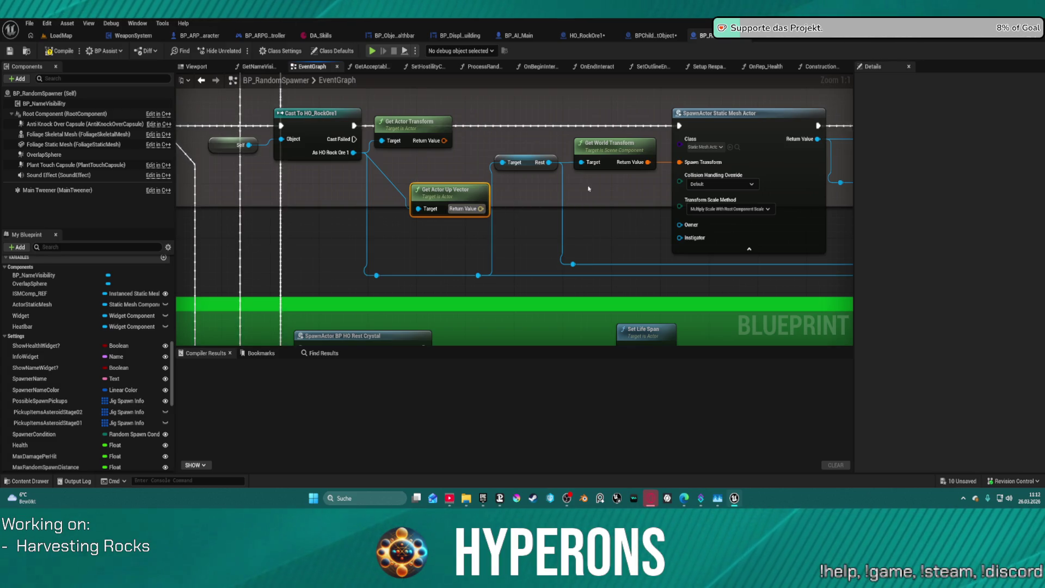
# Add a Break Transform node from the Get World Transform output.
pyautogui.moveTo(609, 143)
pyautogui.mouseDown()
pyautogui.moveTo(525, 164)
pyautogui.moveTo(464, 158)
pyautogui.mouseUp()
pyautogui.moveTo(577, 142)
pyautogui.mouseDown()
pyautogui.moveTo(533, 149)
pyautogui.moveTo(606, 191)
pyautogui.mouseUp()
pyautogui.write('bre')
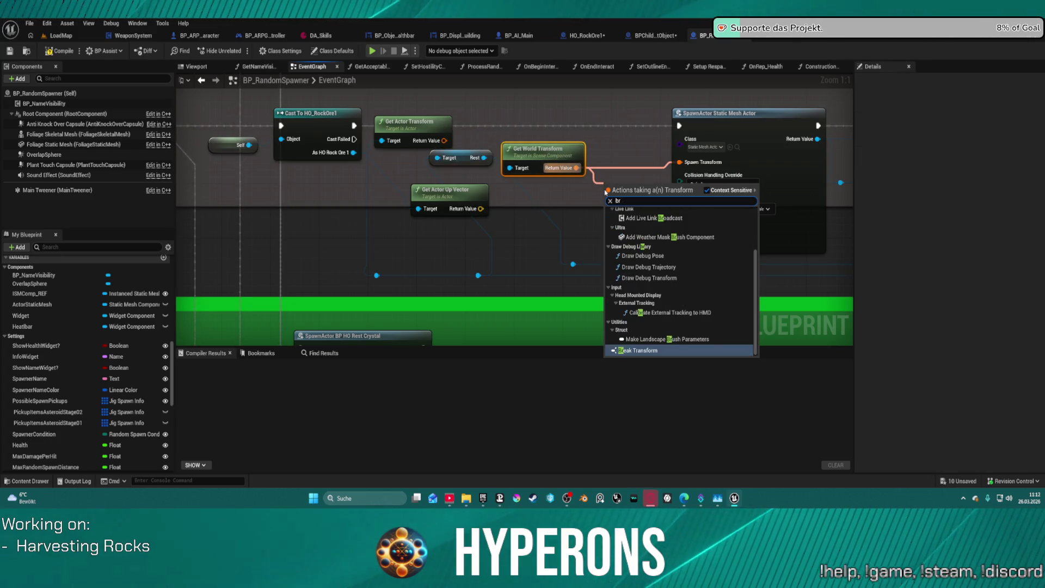
pyautogui.press('Return')
pyautogui.moveTo(610, 183); pyautogui.dragTo(554, 183)
# Feed Spawn Transform from a plain Make Transform, wiring the world rotation into its Rotation.
pyautogui.moveTo(680, 162); pyautogui.dragTo(659, 182)
pyautogui.write('make transform')
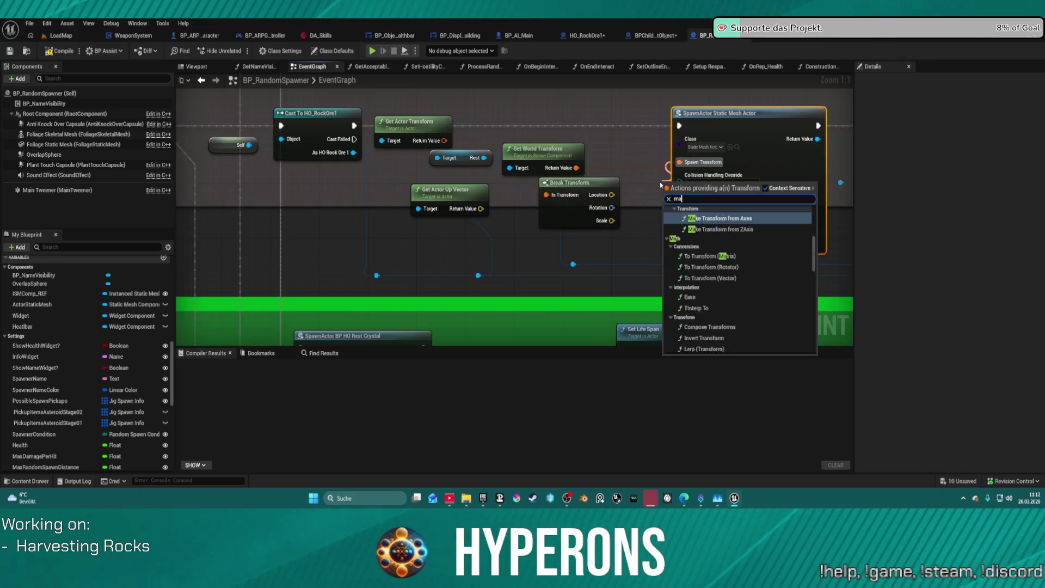
pyautogui.press('Return')
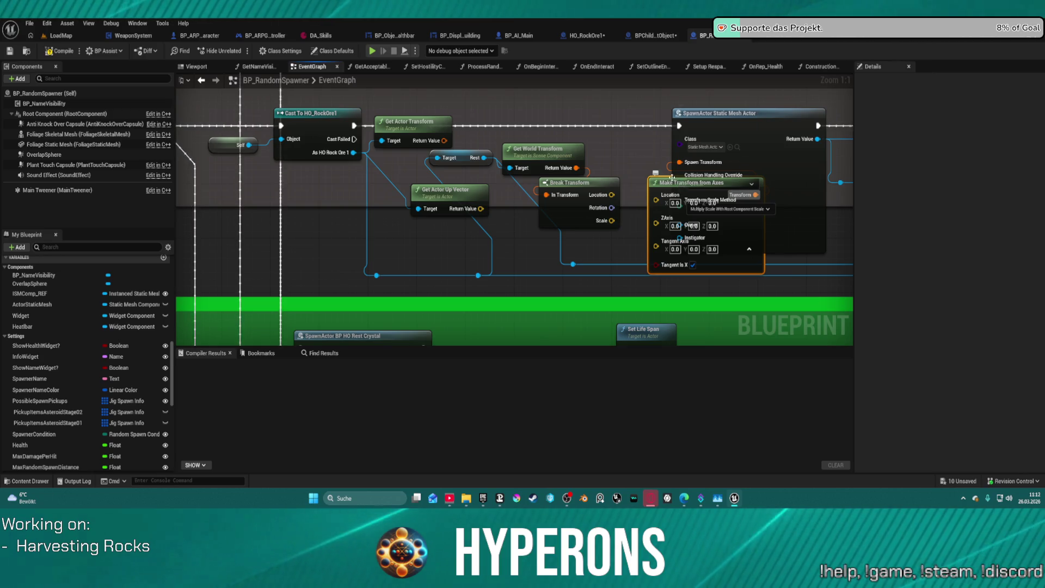
pyautogui.hotkey('ctrl', 'z')
pyautogui.moveTo(680, 162); pyautogui.dragTo(617, 152)
pyautogui.write('ma')
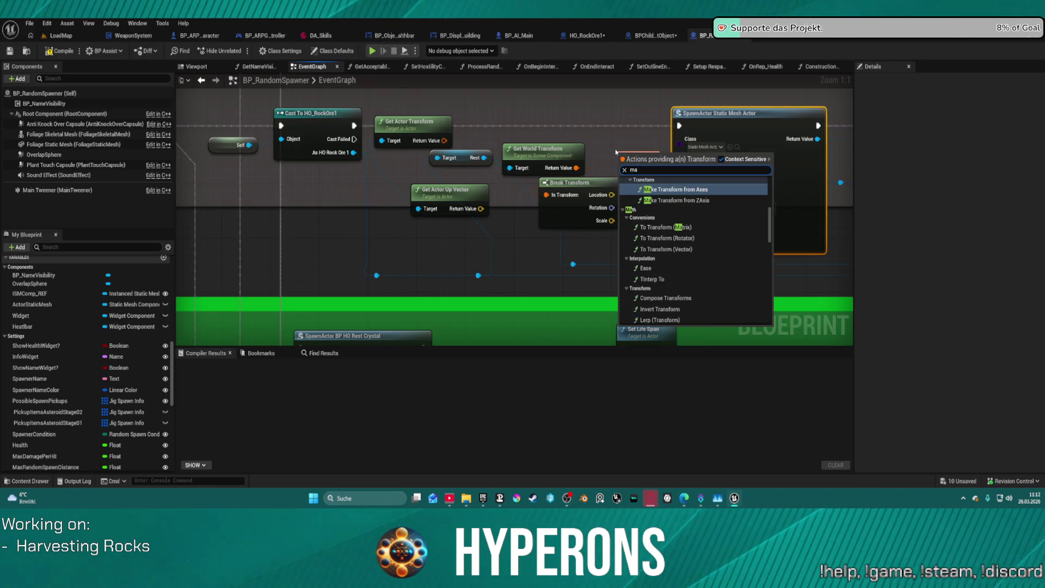
pyautogui.write('ke t')
pyautogui.press('Down')
pyautogui.press('Down')
pyautogui.press('Down')
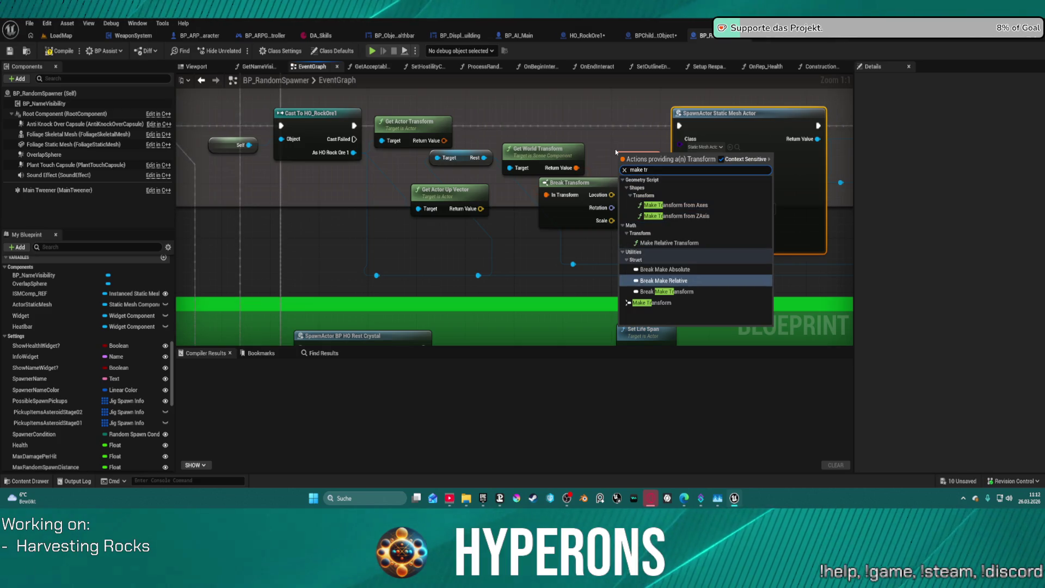
pyautogui.press('Return')
pyautogui.moveTo(583, 205)
pyautogui.mouseDown()
pyautogui.moveTo(546, 220)
pyautogui.moveTo(602, 225)
pyautogui.moveTo(619, 197)
pyautogui.moveTo(574, 234)
pyautogui.mouseUp()
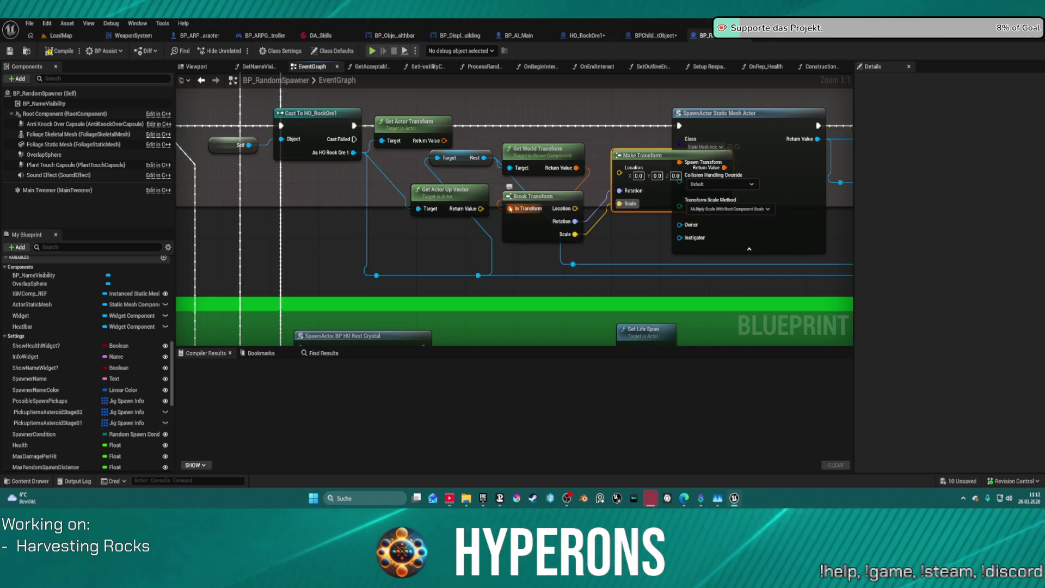
# Rearrange the Get Actor Up Vector and Break Transform nodes after an abandoned node search.
pyautogui.moveTo(446, 191)
pyautogui.mouseDown()
pyautogui.moveTo(434, 170)
pyautogui.moveTo(553, 186)
pyautogui.mouseUp()
pyautogui.write('cob')
pyautogui.press('BackSpace')
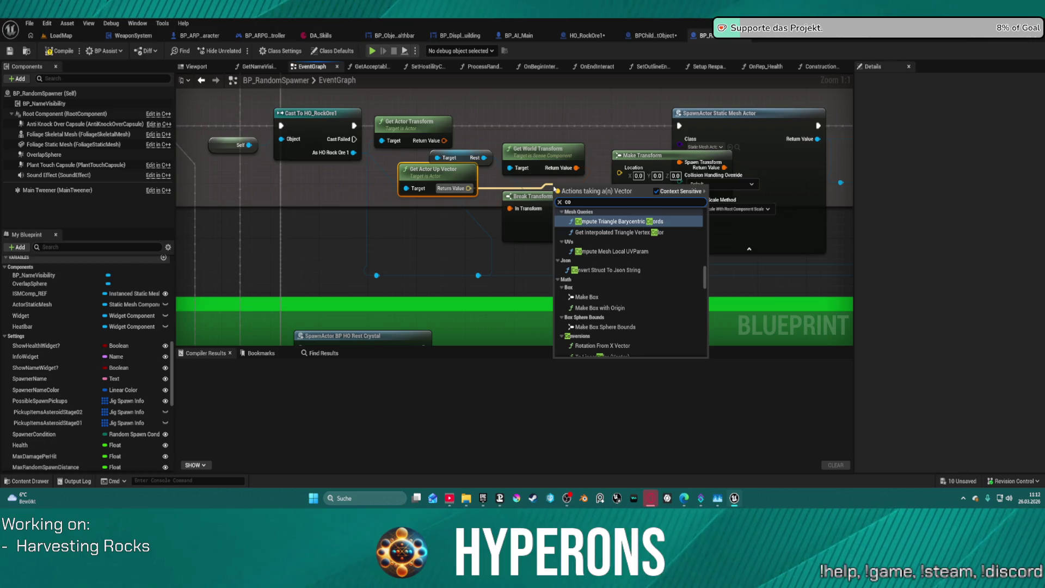
pyautogui.write('mb')
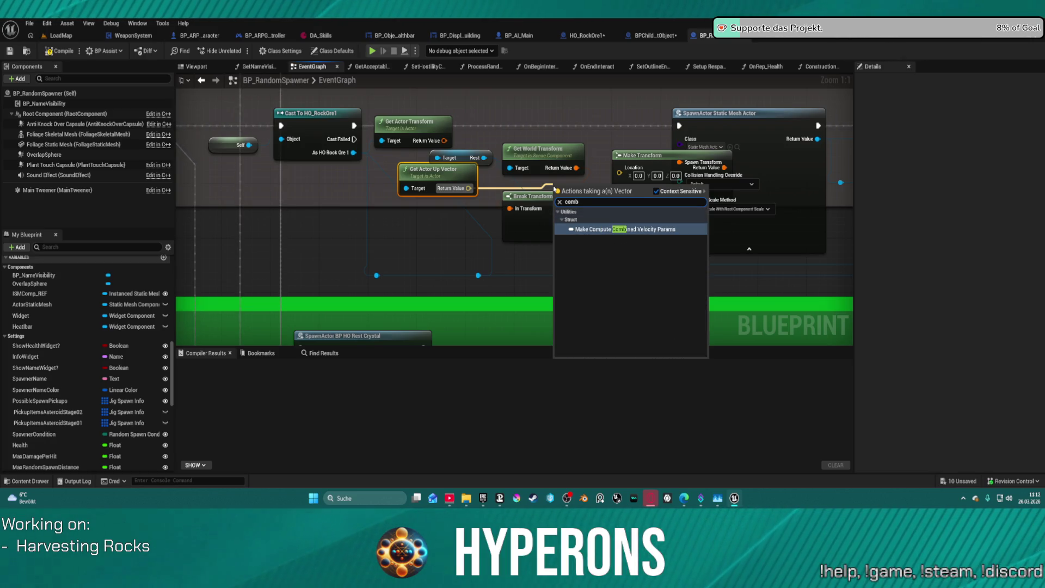
pyautogui.press('BackSpace')
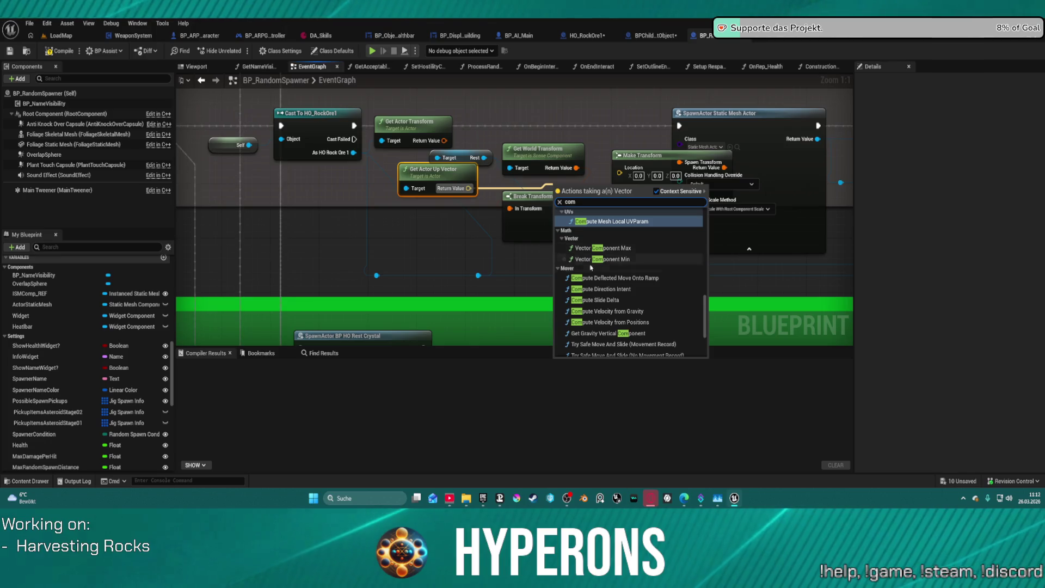
pyautogui.scroll(3, 628, 288)
pyautogui.scroll(8, 628, 289)
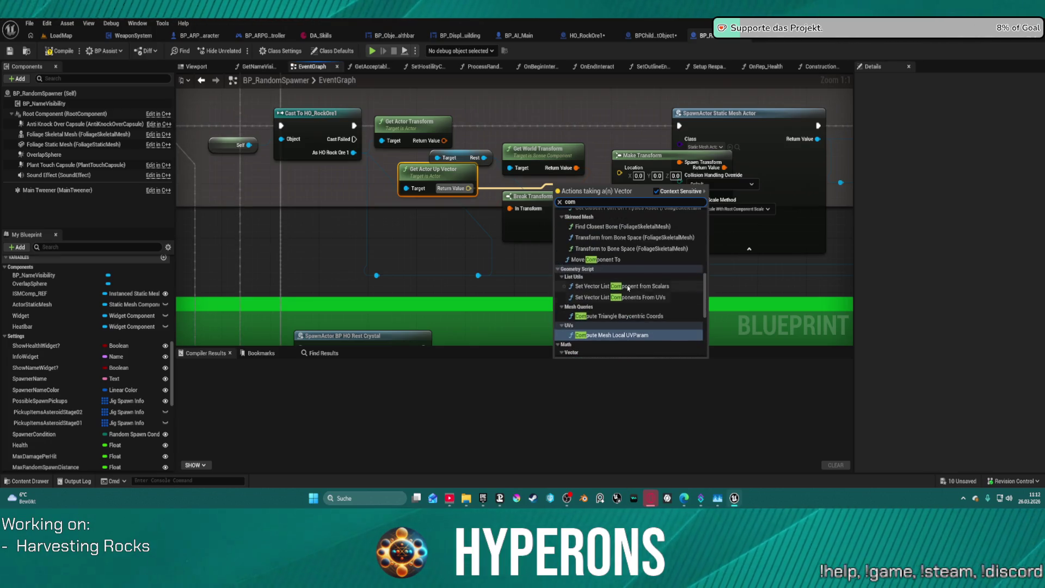
pyautogui.scroll(5, 638, 287)
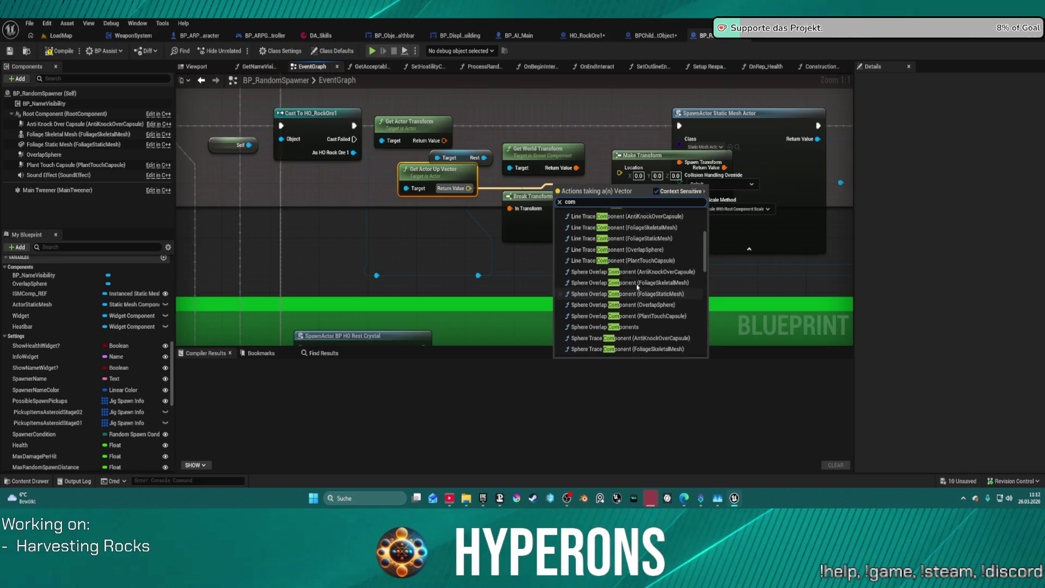
pyautogui.click(525, 203)
pyautogui.moveTo(524, 203); pyautogui.dragTo(409, 224)
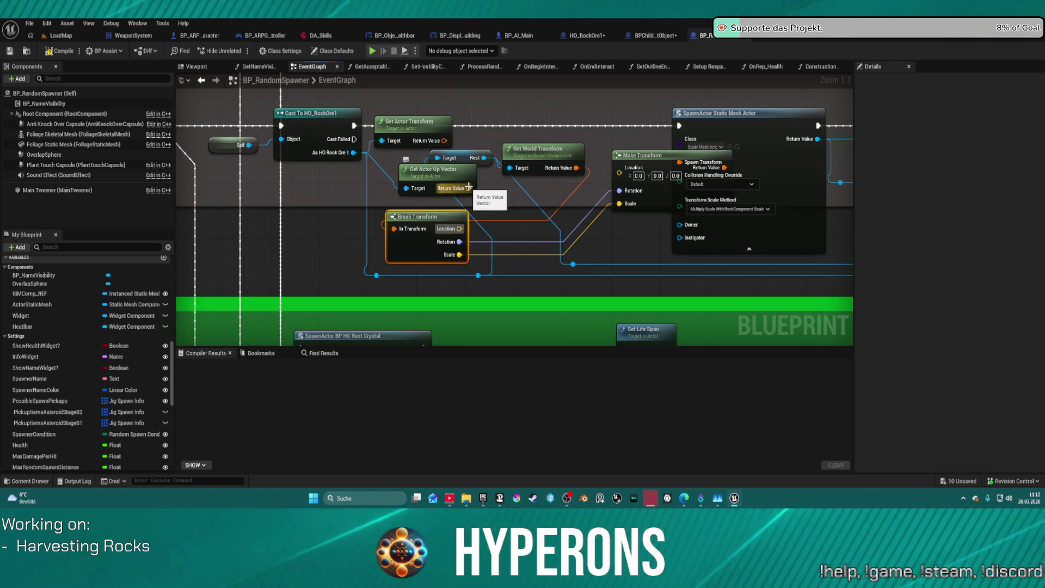
# Add a Transform Direction node from the world transform and wire it into Make Transform's Location.
pyautogui.moveTo(576, 166); pyautogui.dragTo(615, 133)
pyautogui.write('transf')
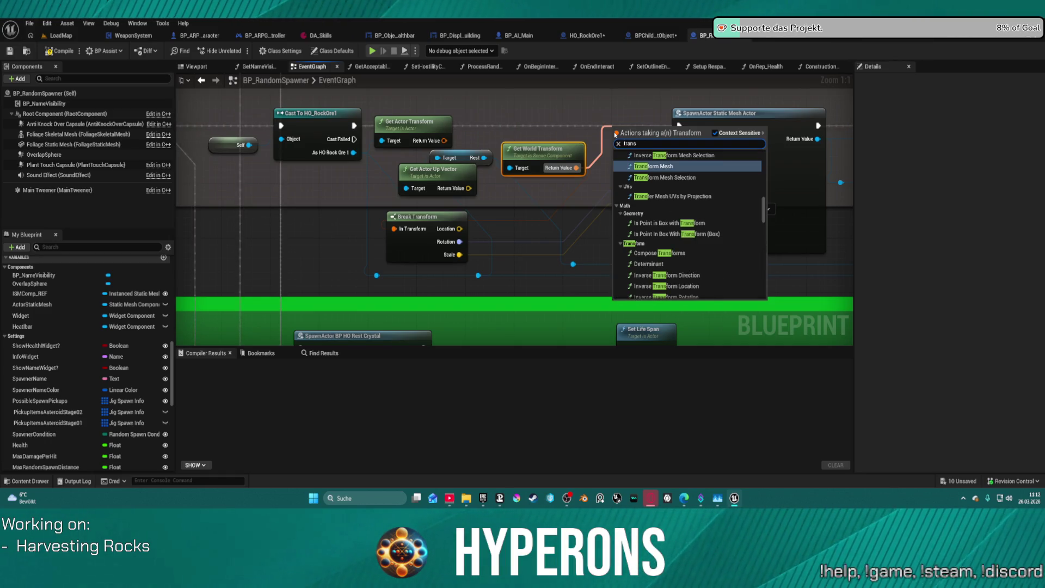
pyautogui.write('orm')
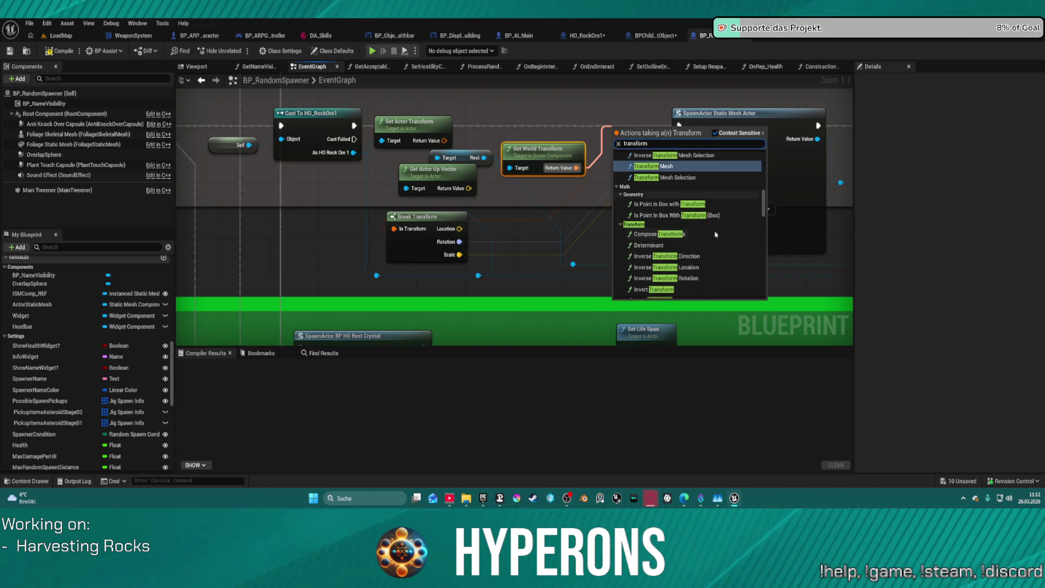
pyautogui.scroll(-2, 719, 264)
pyautogui.scroll(-1, 718, 264)
pyautogui.scroll(-3, 718, 264)
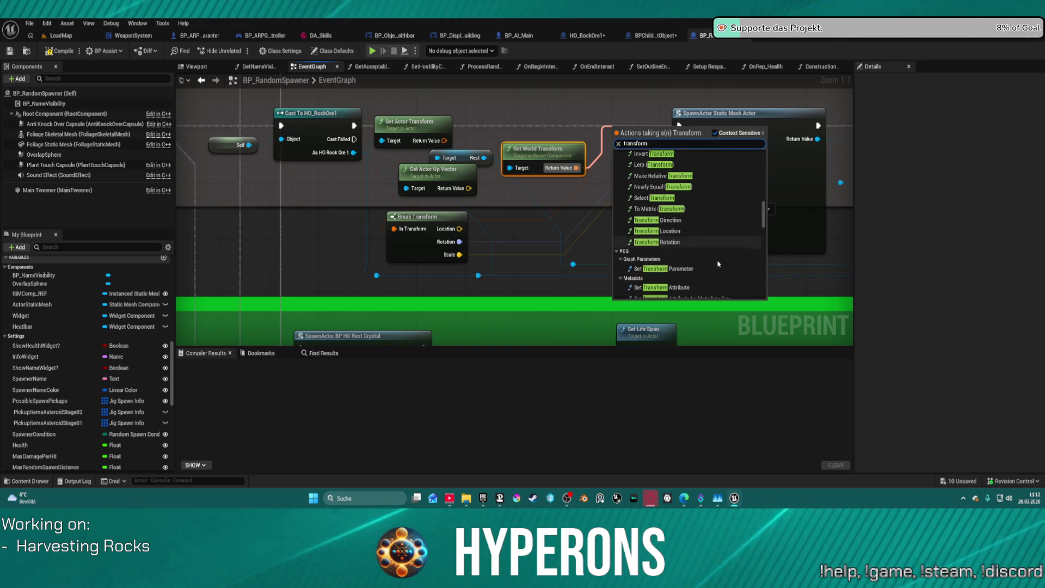
pyautogui.click(659, 220)
pyautogui.moveTo(623, 139)
pyautogui.mouseDown()
pyautogui.moveTo(520, 189)
pyautogui.moveTo(522, 210)
pyautogui.moveTo(504, 206)
pyautogui.mouseUp()
pyautogui.moveTo(572, 188); pyautogui.dragTo(619, 172)
pyautogui.click(524, 209)
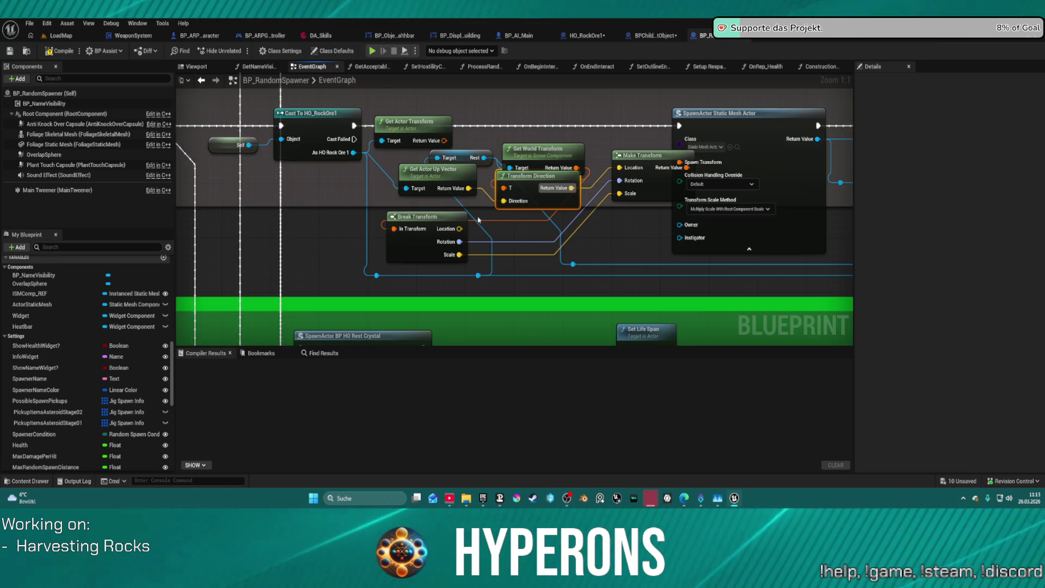
pyautogui.moveTo(534, 198)
pyautogui.mouseDown()
pyautogui.moveTo(559, 225)
pyautogui.moveTo(529, 212)
pyautogui.mouseUp()
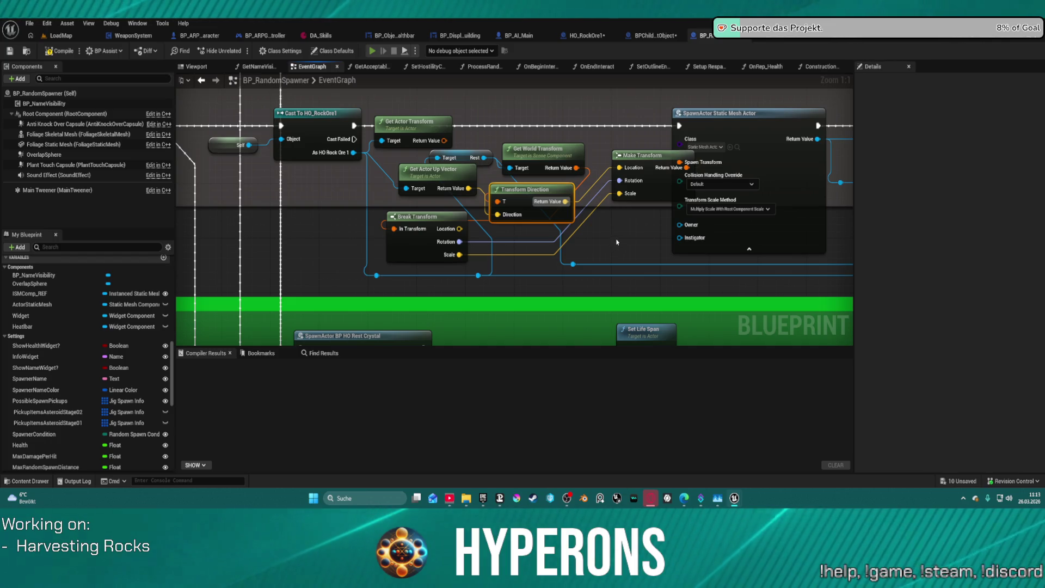
# Play-test by running to a rock, mining it with the beam, and jetpacking up, then stop playing.
pyautogui.press('i')
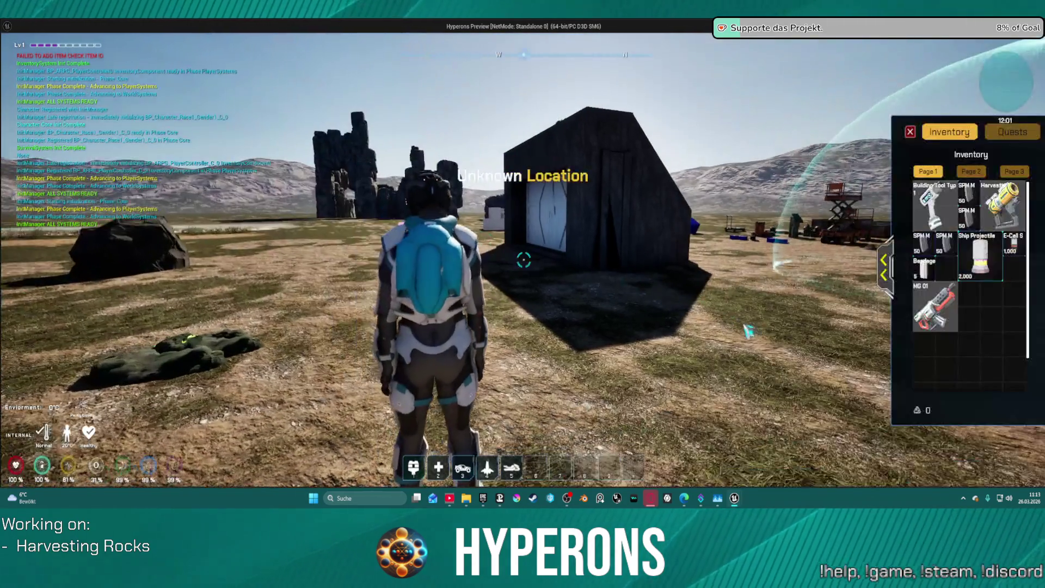
pyautogui.press('i')
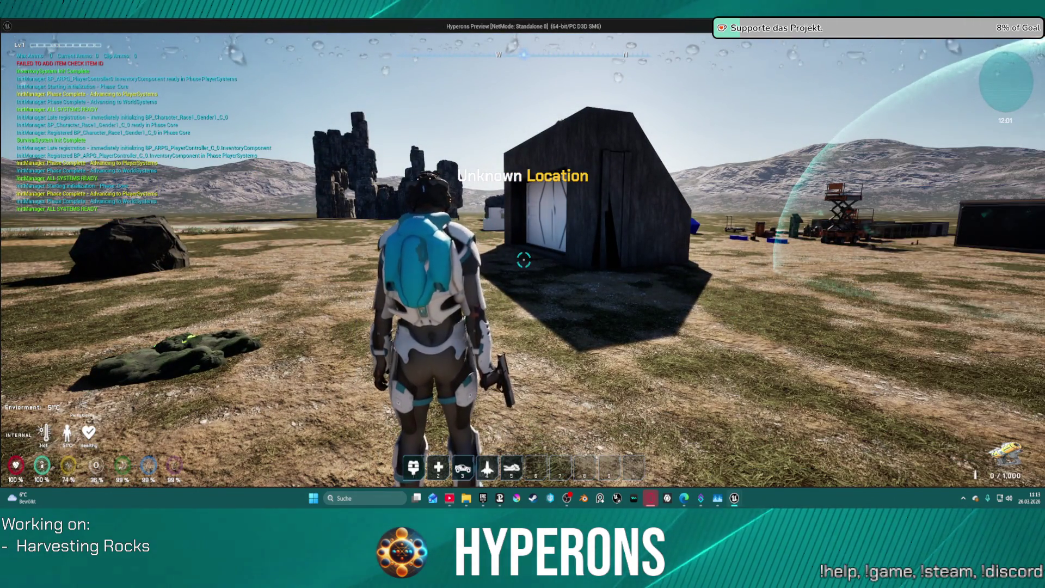
pyautogui.press('w')
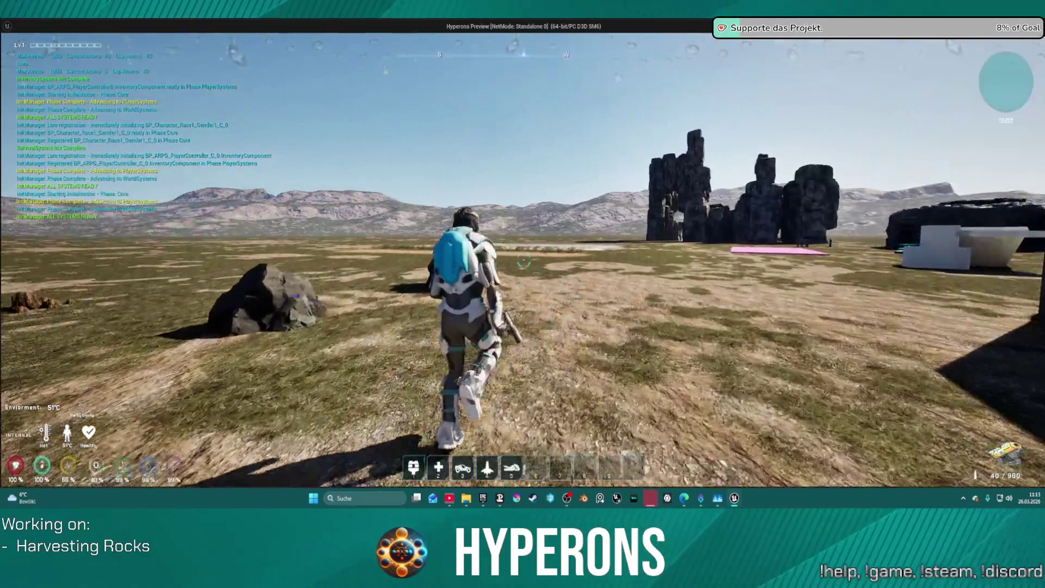
pyautogui.press('e')
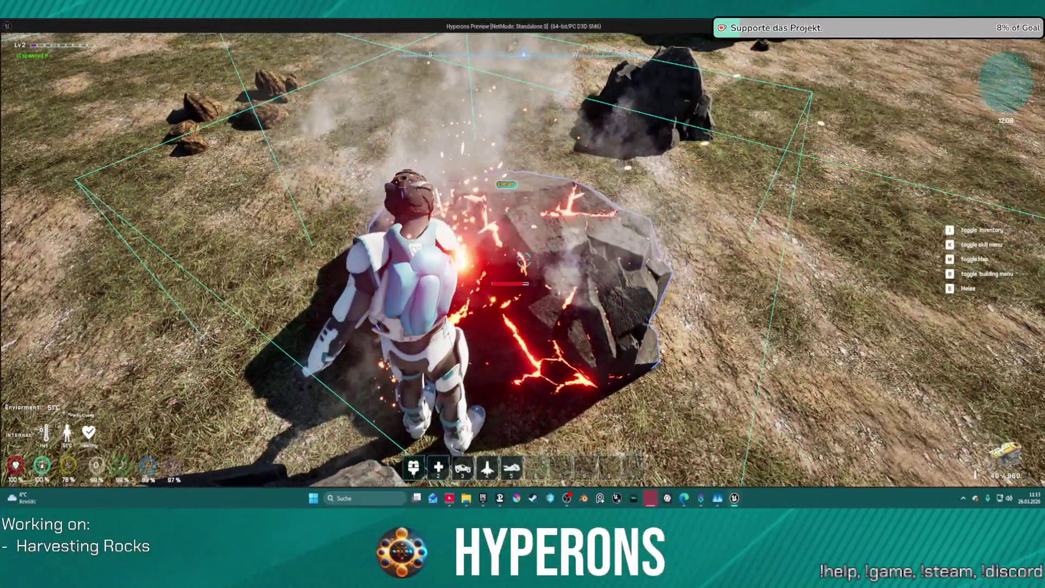
pyautogui.moveTo(523, 261); pyautogui.dragTo(523, 262)
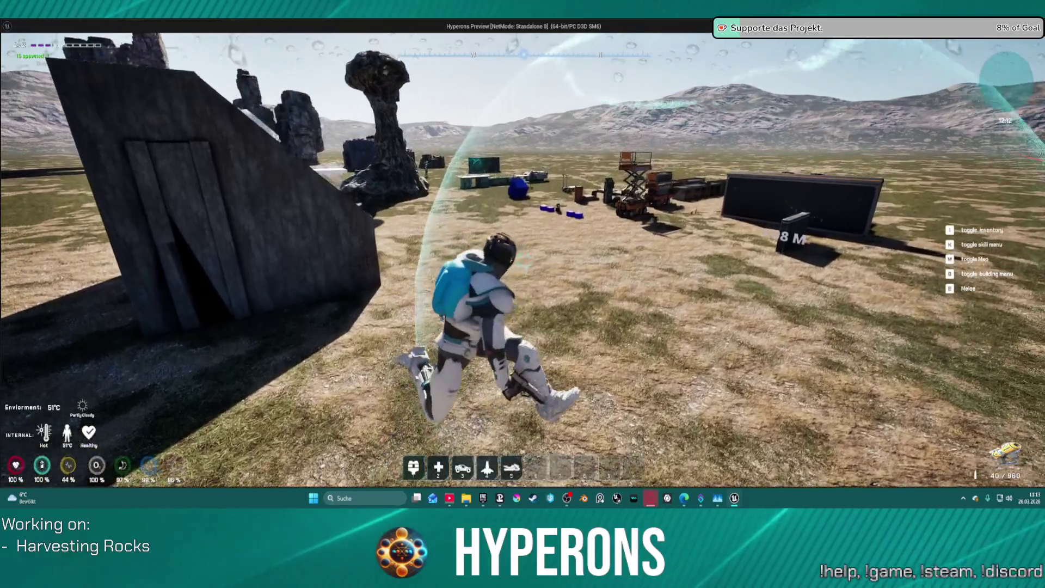
pyautogui.press('space')
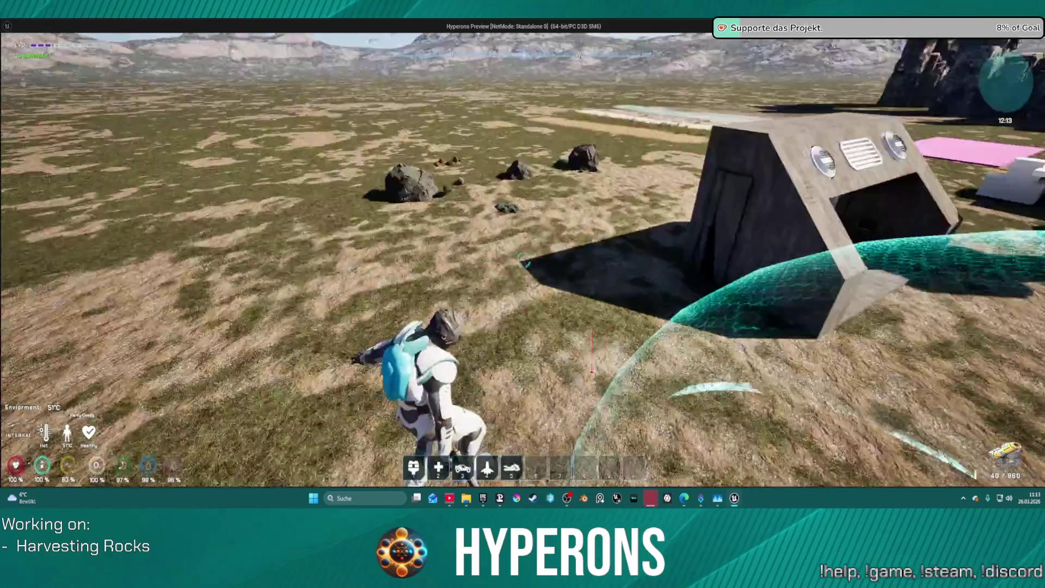
pyautogui.press('Escape')
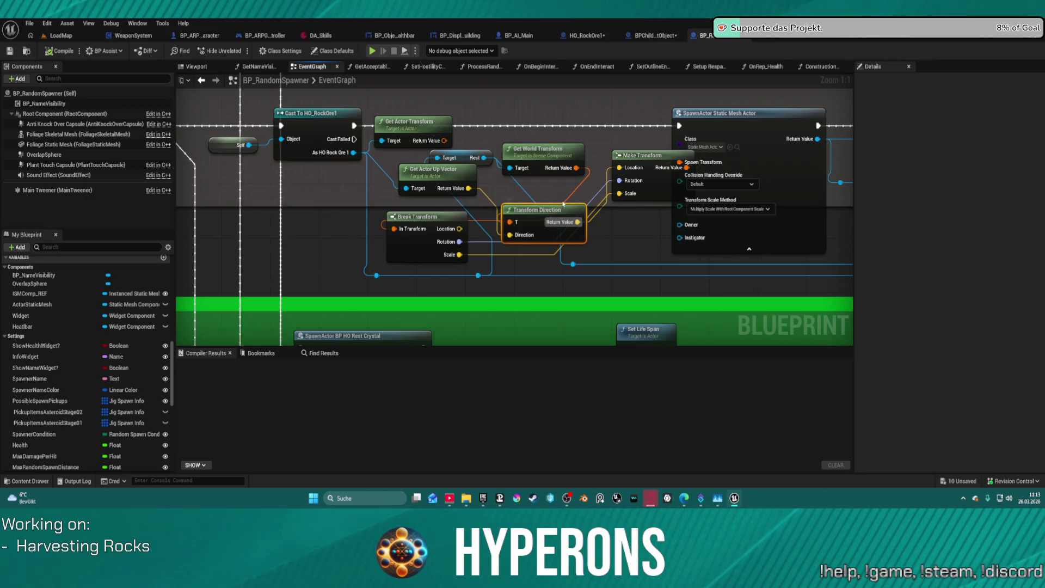
# Delete the Transform Direction and Get Actor Up Vector nodes and relaunch the standalone game.
pyautogui.press('Delete')
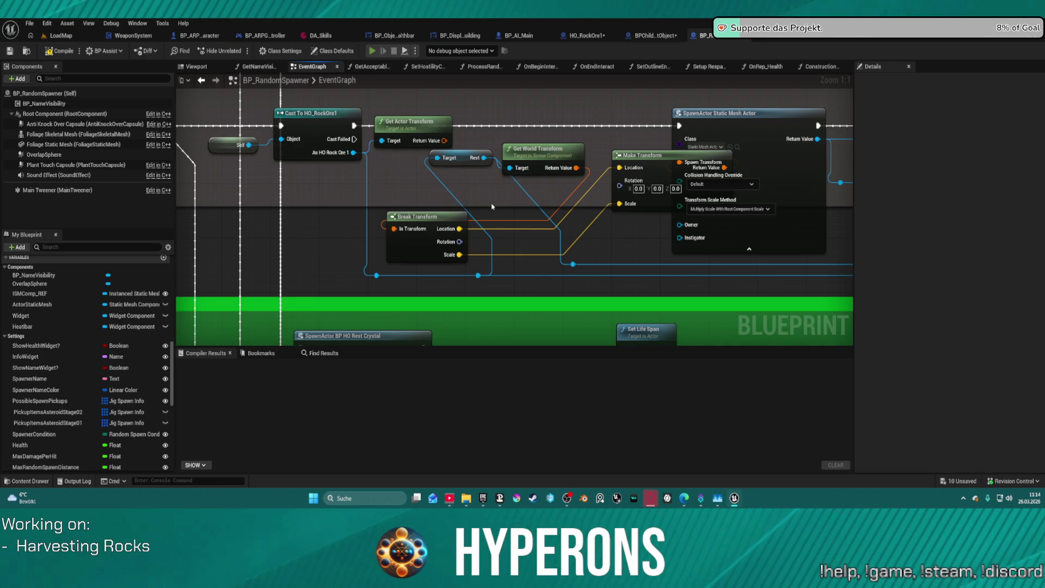
pyautogui.hotkey('alt', 'Tab')
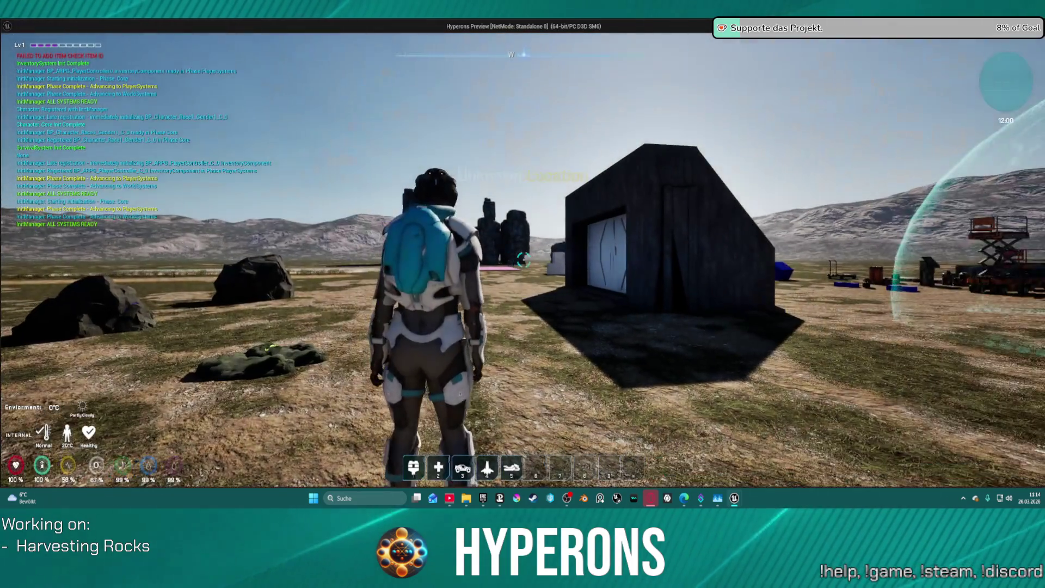
# Equip the Harvester from the inventory and reload it.
pyautogui.press('i')
pyautogui.rightClick(1001, 206)
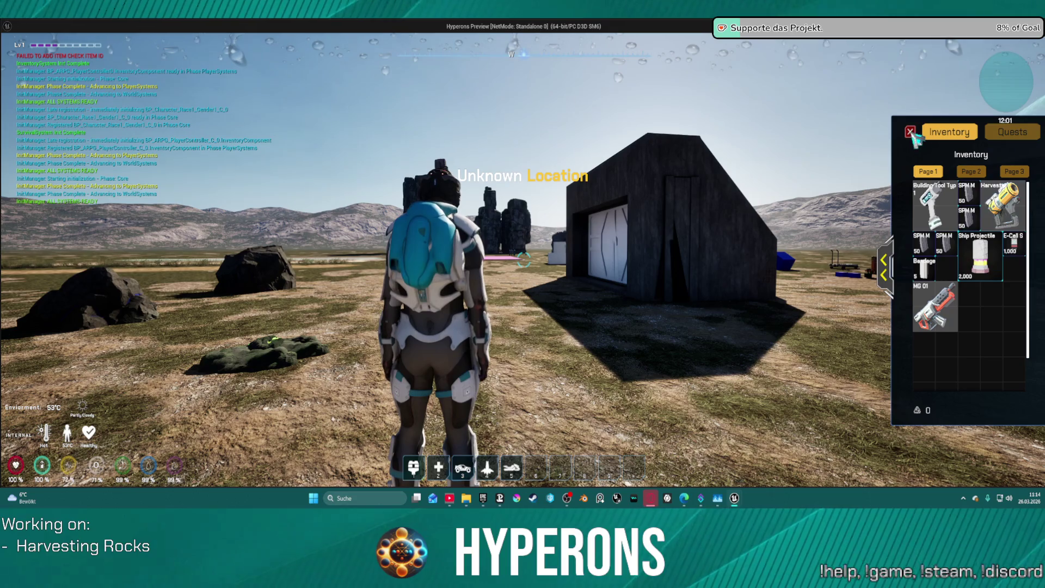
pyautogui.press('i')
pyautogui.press('r')
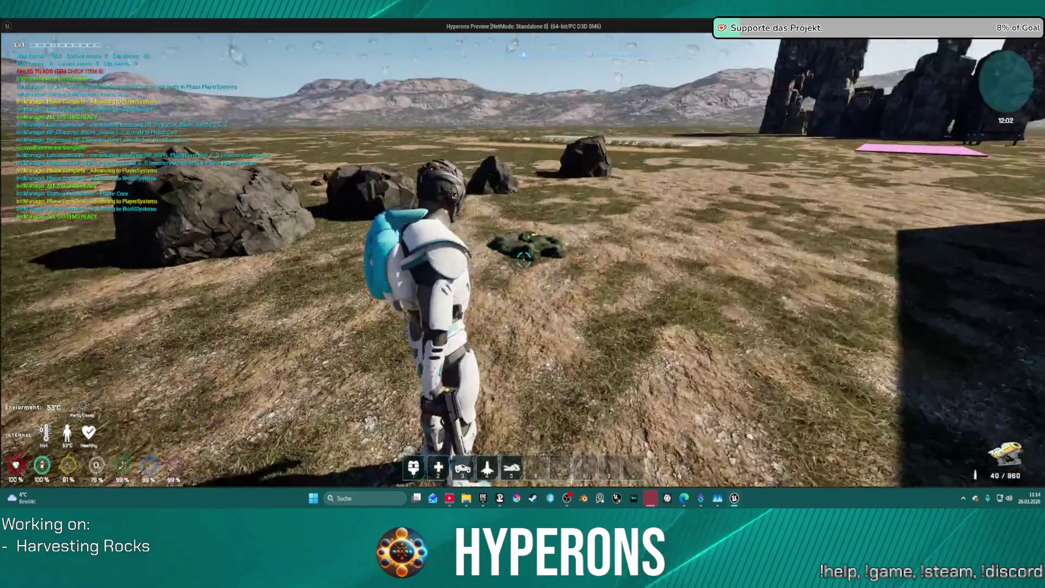
pyautogui.press('w')
# Mine the Cobalt rock and the large rock, walk to the dropped ore, then end the play test.
pyautogui.click(524, 261)
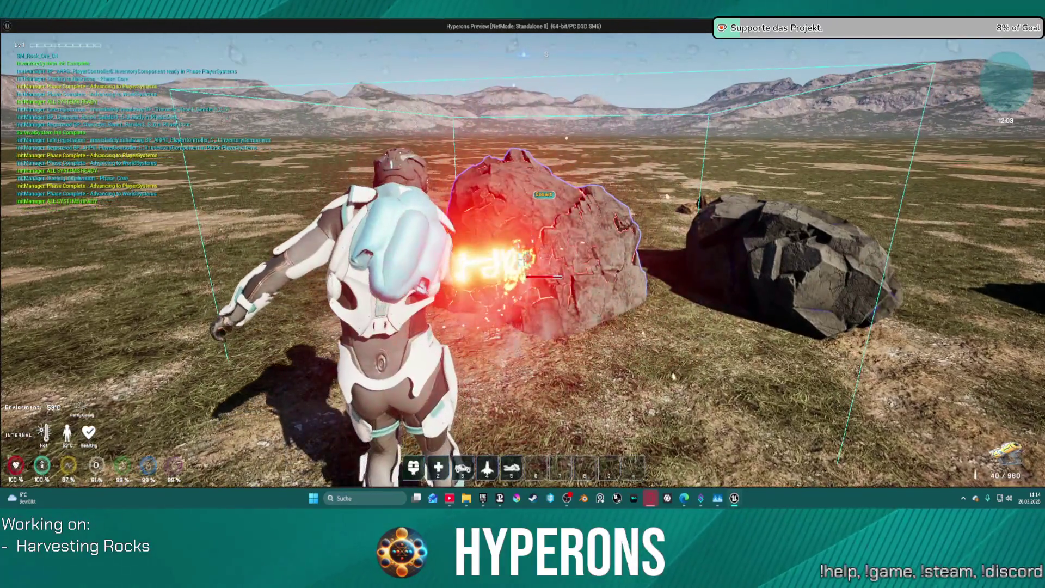
pyautogui.moveTo(524, 260); pyautogui.dragTo(522, 260)
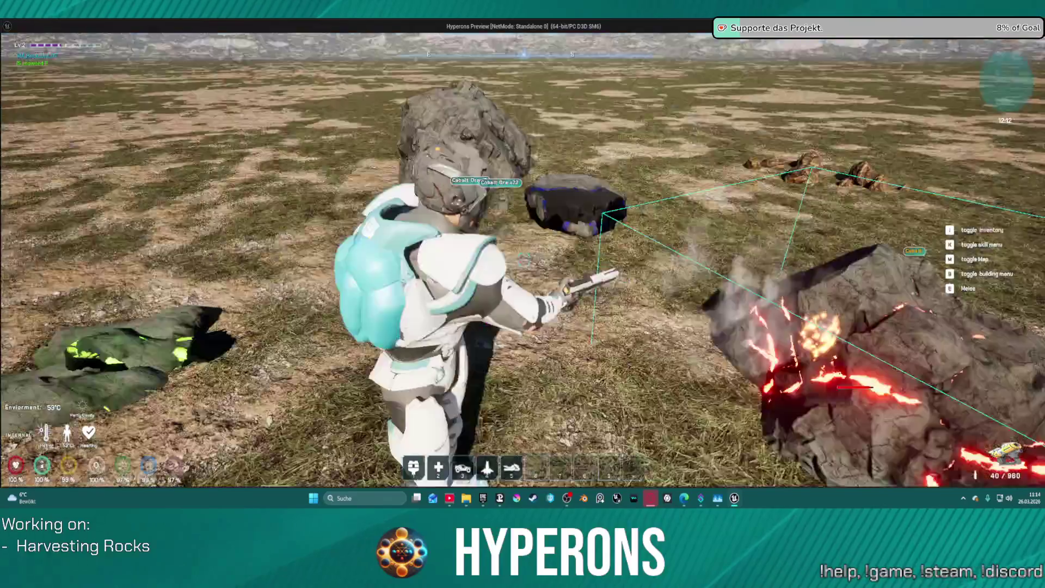
pyautogui.press('w')
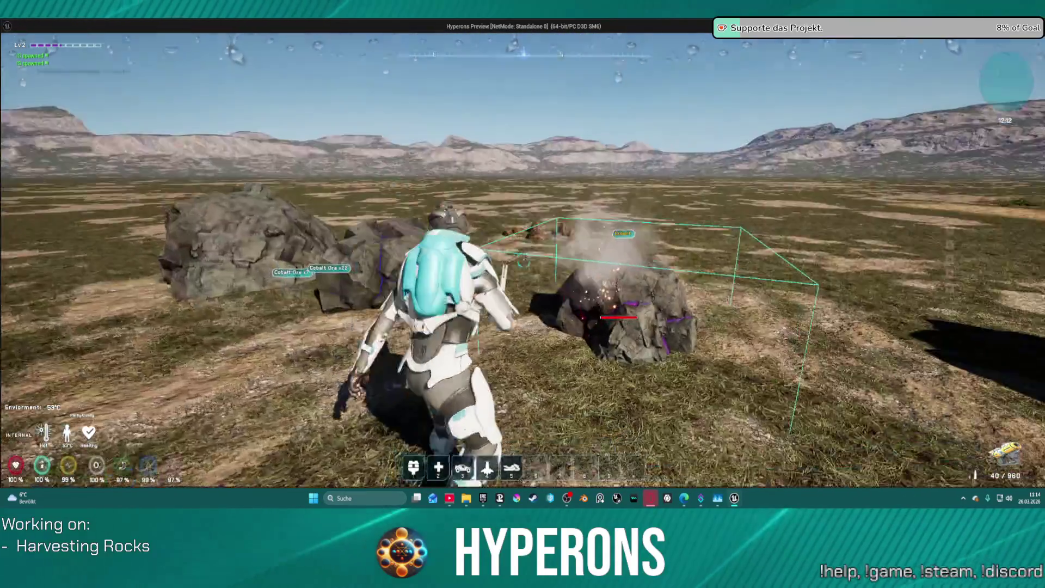
pyautogui.press('e')
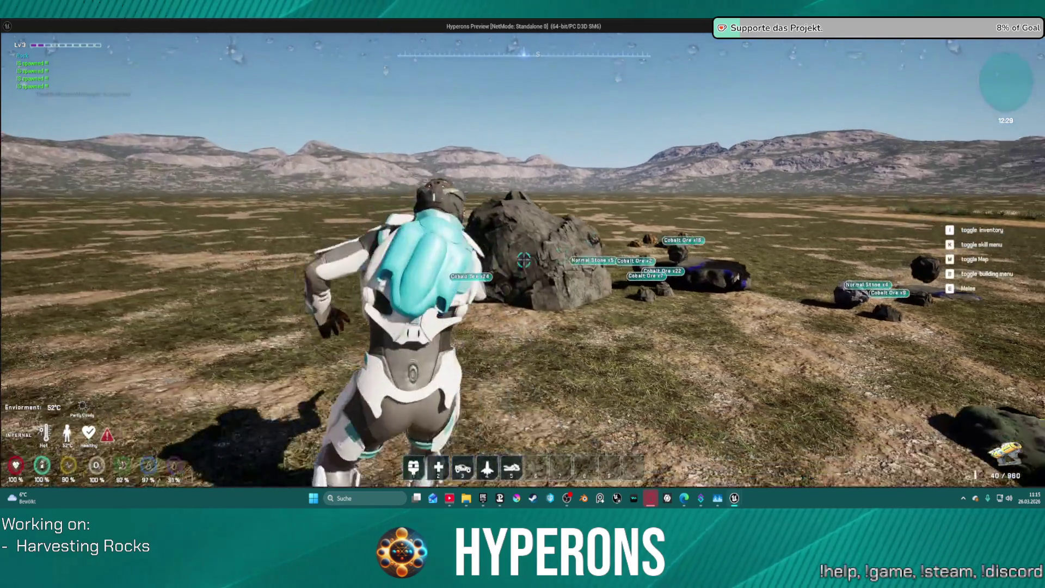
pyautogui.click(523, 260)
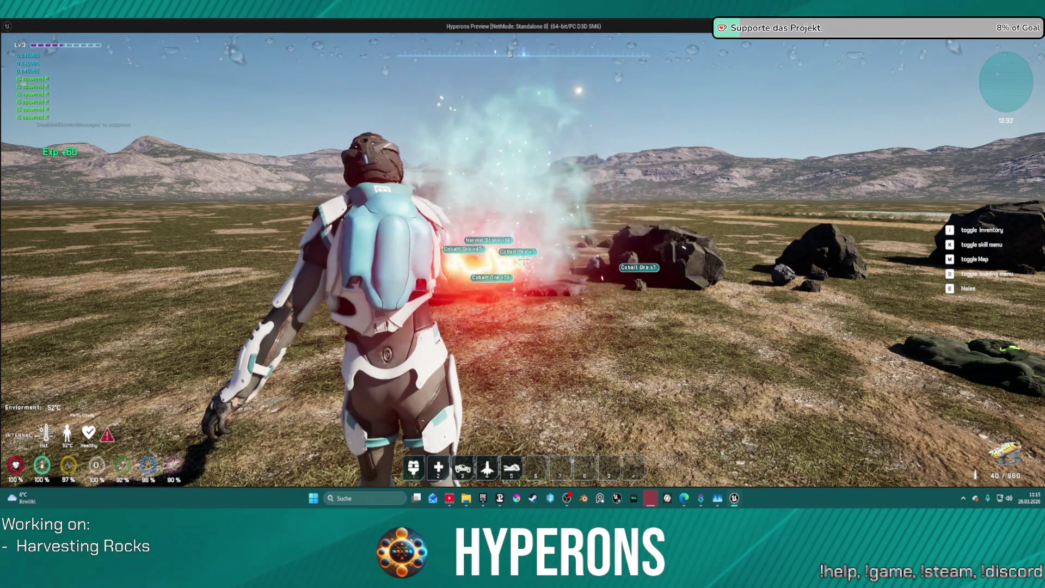
pyautogui.press('w')
pyautogui.press('w')
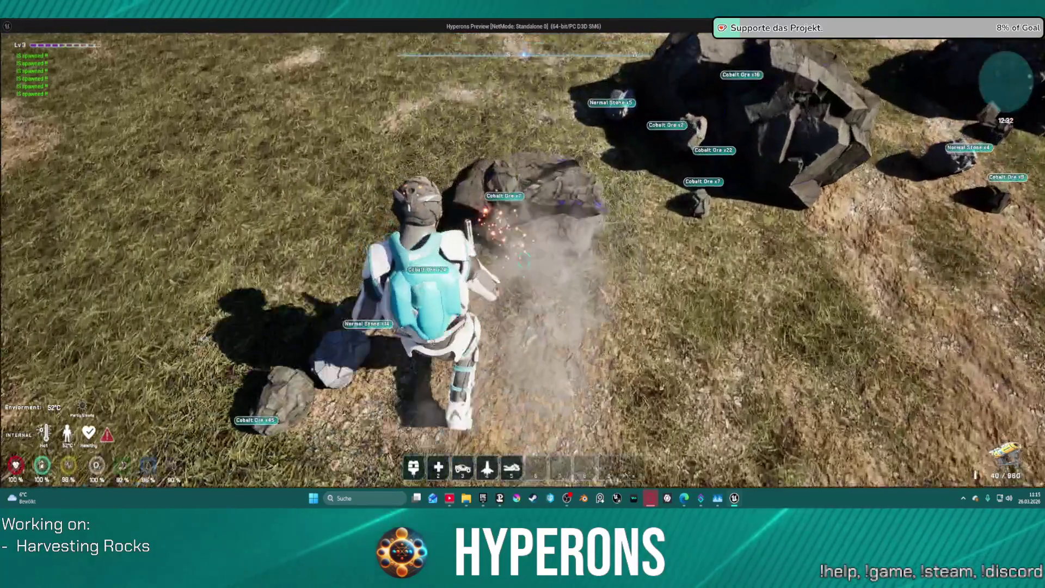
pyautogui.press('Escape')
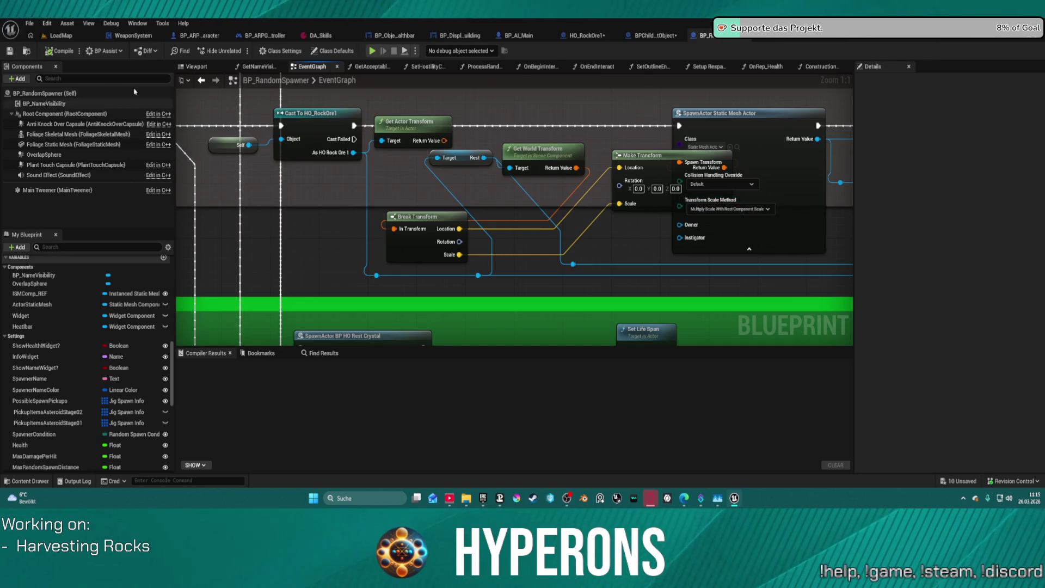
# Switch to the LoadMap level and browse the Content Drawer and the Window panel list.
pyautogui.click(61, 36)
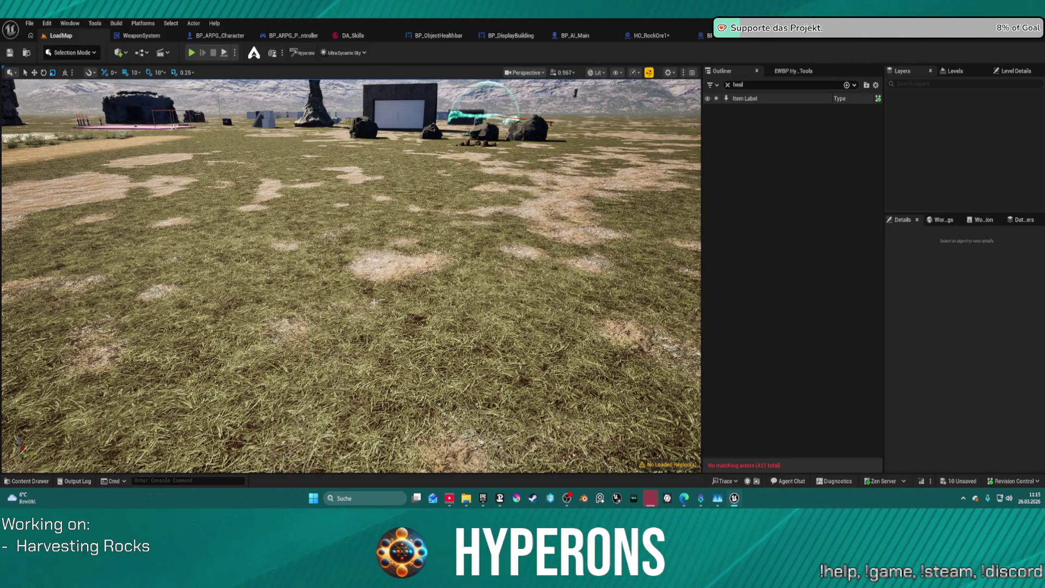
pyautogui.hotkey('ctrl', 'space')
pyautogui.scroll(10, 55, 353)
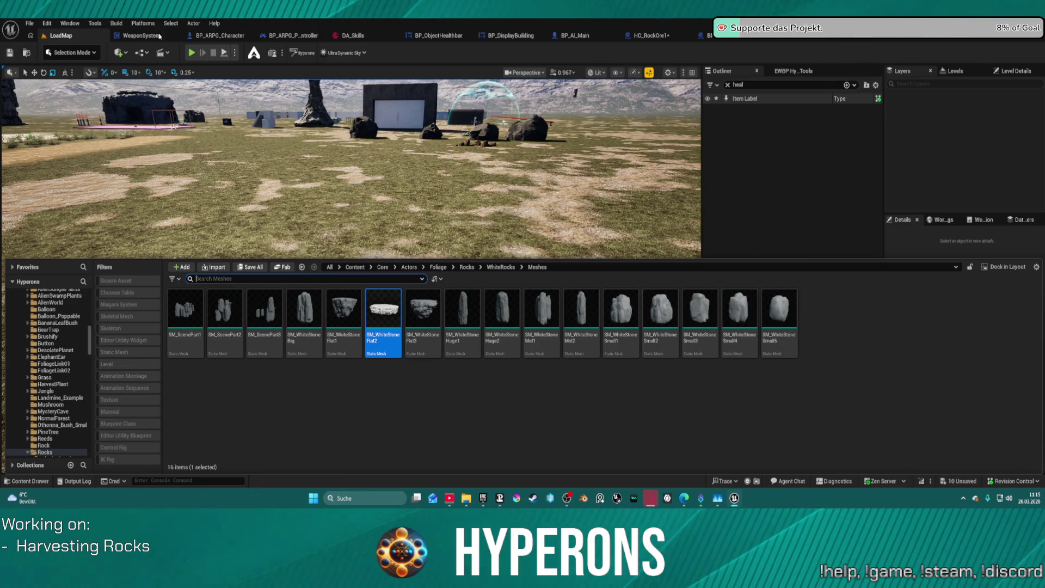
pyautogui.click(69, 24)
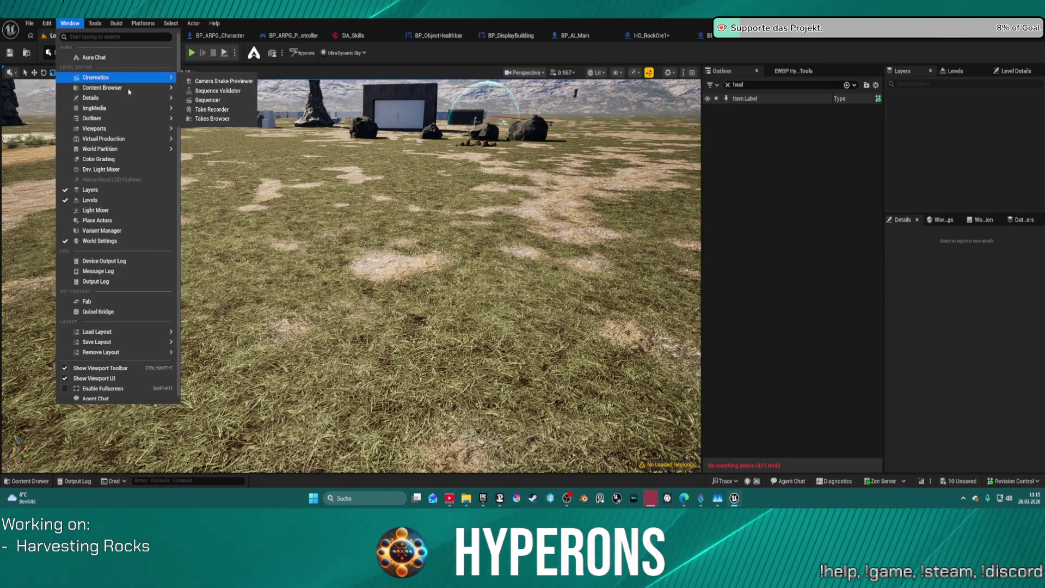
pyautogui.click(440, 114)
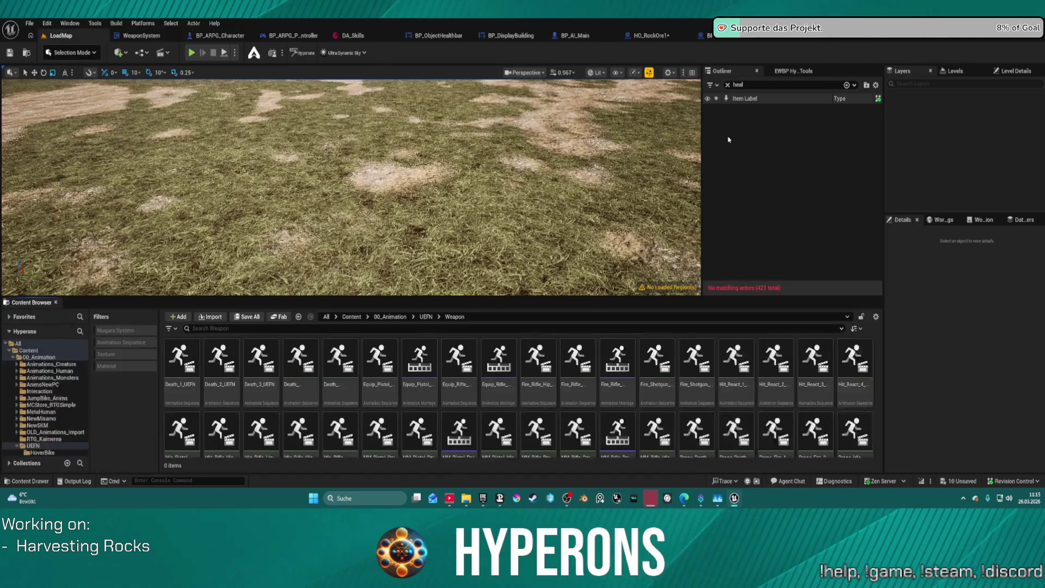
pyautogui.click(57, 303)
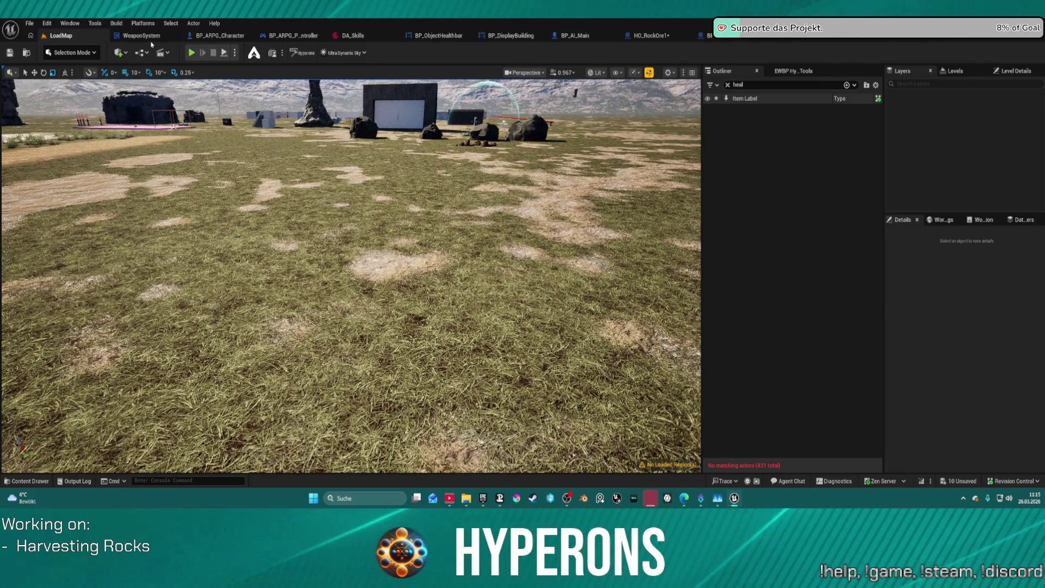
pyautogui.click(64, 24)
pyautogui.moveTo(167, 87)
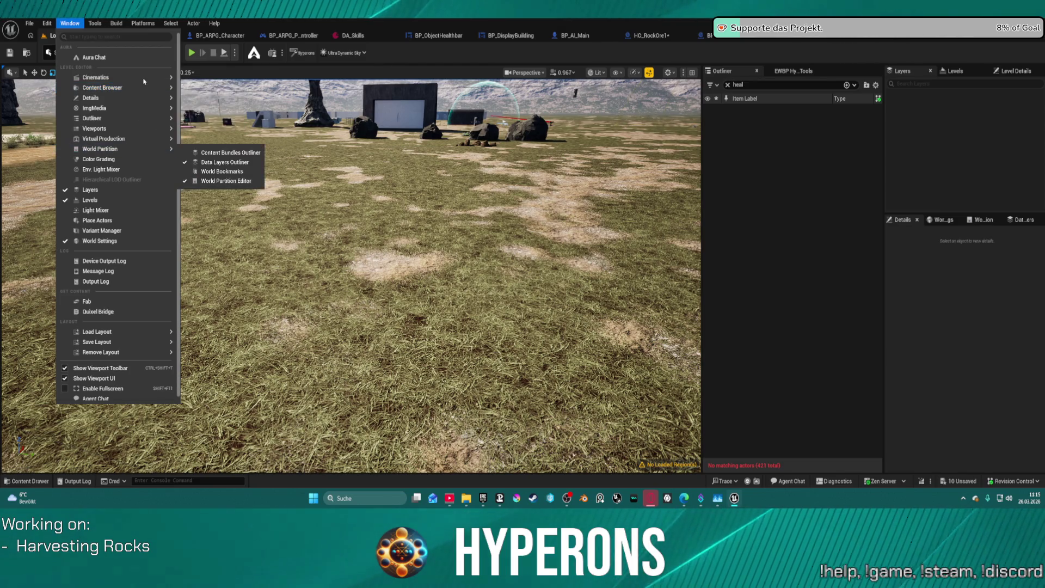
pyautogui.click(216, 101)
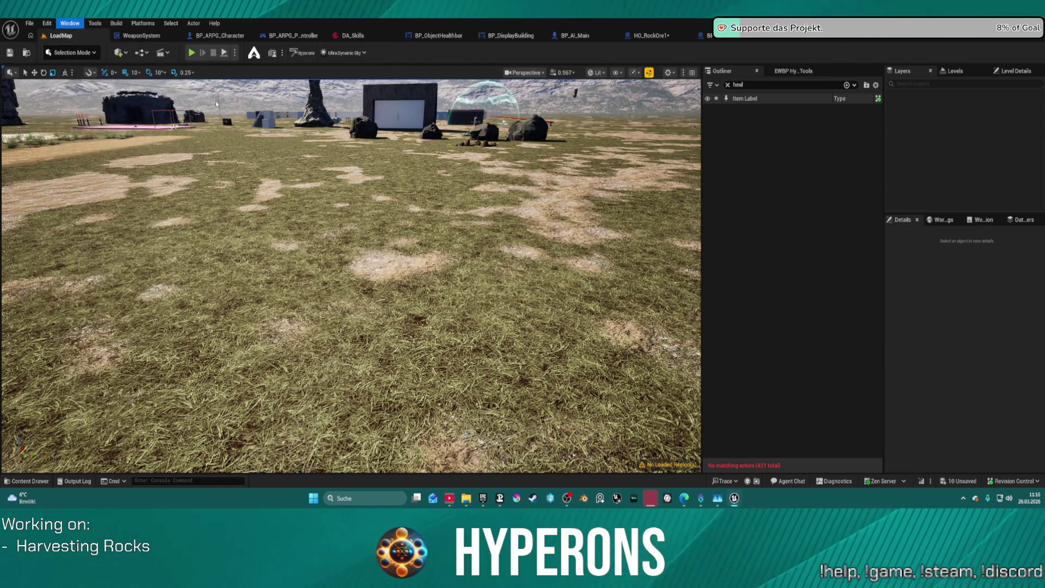
# Select the landscape, browse the rock meshes, and paste an SM_Debris_Sand_Rocks_6 cluster onto the grass.
pyautogui.click(411, 300)
pyautogui.hotkey('ctrl', 'space')
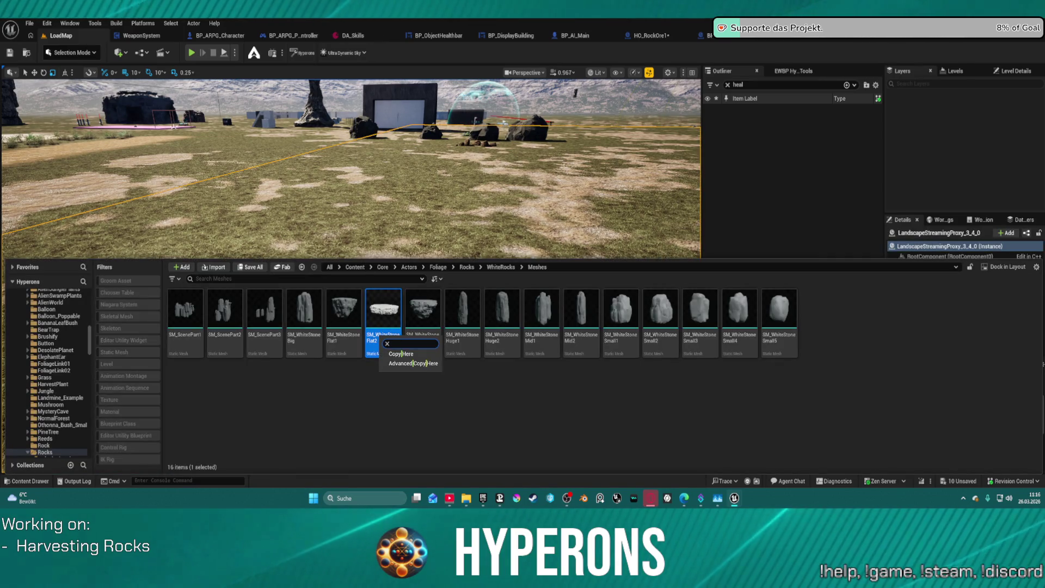
pyautogui.click(458, 249)
pyautogui.hotkey('ctrl', 'space')
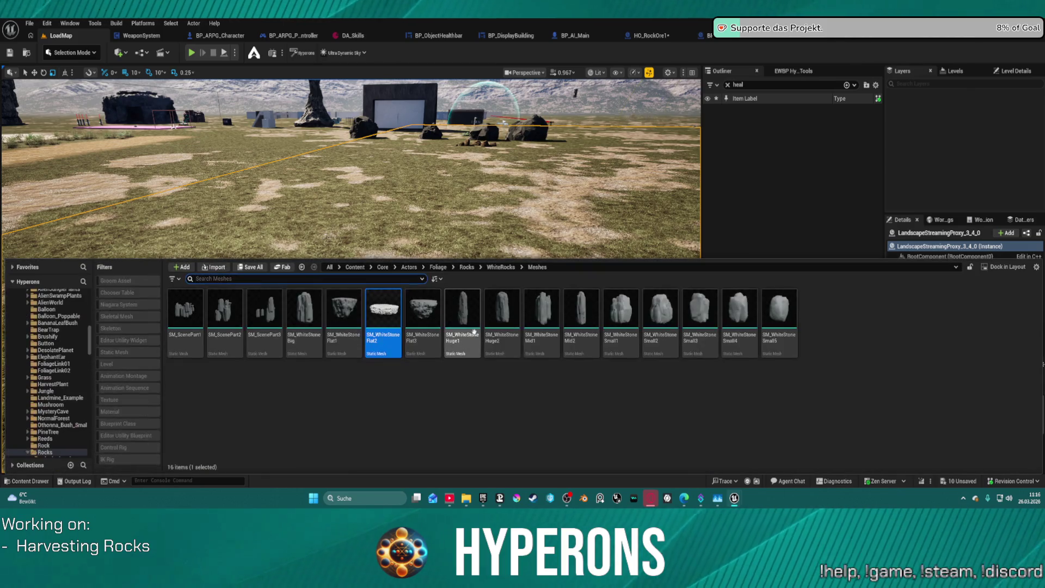
pyautogui.hotkey('ctrl', 'space')
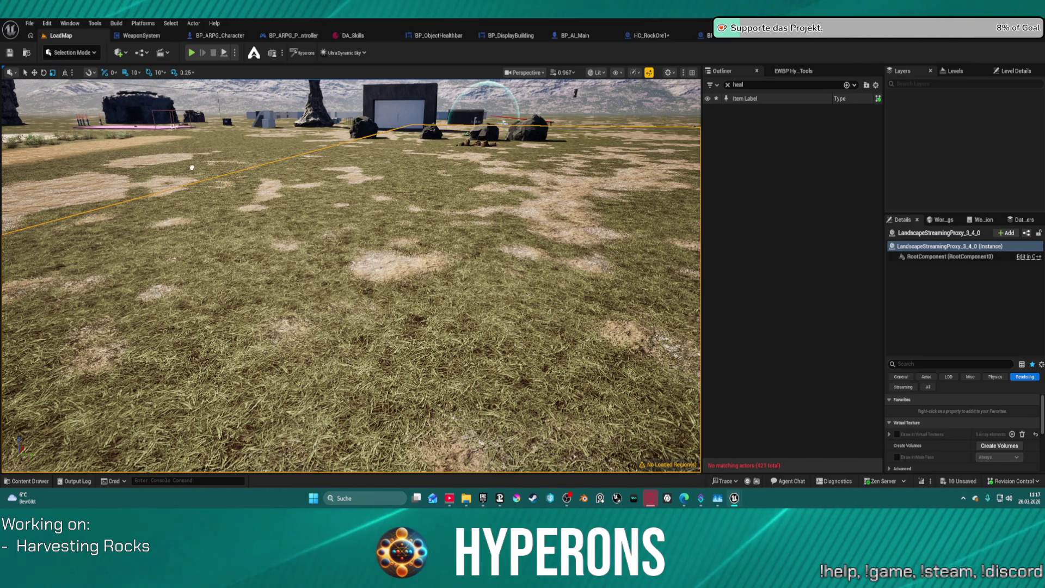
pyautogui.hotkey('ctrl', 'v')
pyautogui.moveTo(279, 198); pyautogui.dragTo(314, 207)
# Place SM_Debris_Sand_Rocks_5 beside the first cluster and a small SM_Debris_Sand_Rocks_2 pile above them.
pyautogui.press('f')
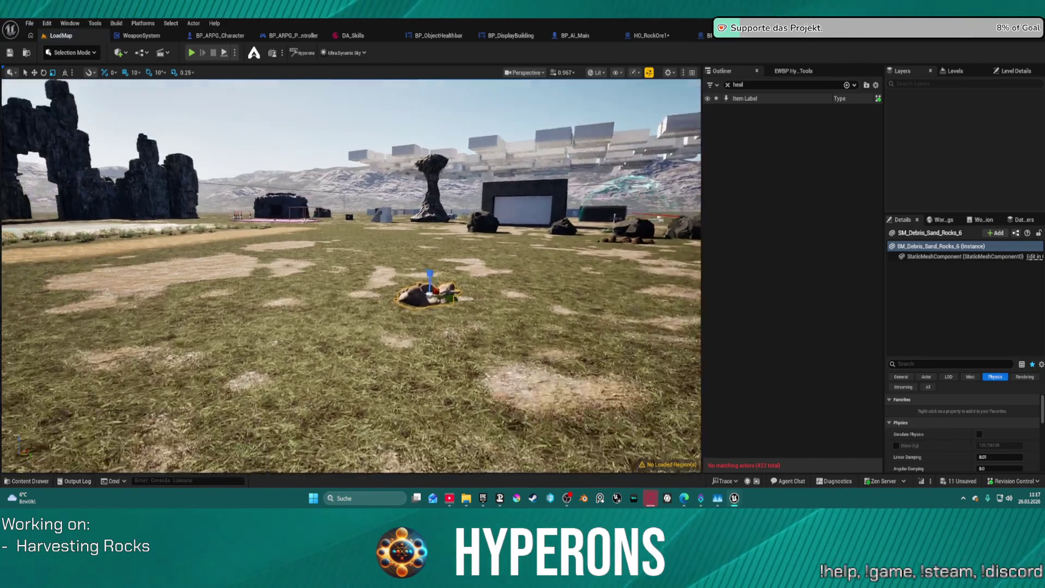
pyautogui.scroll(-10, 351, 276)
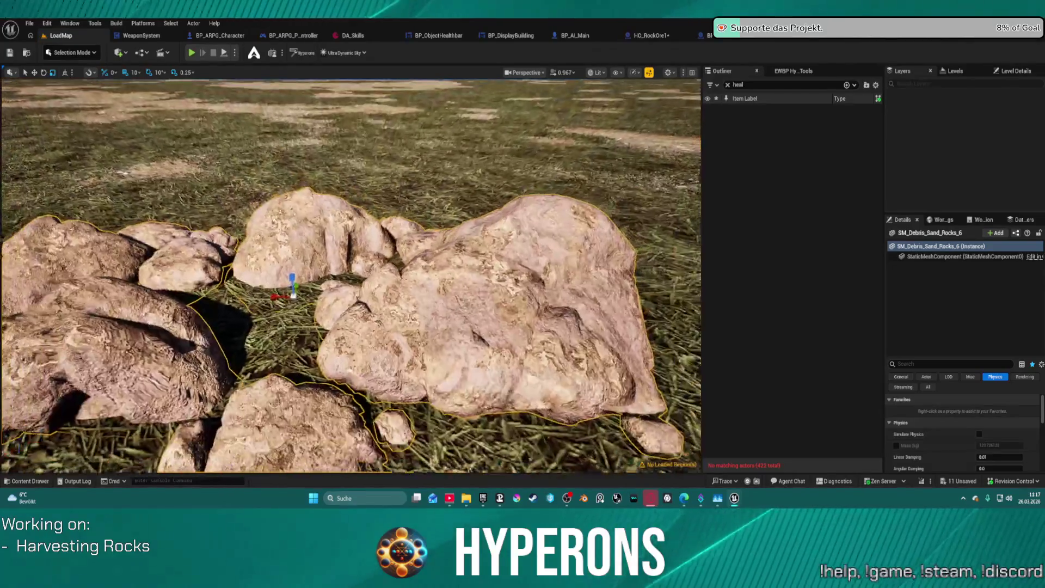
pyautogui.press('f')
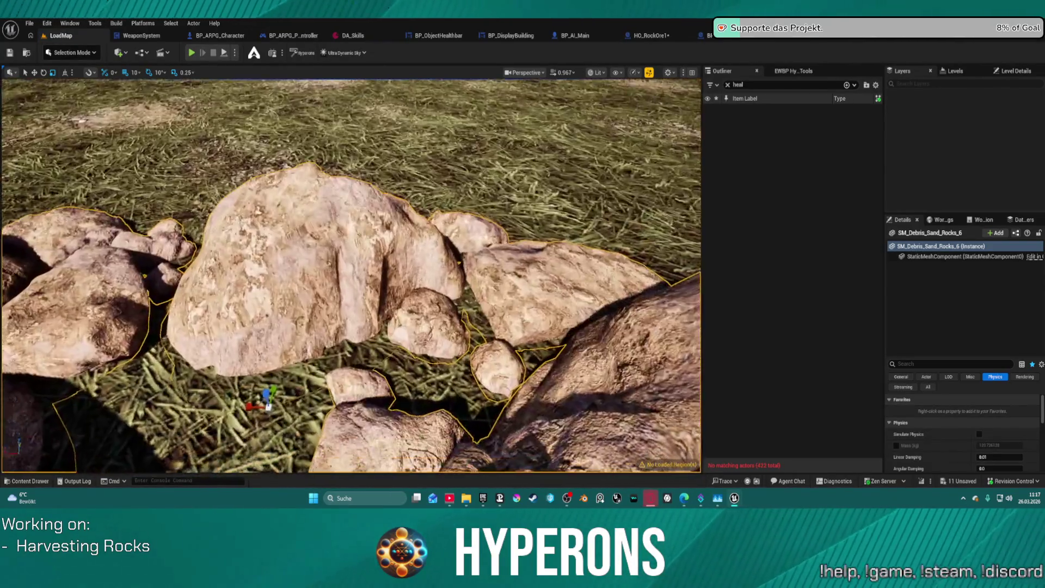
pyautogui.scroll(-8, 351, 277)
pyautogui.scroll(-5, 351, 277)
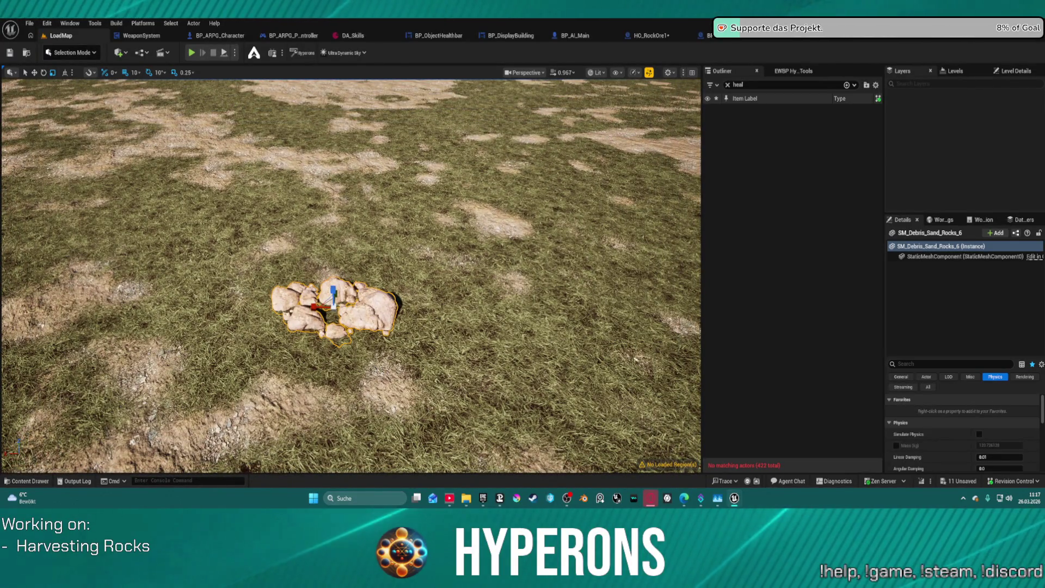
pyautogui.click(485, 286)
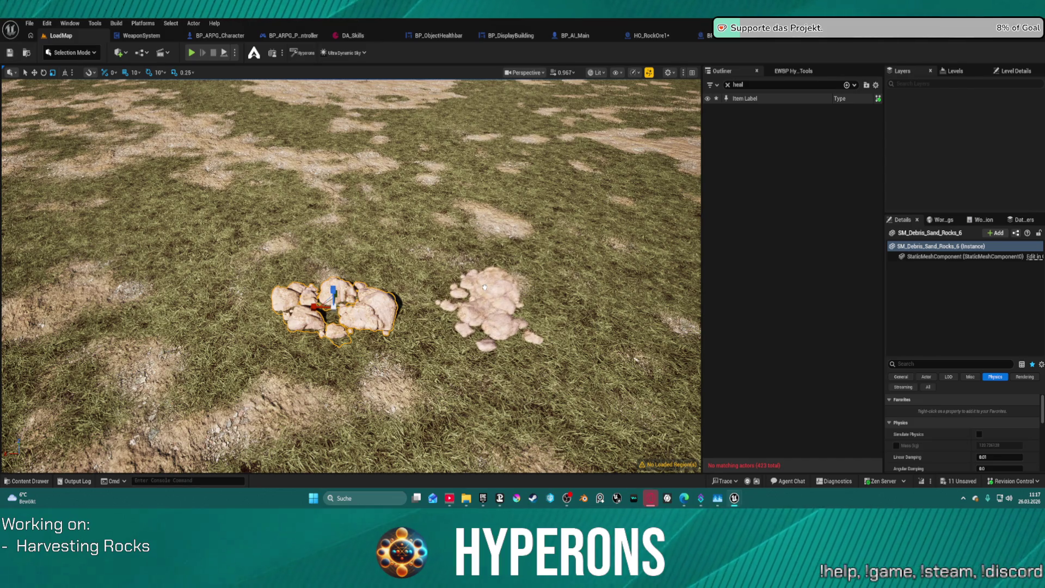
pyautogui.click(486, 287)
pyautogui.scroll(3, 485, 287)
pyautogui.scroll(3, 485, 286)
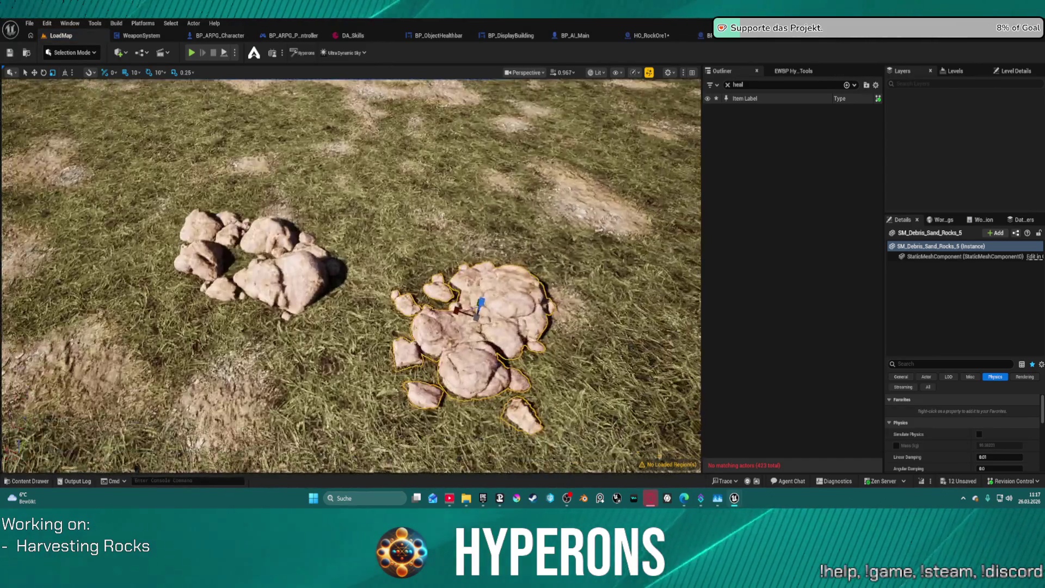
pyautogui.moveTo(485, 286); pyautogui.dragTo(305, 289)
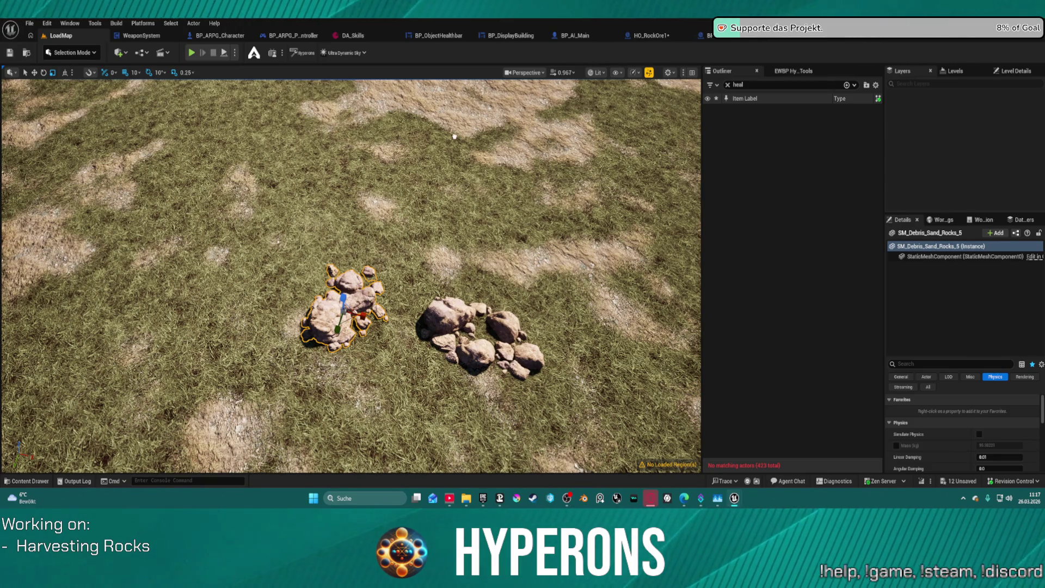
pyautogui.moveTo(376, 121)
pyautogui.mouseDown()
pyautogui.moveTo(354, 133)
pyautogui.moveTo(335, 208)
pyautogui.mouseUp()
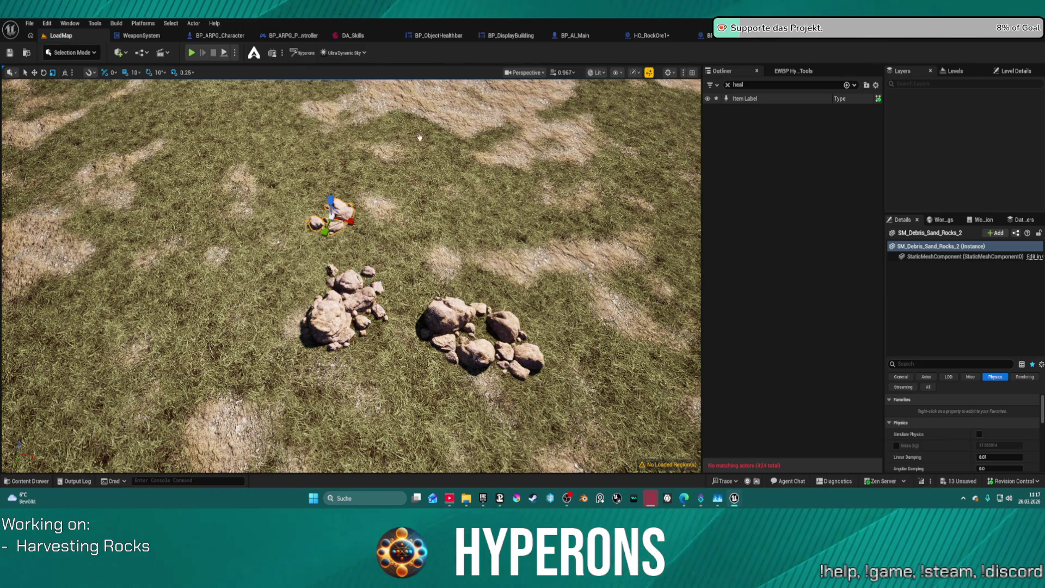
# Select the dark cluster and drag an SM_Debris_Forest_Rocks mesh toward the field's upper middle.
pyautogui.click(416, 214)
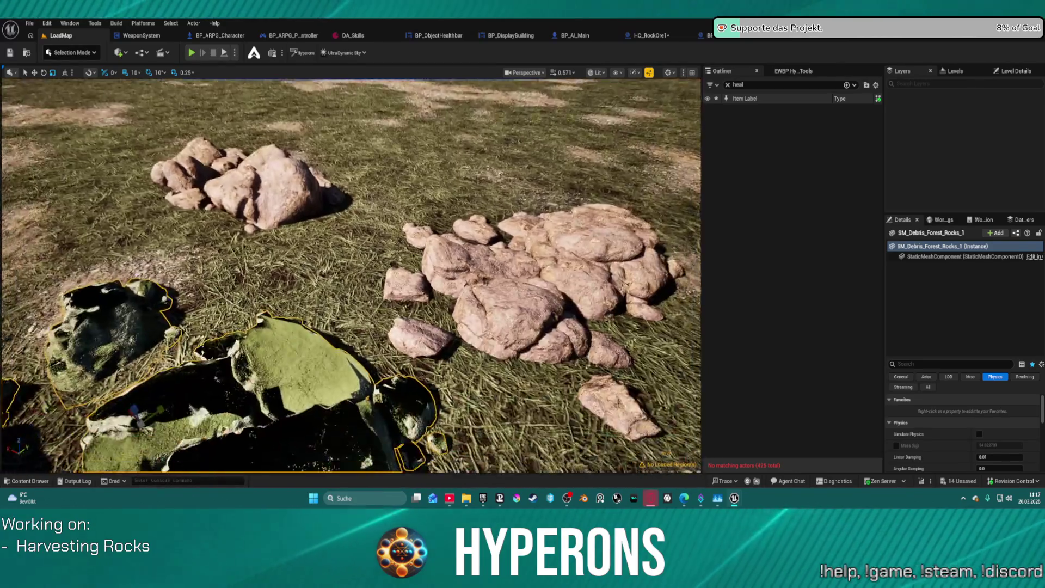
pyautogui.scroll(5, 351, 275)
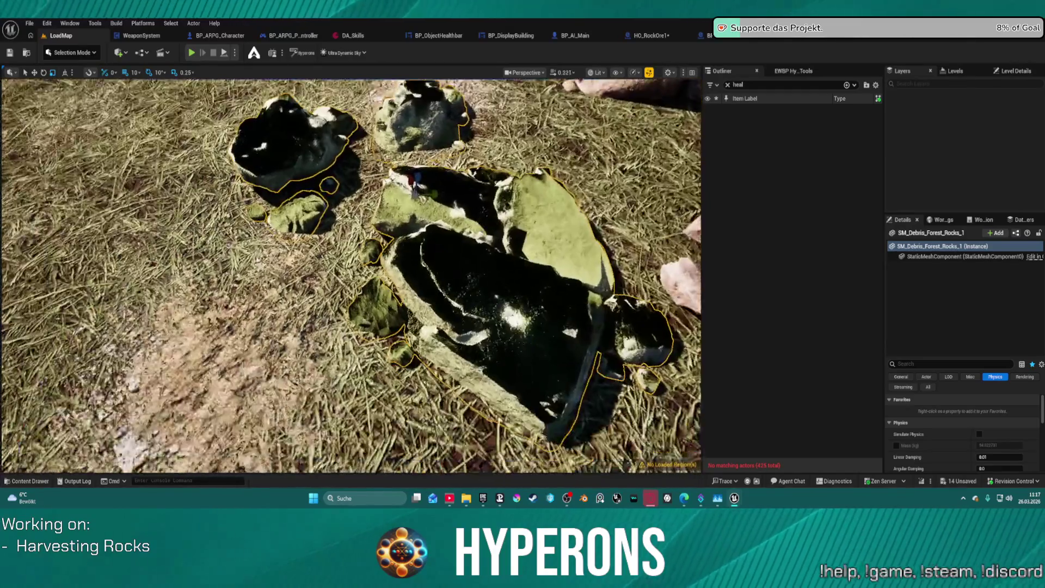
pyautogui.scroll(5, 351, 275)
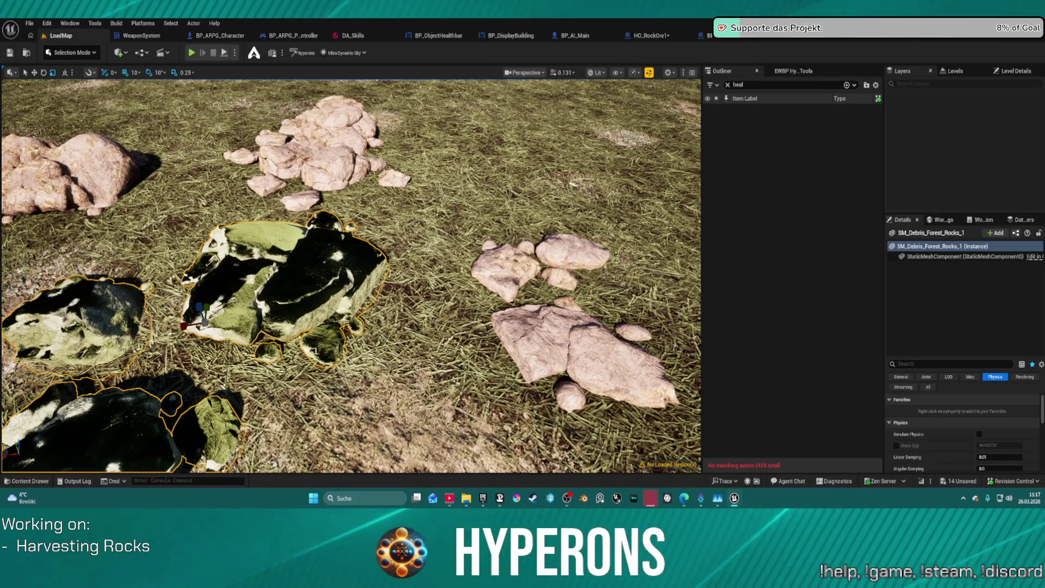
pyautogui.moveTo(468, 327)
pyautogui.mouseDown()
pyautogui.moveTo(525, 305)
pyautogui.moveTo(497, 135)
pyautogui.mouseUp()
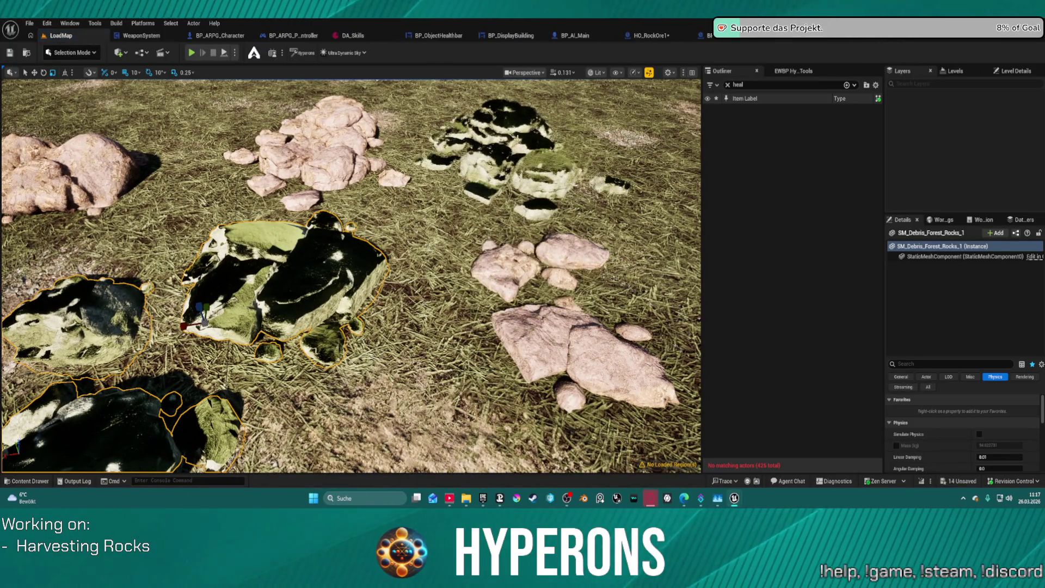
# Frame the dark forest debris rock clusters and delete them.
pyautogui.press('f')
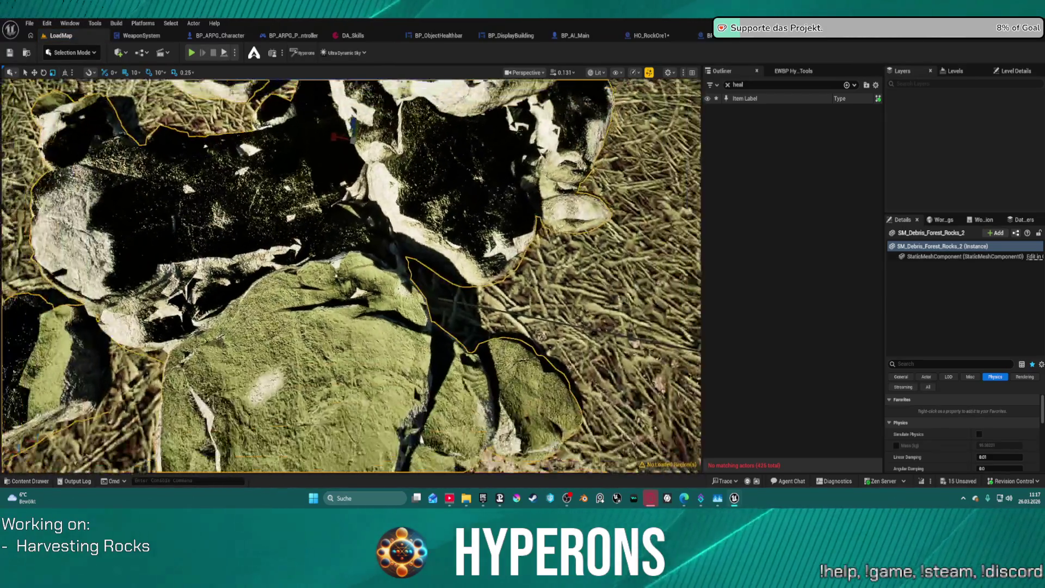
pyautogui.scroll(-10, 351, 276)
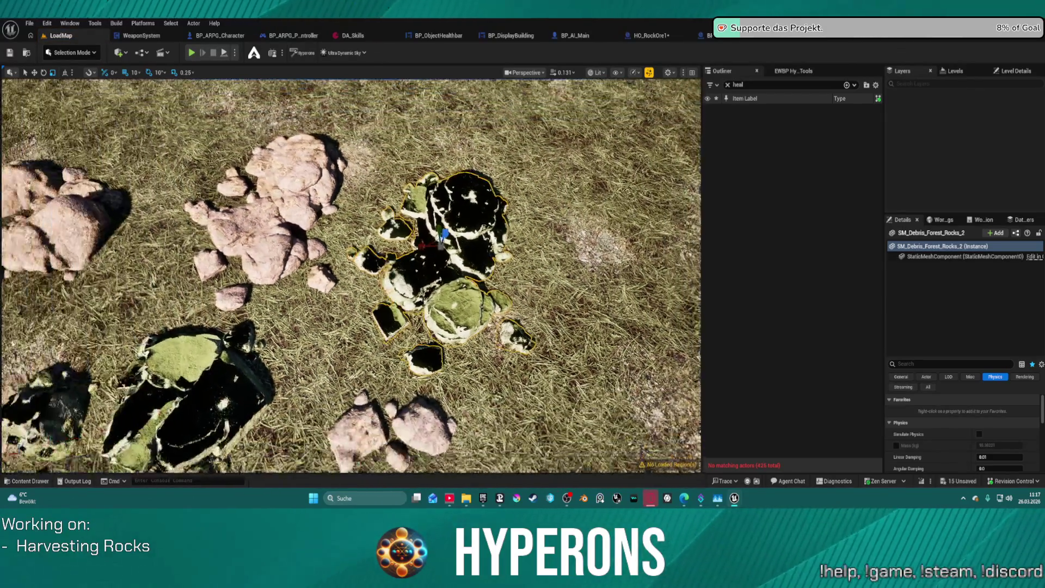
pyautogui.press('s')
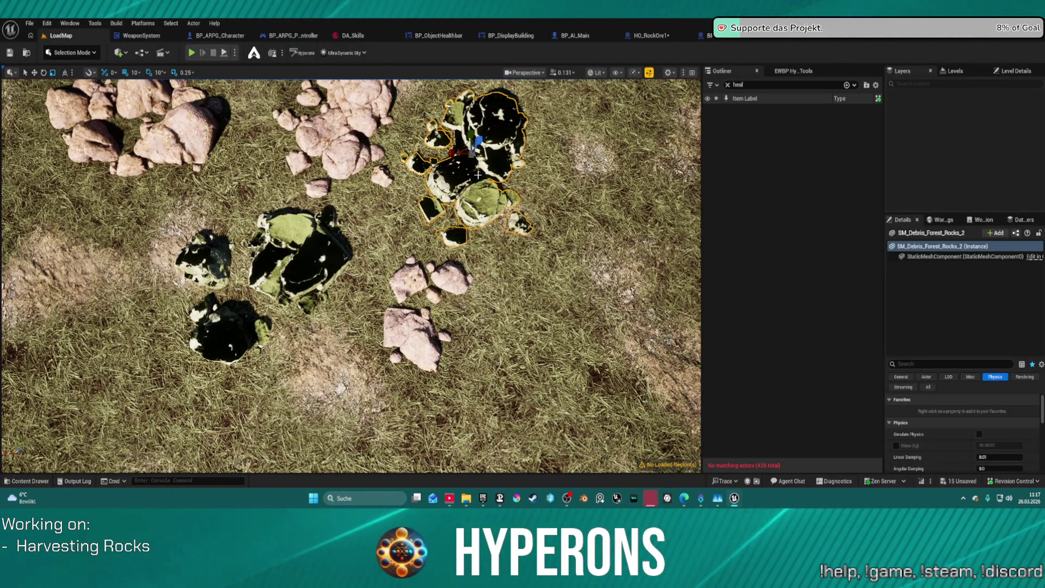
pyautogui.press('Delete')
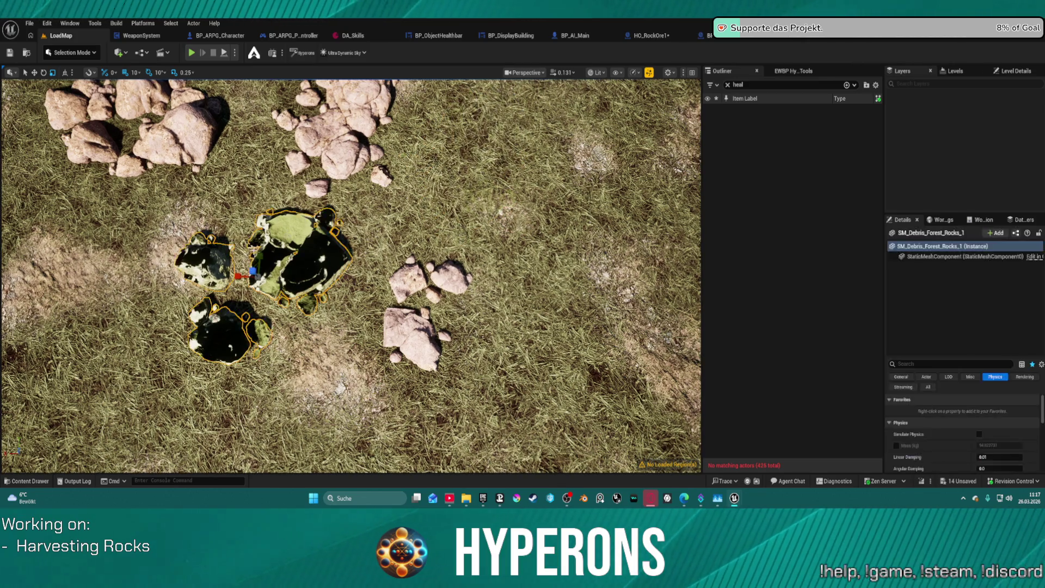
pyautogui.press('Delete')
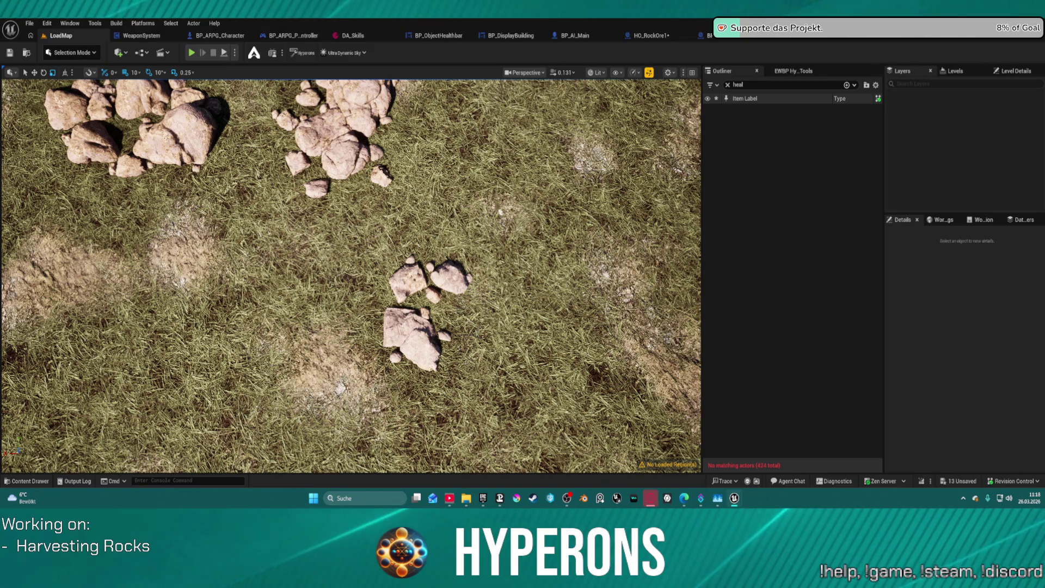
pyautogui.hotkey('ctrl', 'v')
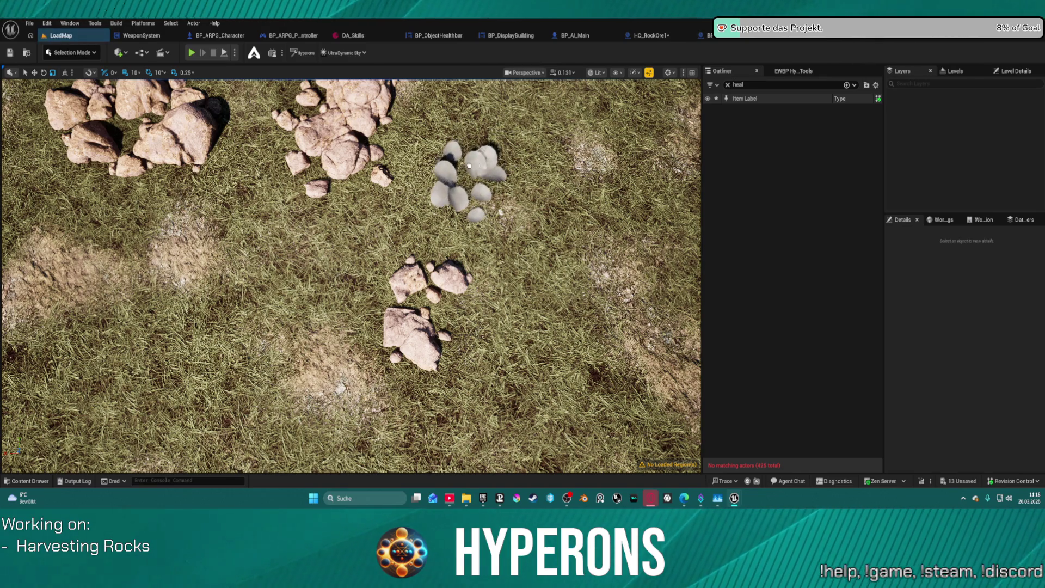
pyautogui.click(471, 159)
pyautogui.press('Delete')
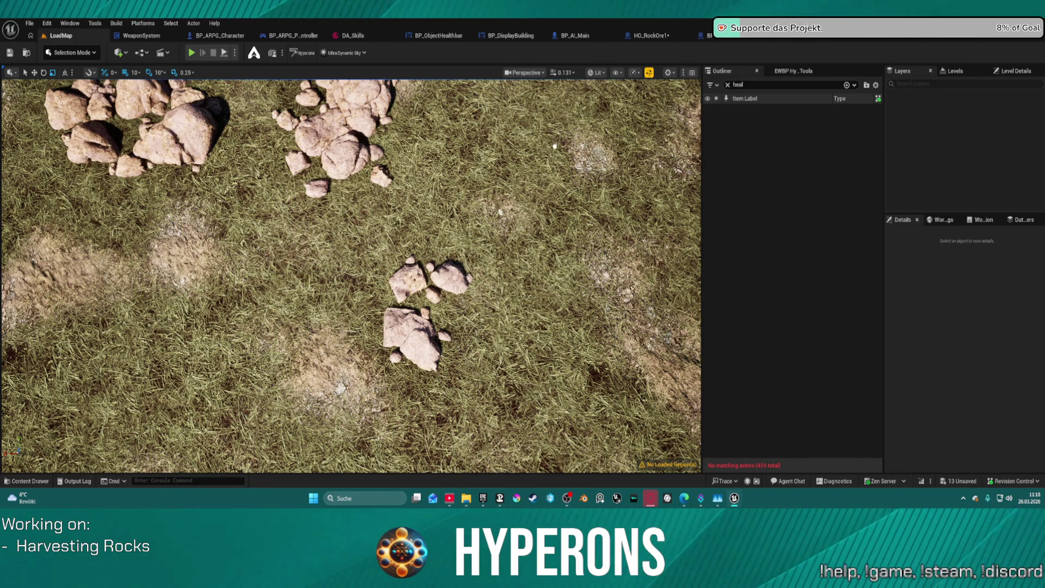
# Select and frame SM_Distant_RockyMountain2_Rocks, deleting it once and undoing the deletion.
pyautogui.click(494, 154)
pyautogui.press('f')
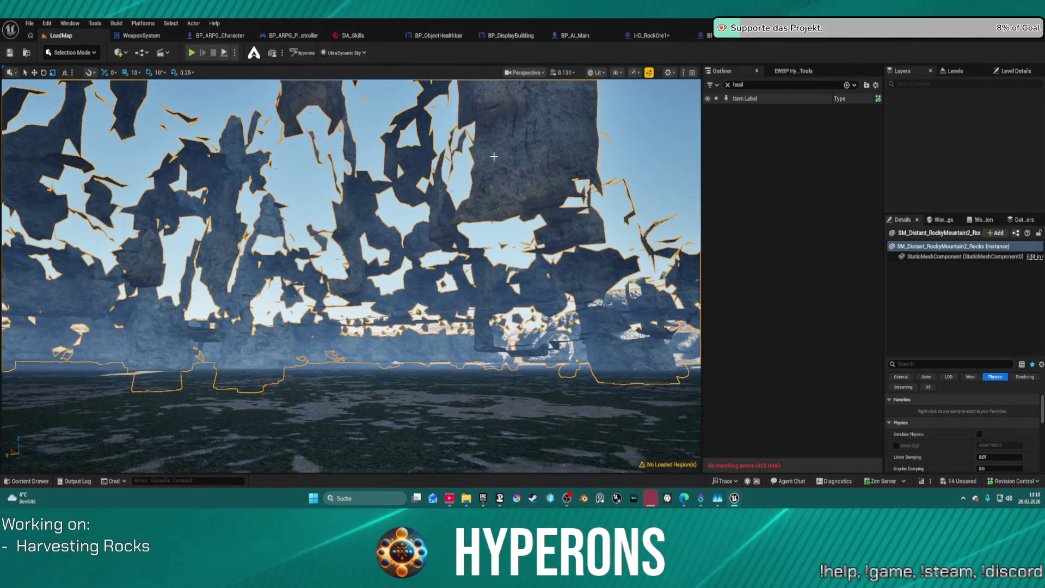
pyautogui.press('Delete')
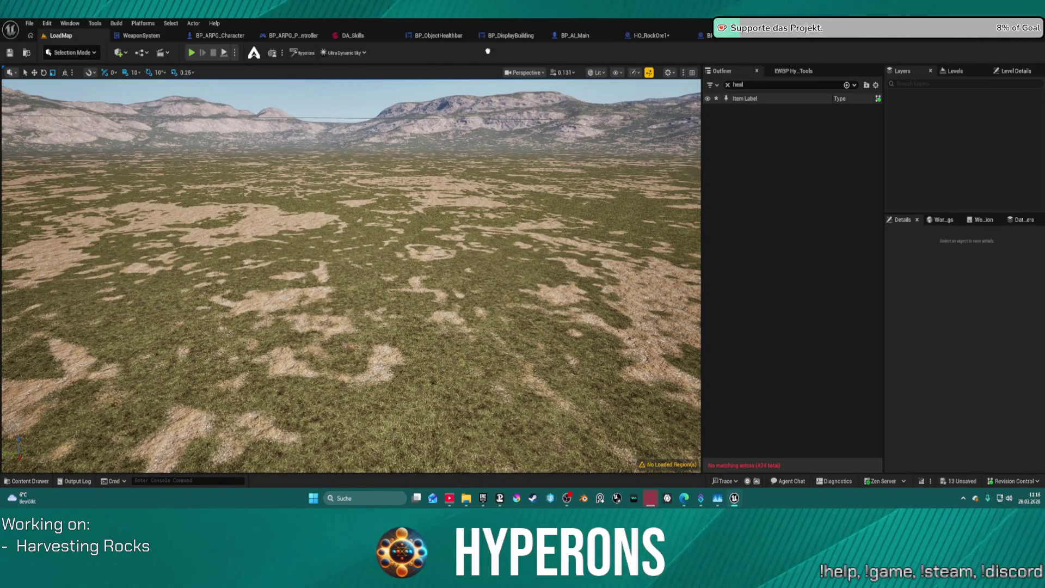
pyautogui.hotkey('ctrl', 'z')
pyautogui.press('f')
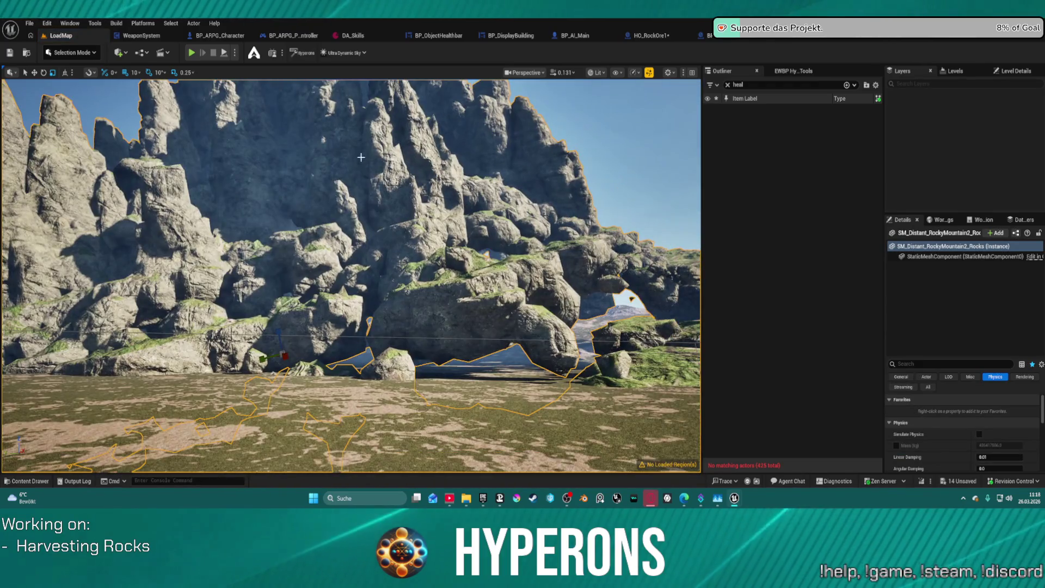
# Show World Settings beside the viewport, then refocus and delete the distant rock formation.
pyautogui.click(940, 220)
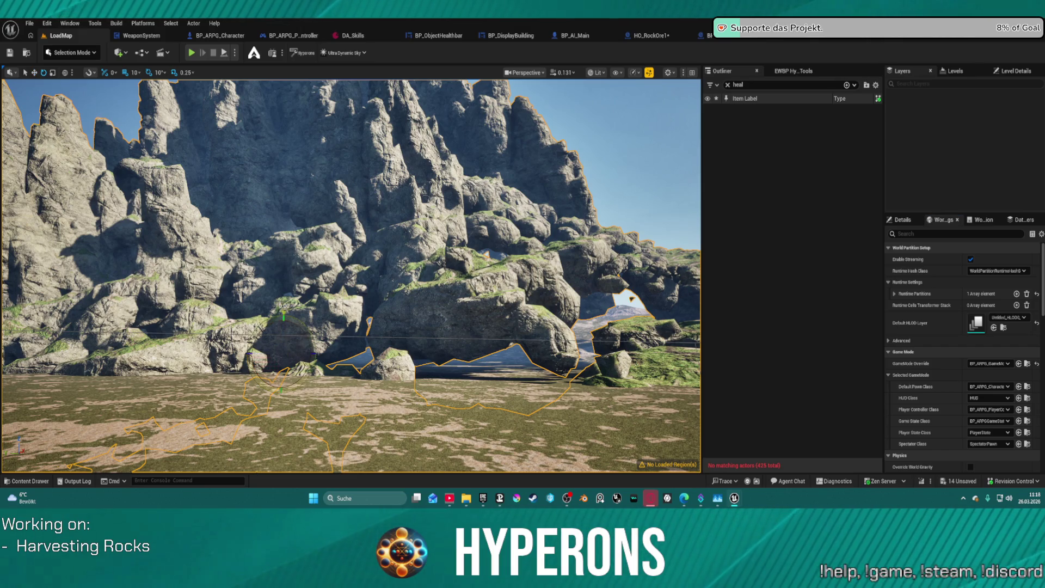
pyautogui.scroll(3, 270, 355)
pyautogui.press('w')
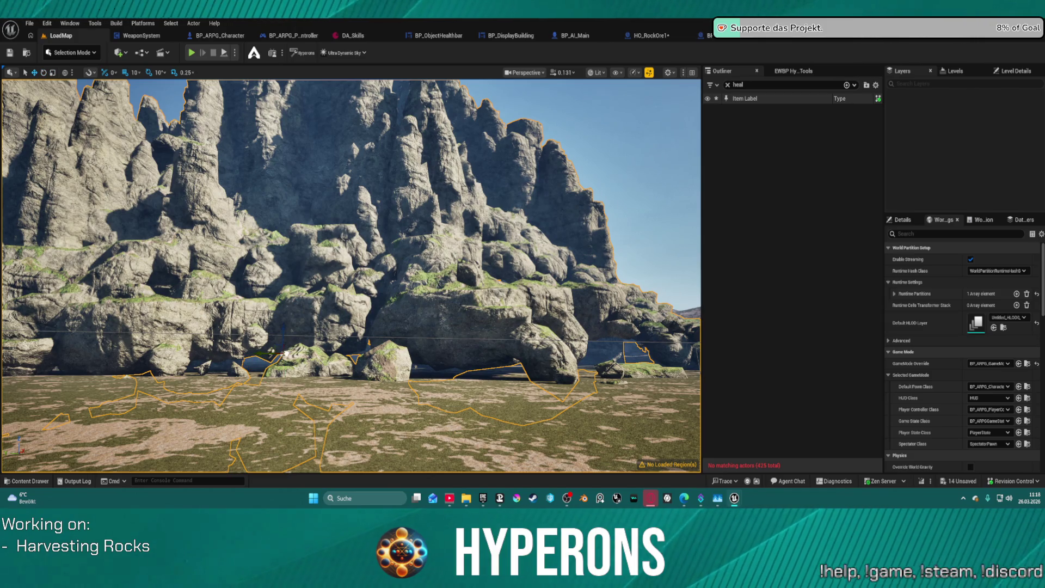
pyautogui.scroll(-10, 270, 355)
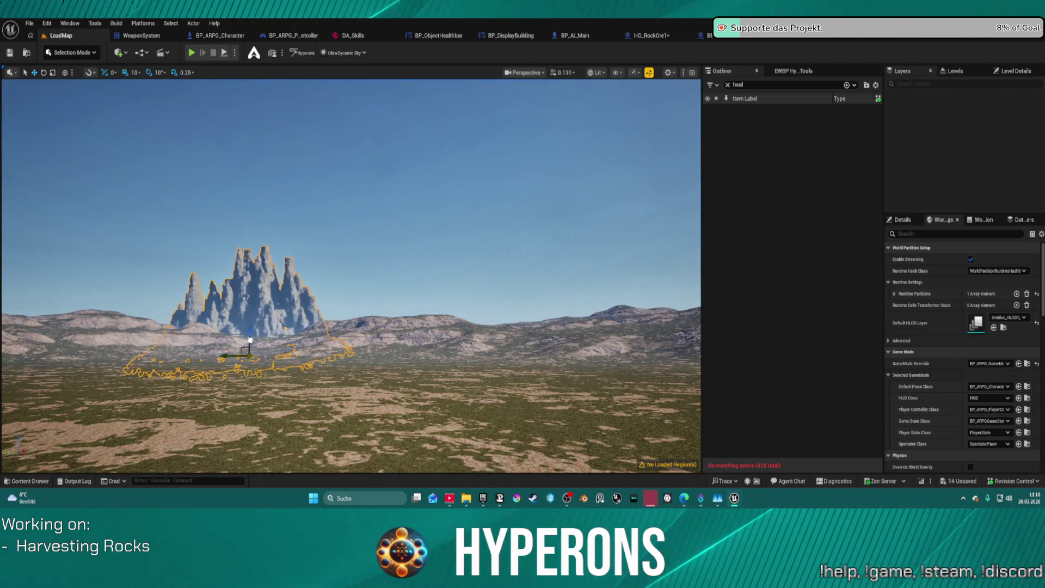
pyautogui.scroll(1, 270, 355)
pyautogui.press('f')
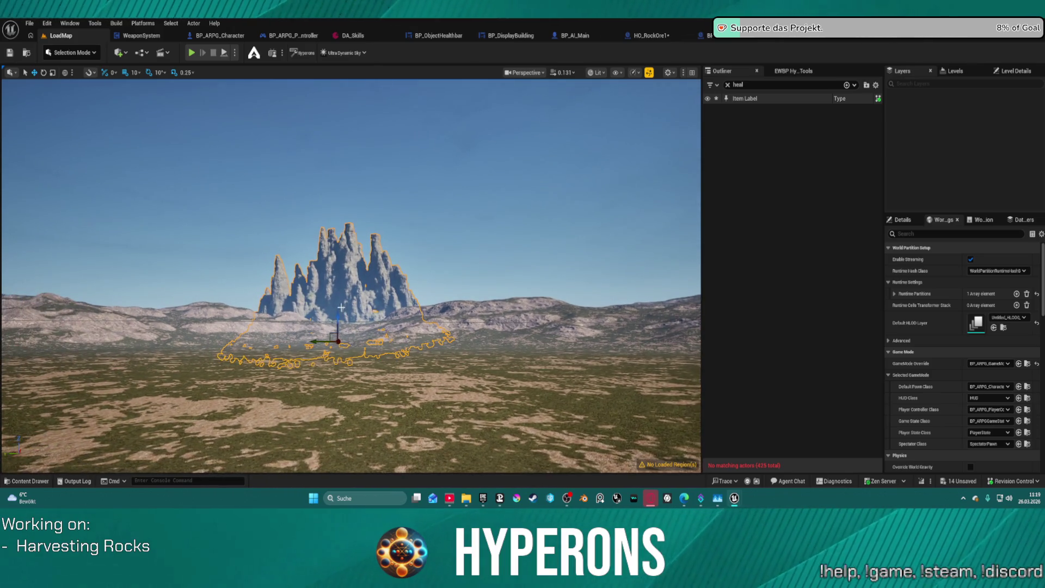
pyautogui.press('Delete')
pyautogui.scroll(8, 351, 276)
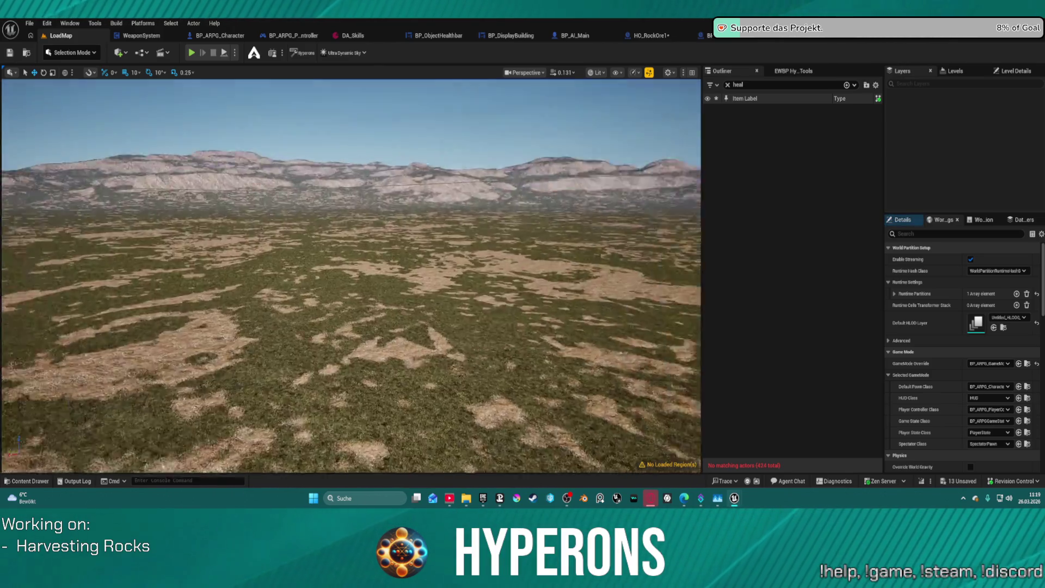
pyautogui.scroll(6, 439, 193)
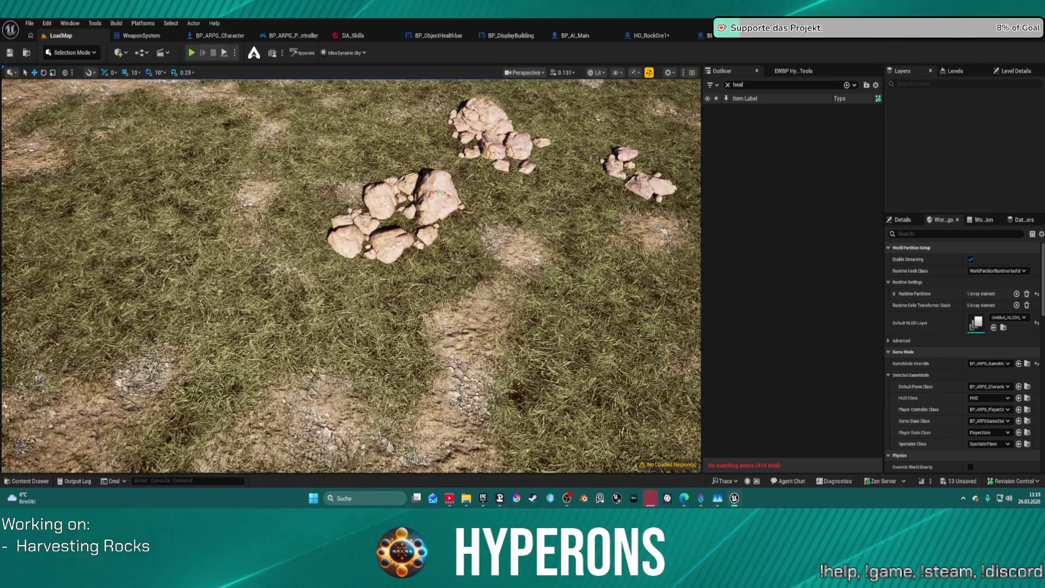
# Select the centre and upper rock clusters and drag out a copy nearby.
pyautogui.click(438, 193)
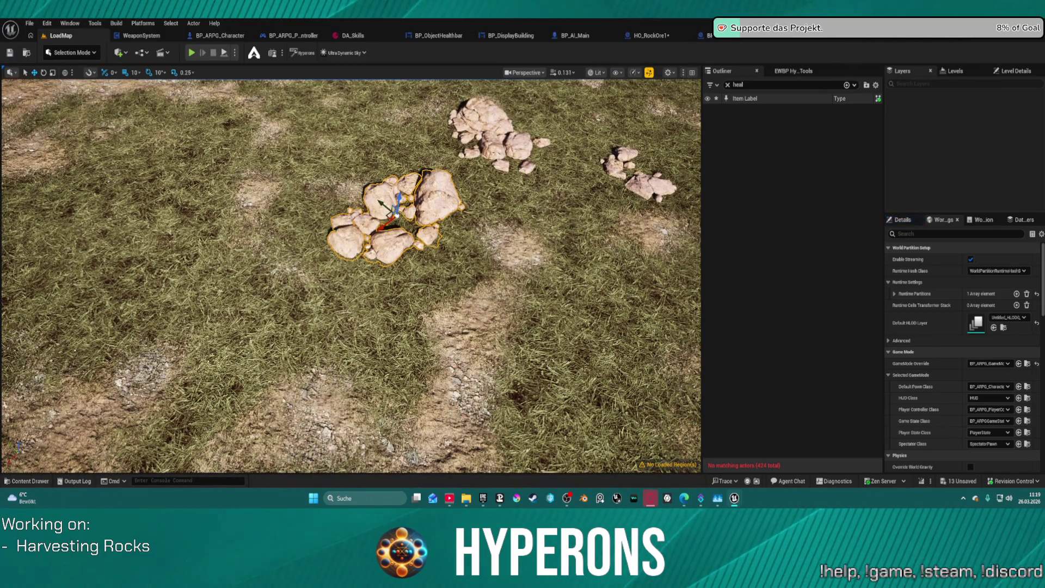
pyautogui.click(495, 134)
pyautogui.scroll(5, 495, 134)
pyautogui.scroll(4, 351, 276)
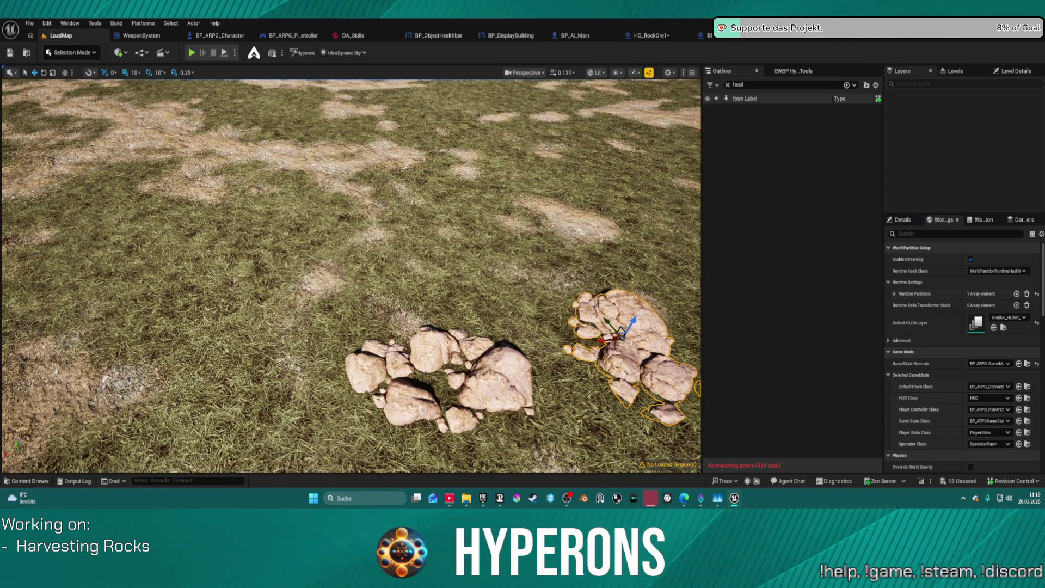
pyautogui.moveTo(422, 173)
pyautogui.mouseDown()
pyautogui.moveTo(417, 223)
pyautogui.moveTo(525, 228)
pyautogui.moveTo(294, 238)
pyautogui.moveTo(604, 228)
pyautogui.moveTo(631, 200)
pyautogui.moveTo(471, 155)
pyautogui.moveTo(414, 157)
pyautogui.moveTo(344, 189)
pyautogui.mouseUp()
# Move another rock cluster copy out beyond the pale sand-rock pile.
pyautogui.press('f')
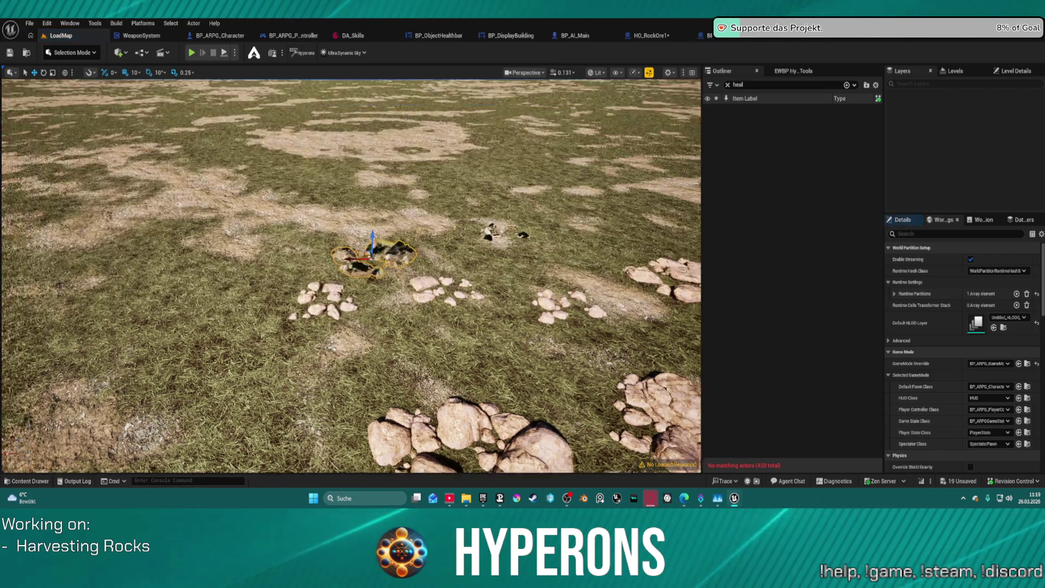
pyautogui.scroll(-5, 381, 278)
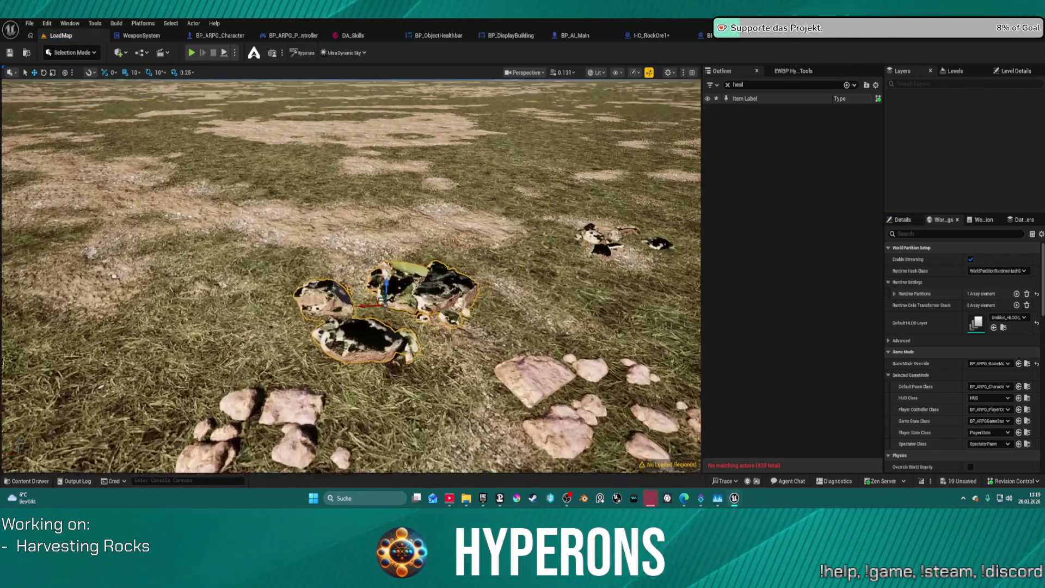
pyautogui.scroll(-5, 381, 277)
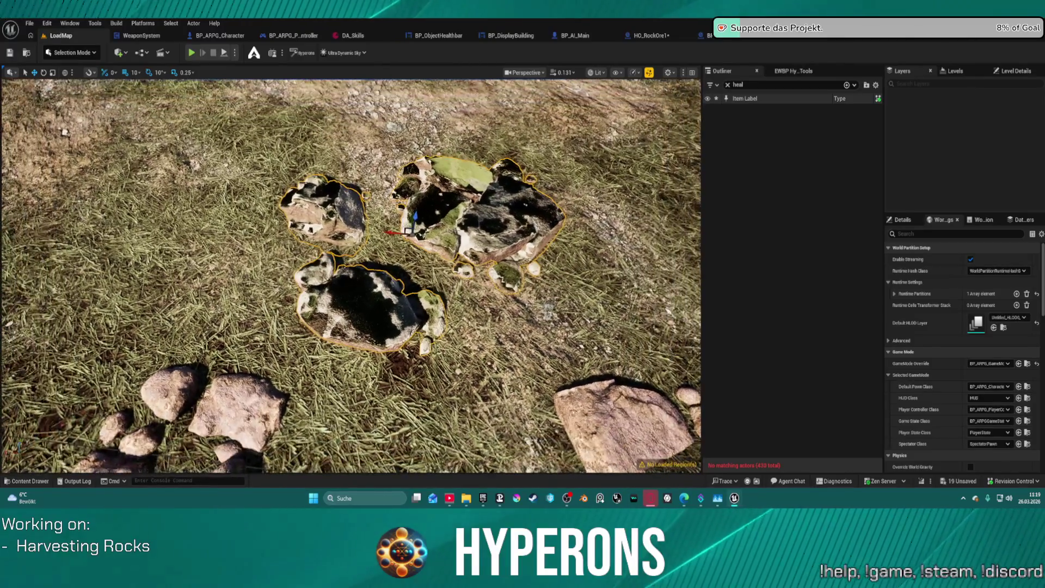
pyautogui.scroll(5, 389, 321)
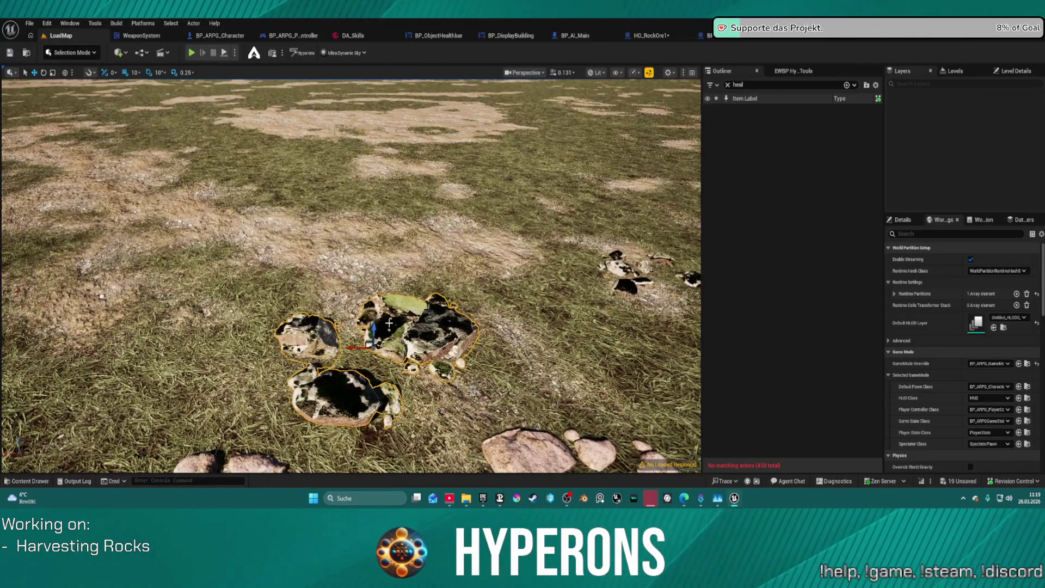
pyautogui.scroll(4, 376, 337)
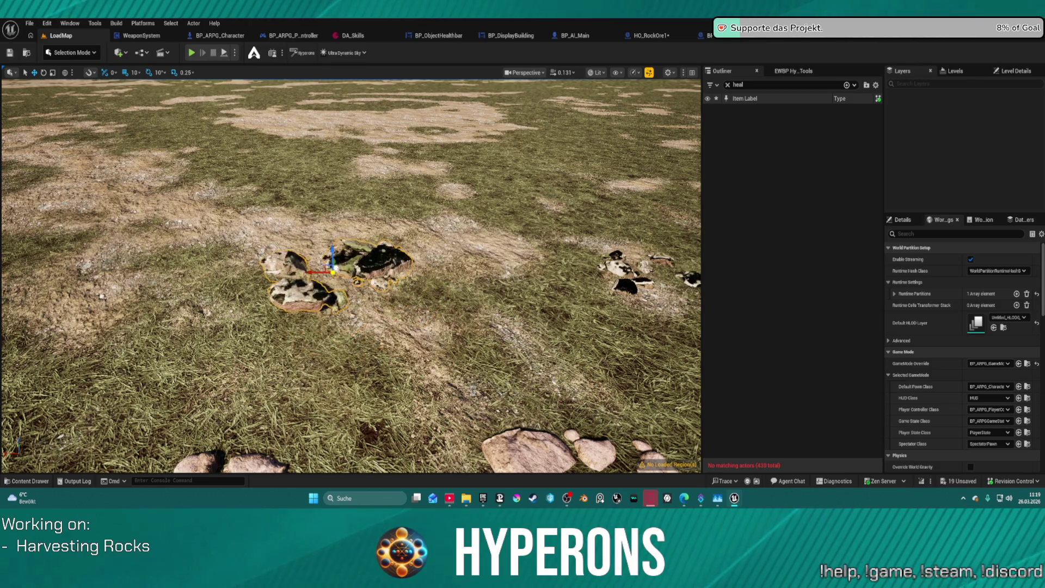
pyautogui.moveTo(345, 239)
pyautogui.mouseDown()
pyautogui.moveTo(327, 226)
pyautogui.moveTo(158, 209)
pyautogui.moveTo(105, 163)
pyautogui.moveTo(327, 93)
pyautogui.moveTo(308, 121)
pyautogui.moveTo(325, 274)
pyautogui.moveTo(291, 302)
pyautogui.moveTo(354, 319)
pyautogui.moveTo(424, 266)
pyautogui.moveTo(401, 318)
pyautogui.moveTo(398, 267)
pyautogui.moveTo(619, 256)
pyautogui.moveTo(460, 177)
pyautogui.mouseUp()
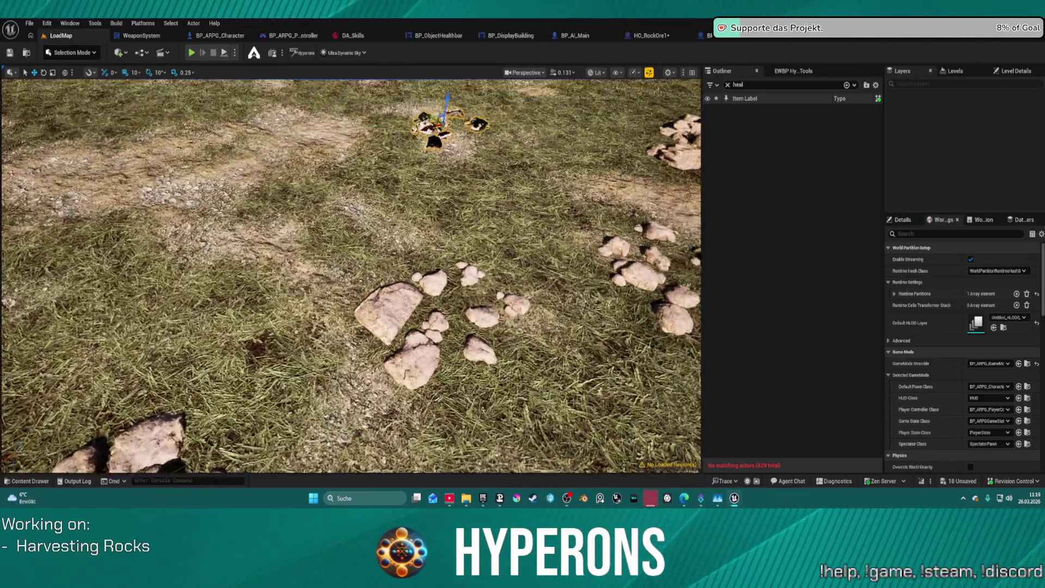
# Select the SM_Debris_Sand_Rocks_5 cluster, check its Static Mesh in Details, then reopen HO_RockOre1.
pyautogui.press('s')
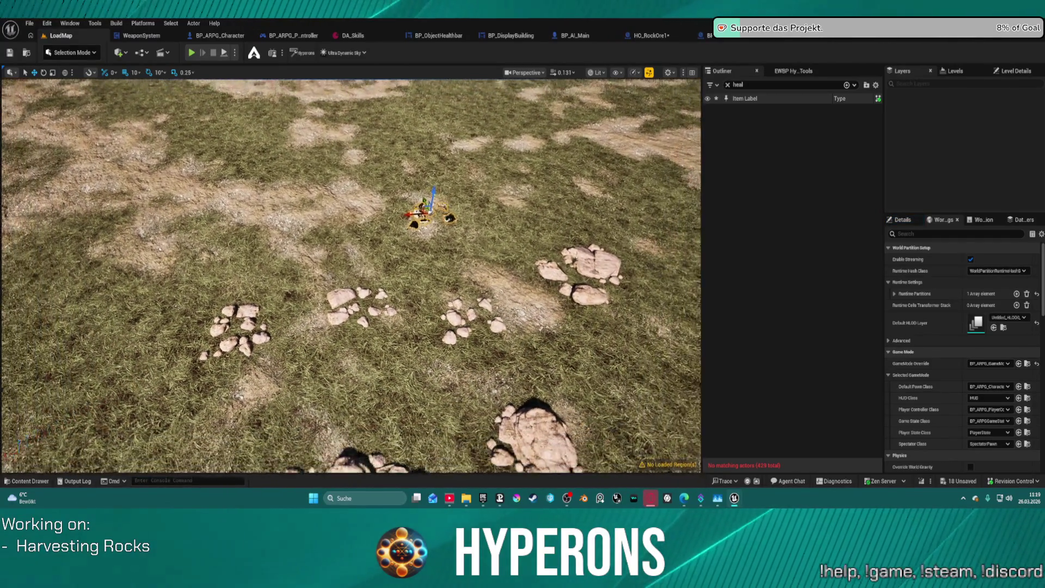
pyautogui.press('w')
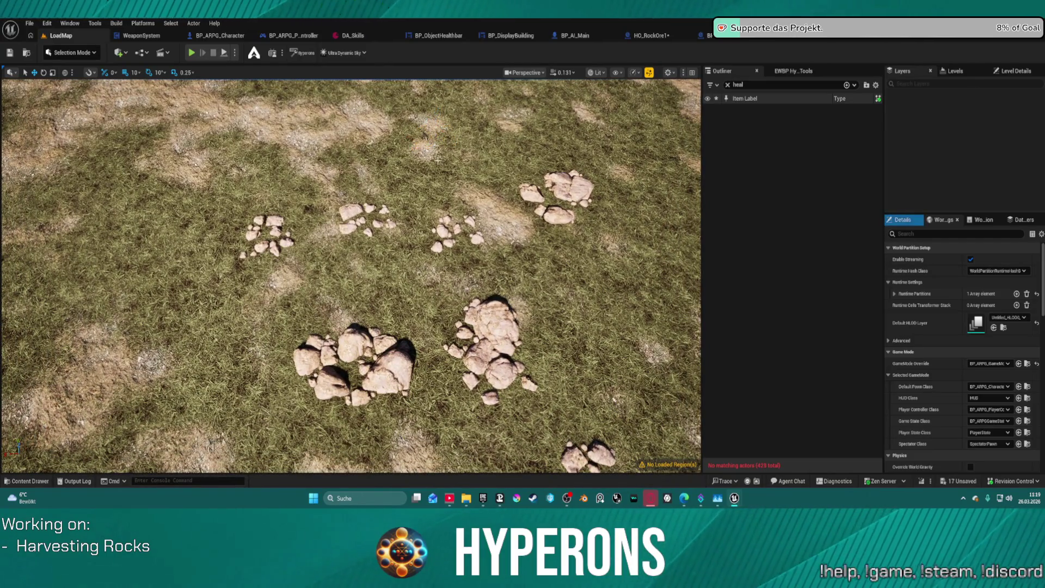
pyautogui.press('w')
pyautogui.press('a')
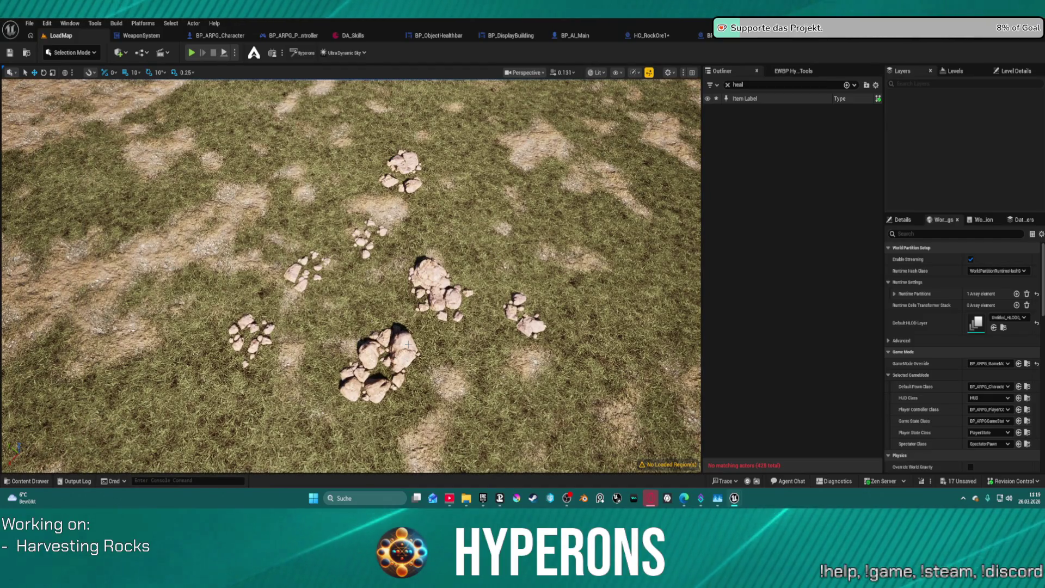
pyautogui.click(430, 286)
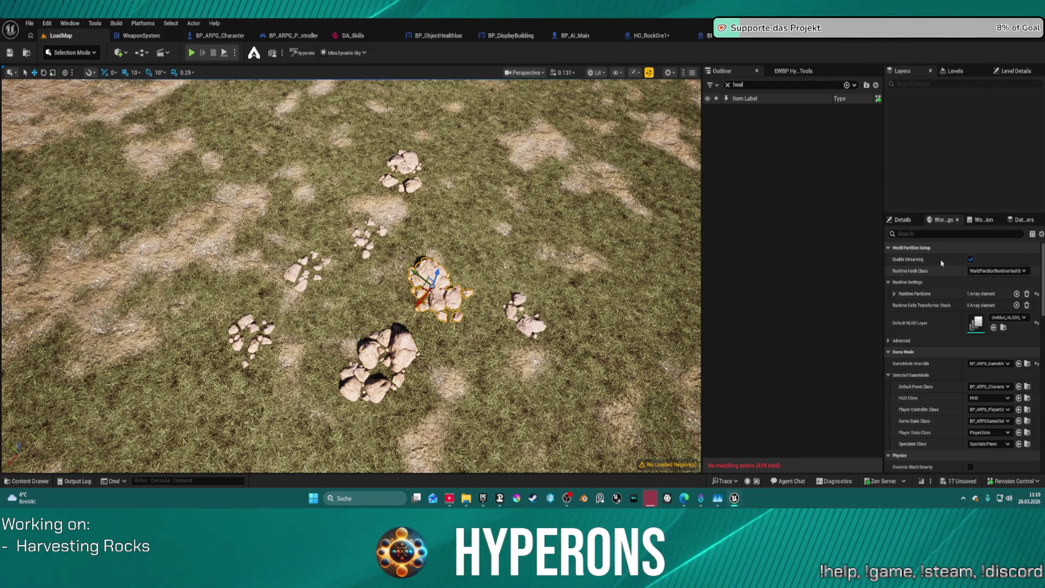
pyautogui.click(901, 219)
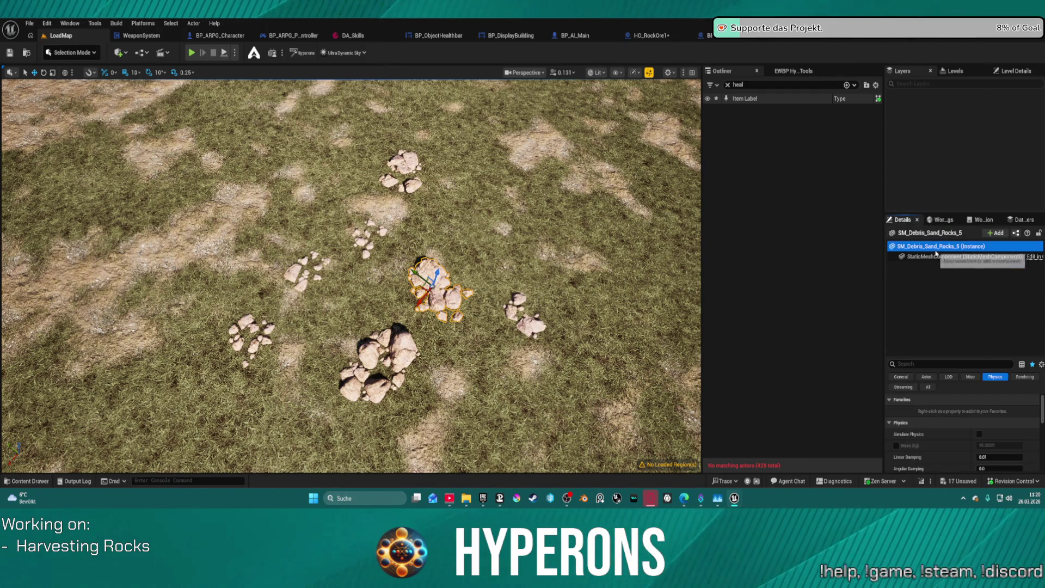
pyautogui.click(935, 257)
pyautogui.scroll(-3, 937, 430)
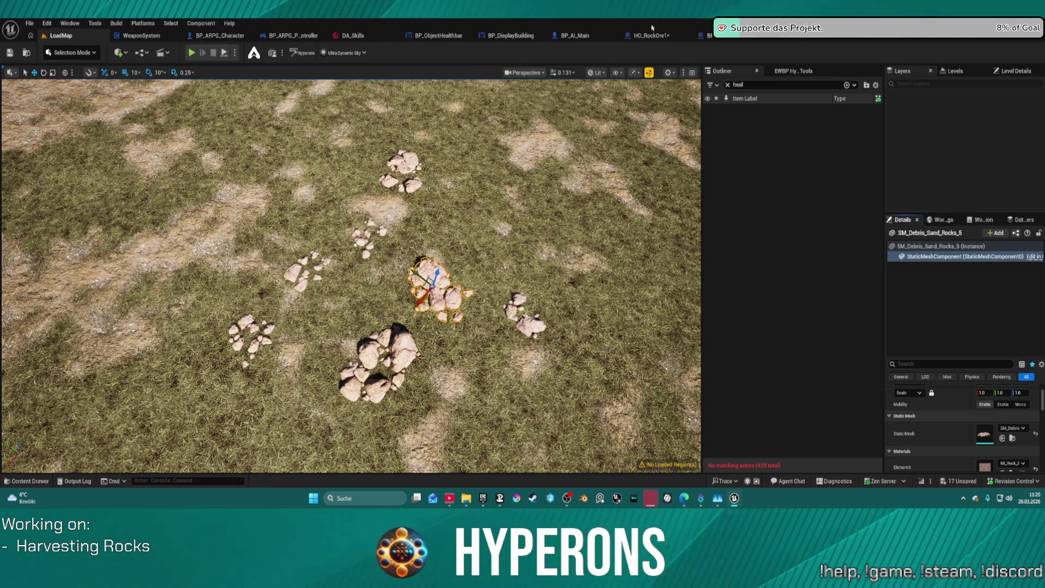
pyautogui.click(674, 36)
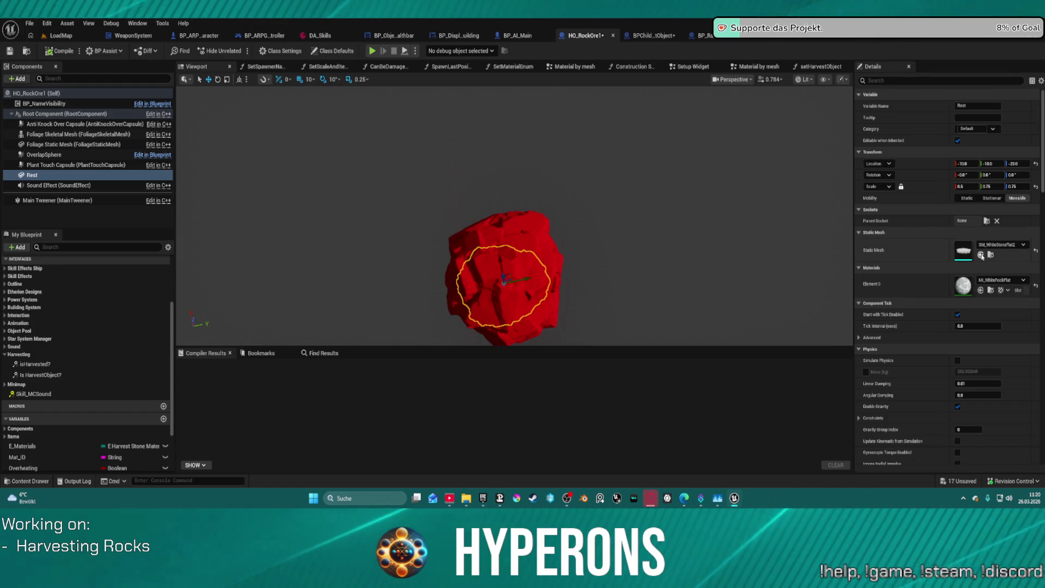
# Switch HO_RockOre1's Rest mesh to the sand debris rock and add a new Boolean variable.
pyautogui.click(981, 255)
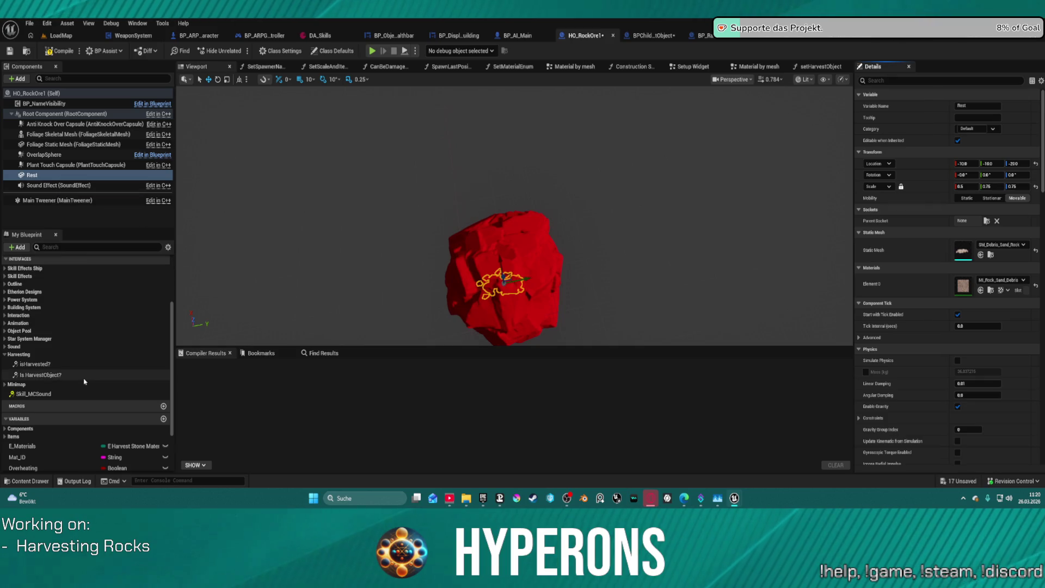
pyautogui.scroll(-3, 109, 403)
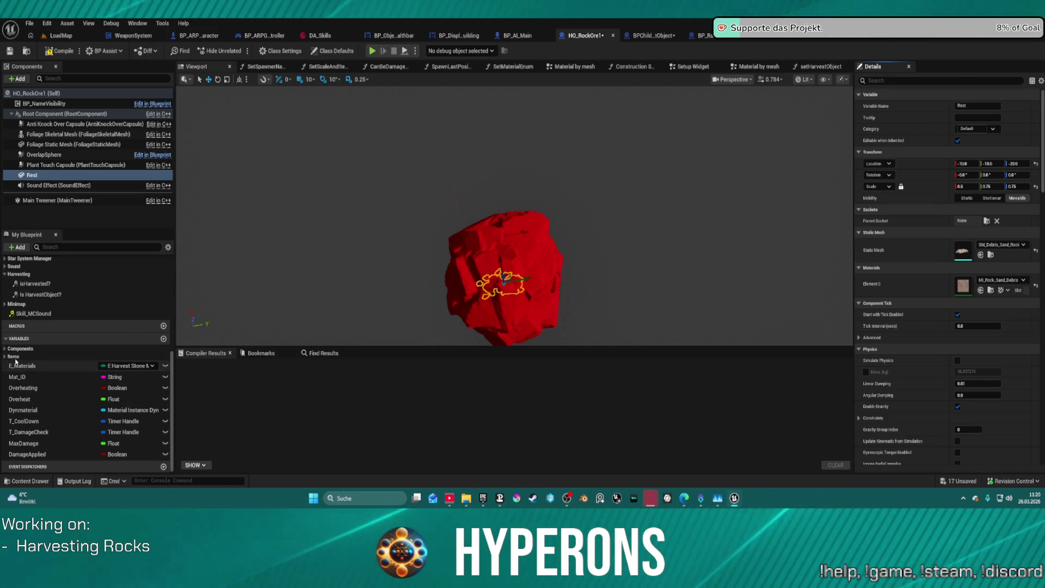
pyautogui.click(163, 339)
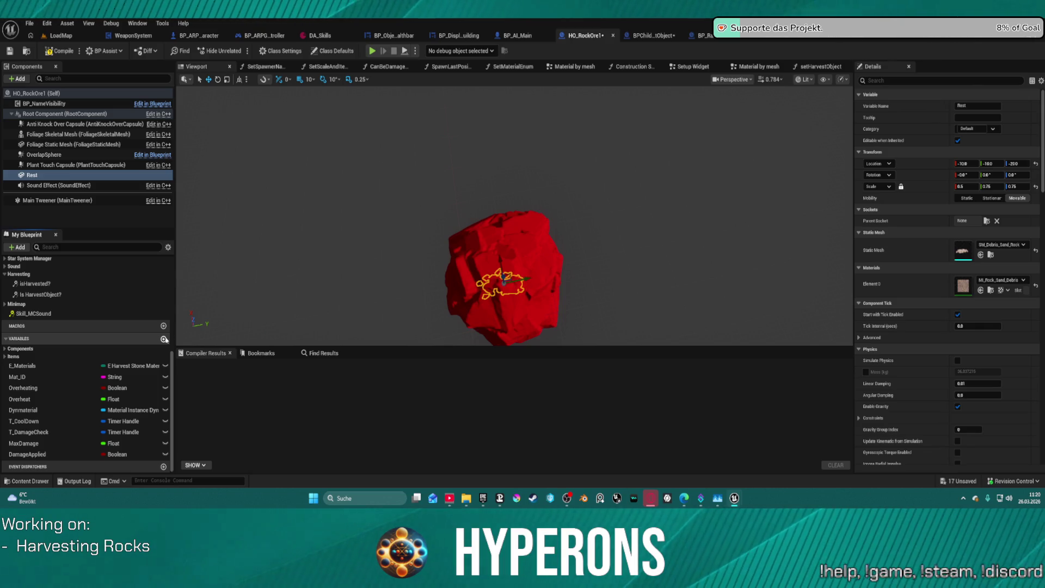
pyautogui.click(164, 339)
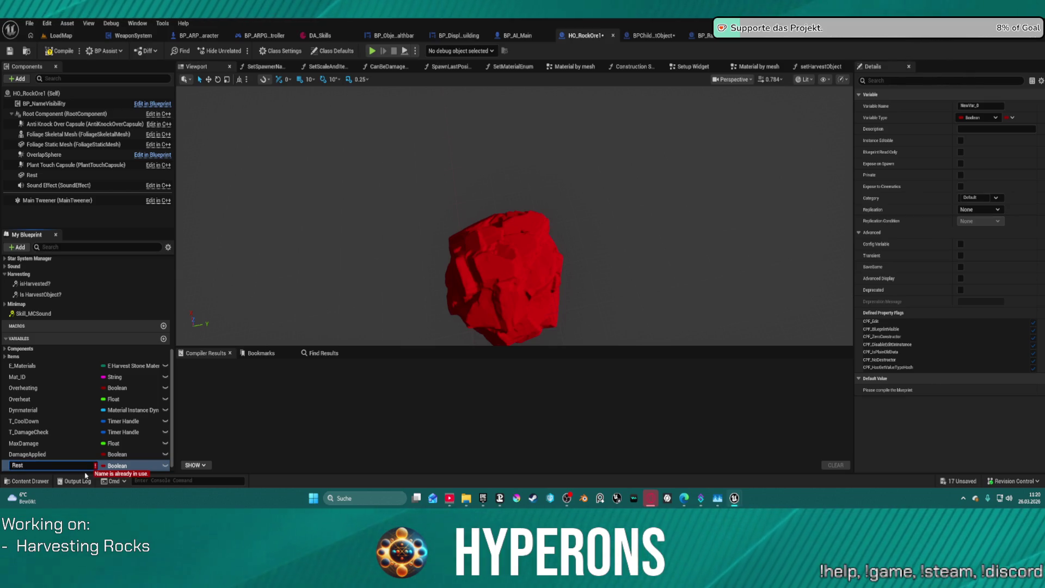
pyautogui.write('RestMe')
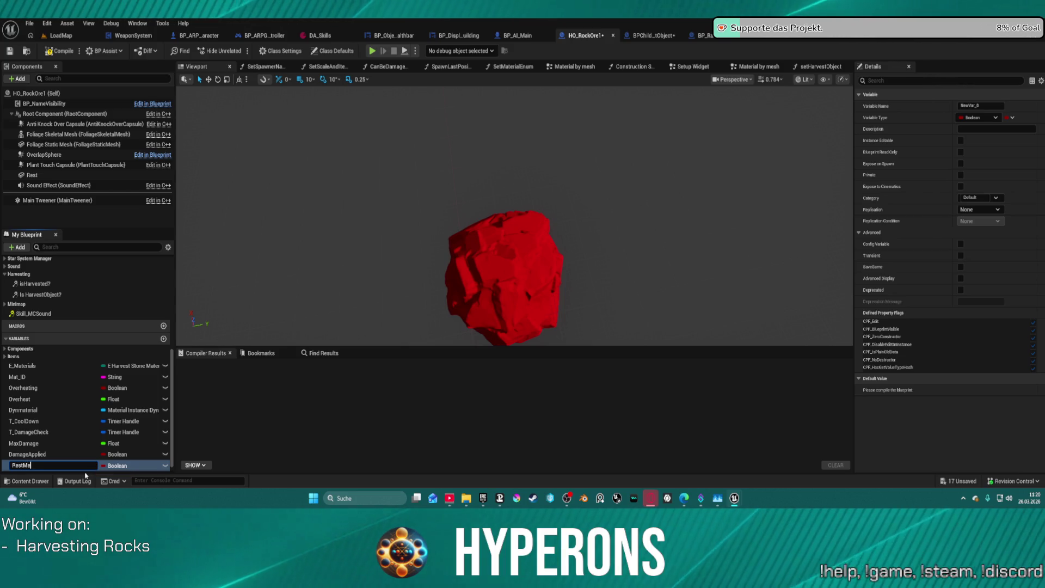
# Correct the variable name to RestMesh and delete the old Rest component.
pyautogui.press('BackSpace')
pyautogui.write('Mesh')
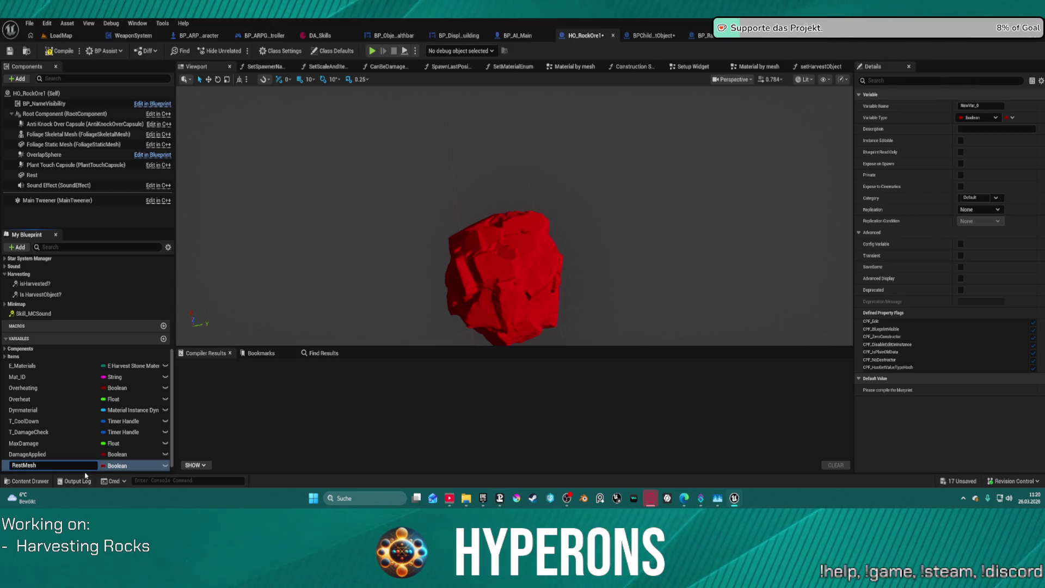
pyautogui.click(45, 175)
pyautogui.press('Delete')
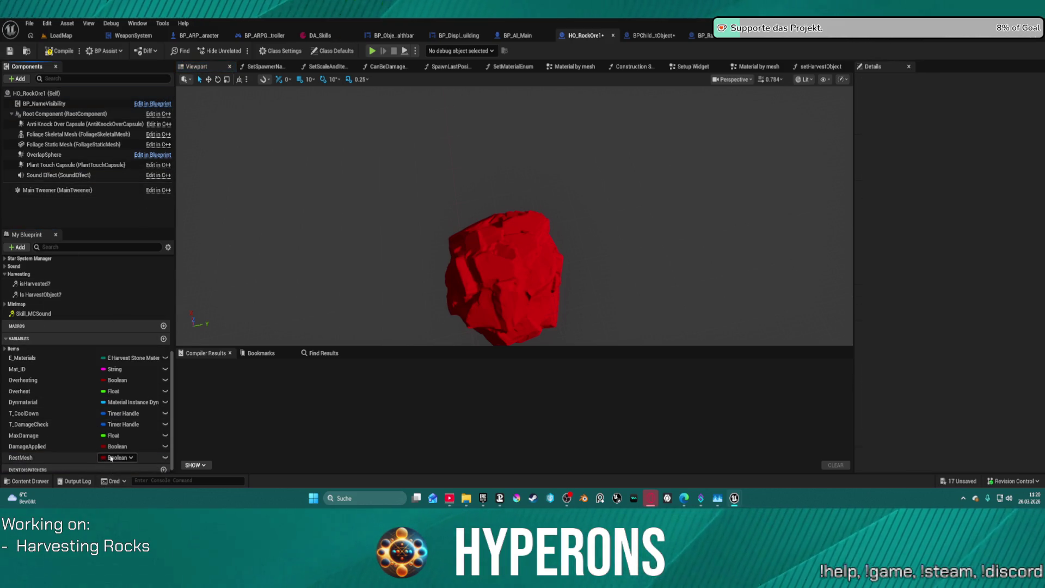
# Make RestMesh a Static Mesh reference array and compile HO_RockOre1.
pyautogui.click(113, 458)
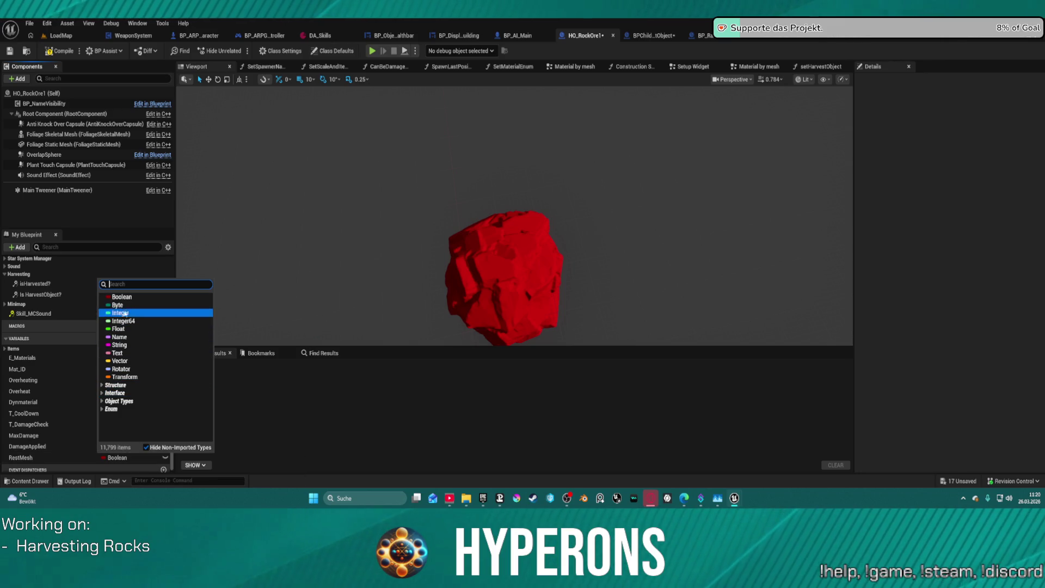
pyautogui.write('s')
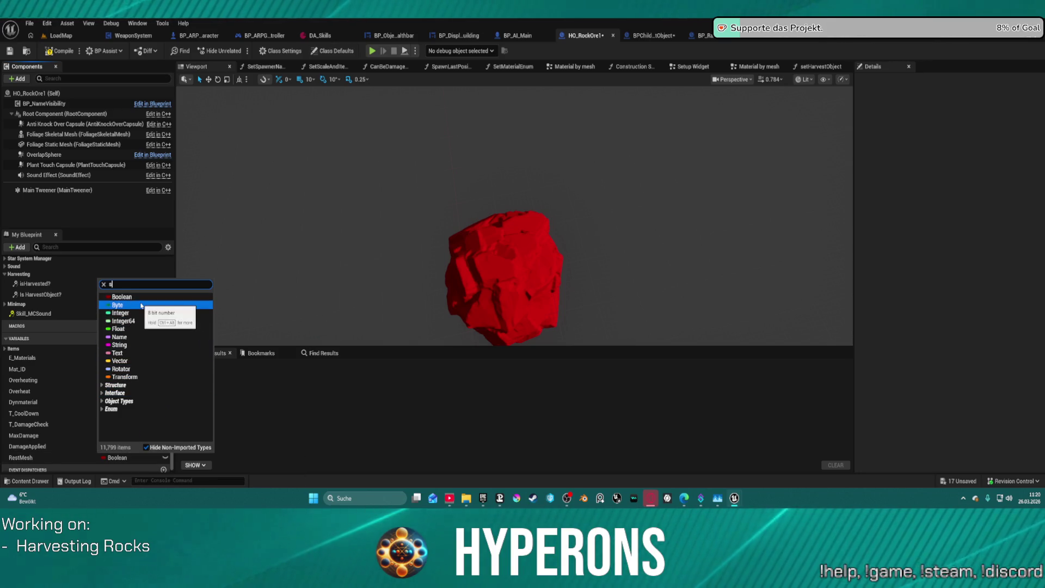
pyautogui.write('taticm')
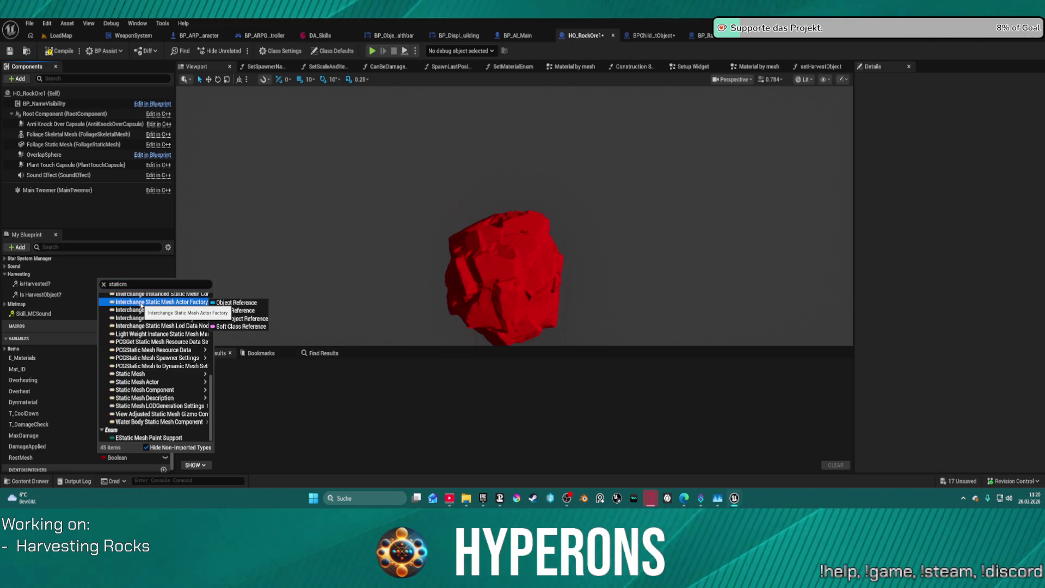
pyautogui.doubleClick(139, 284)
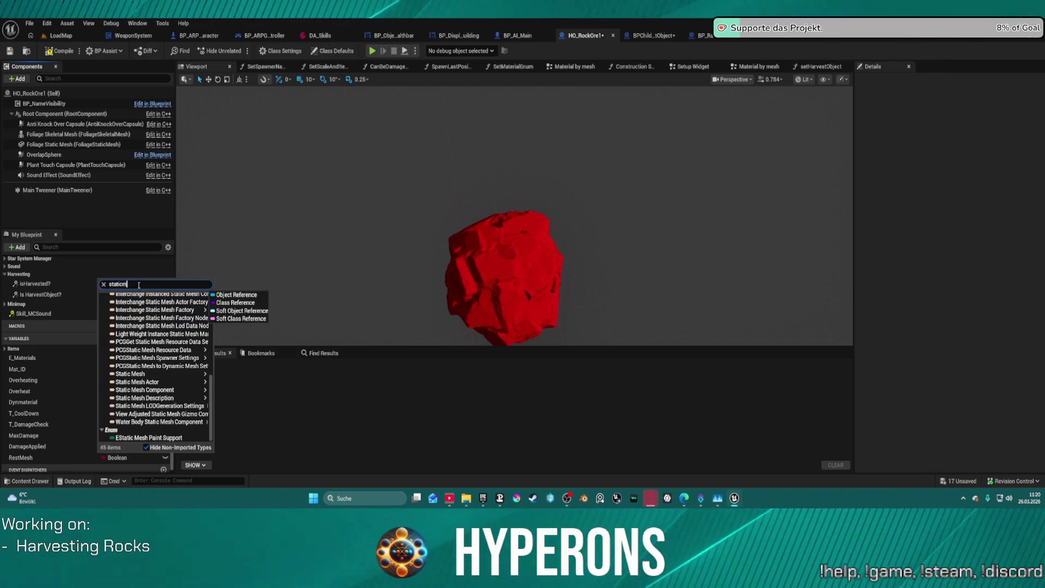
pyautogui.write('Mesh')
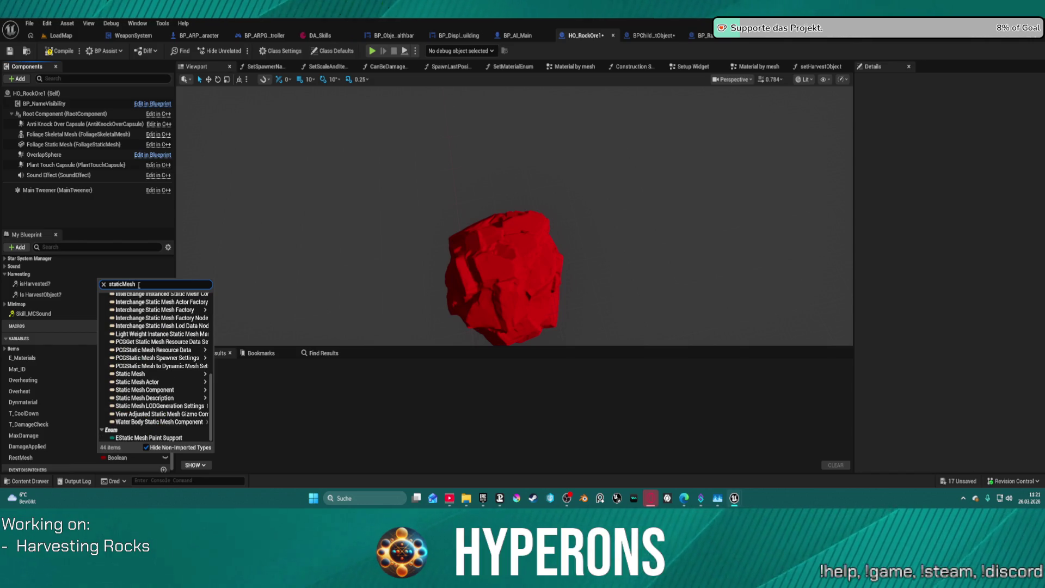
pyautogui.moveTo(158, 374)
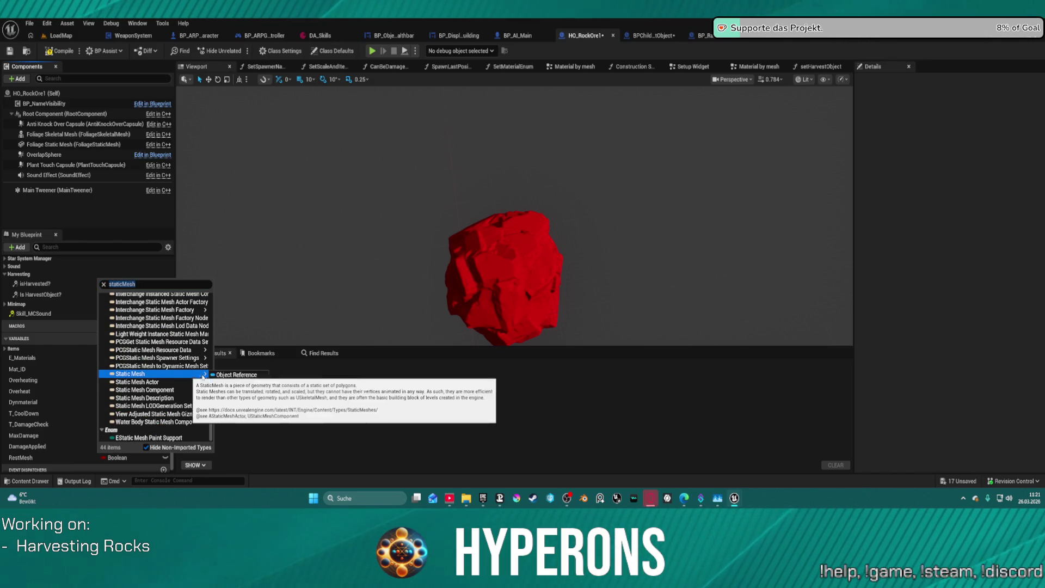
pyautogui.click(237, 375)
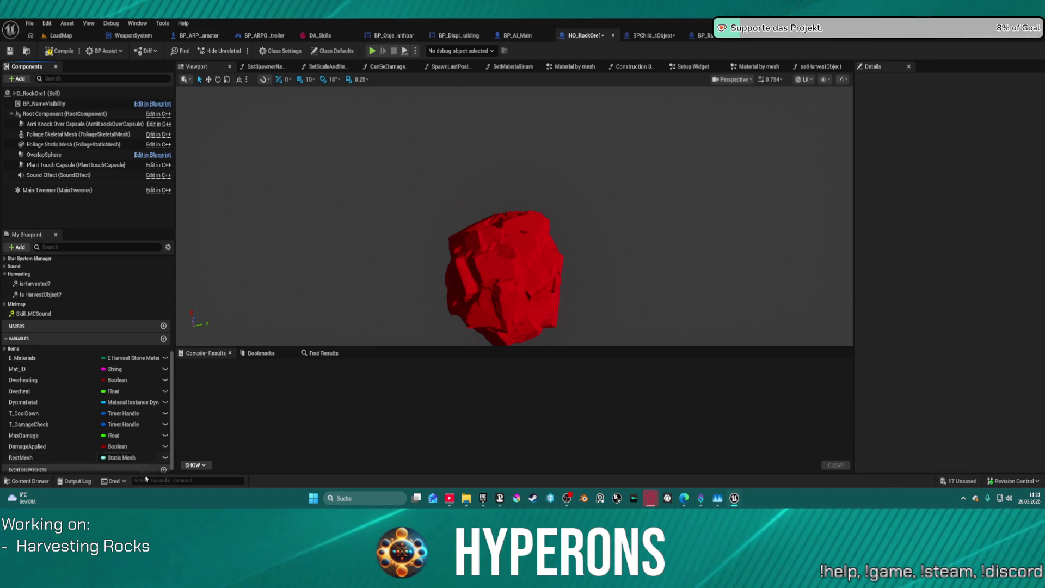
pyautogui.click(107, 459)
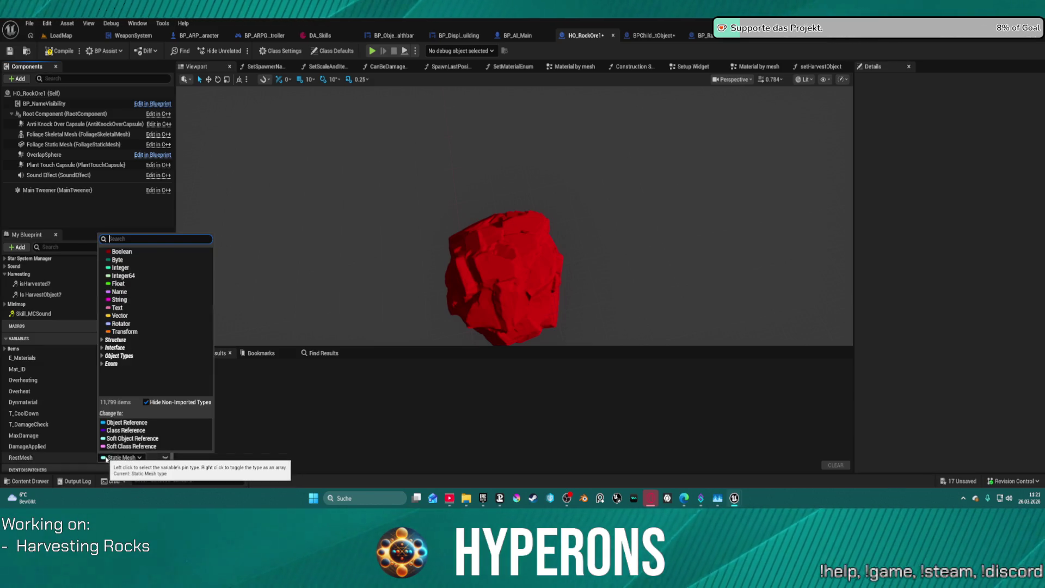
pyautogui.click(106, 459)
pyautogui.click(32, 462)
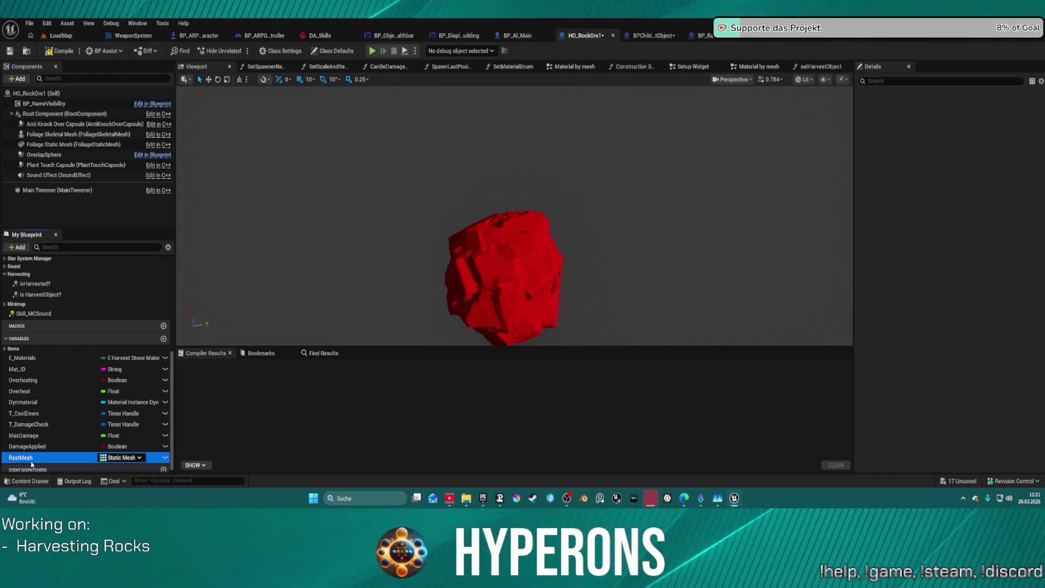
pyautogui.click(60, 55)
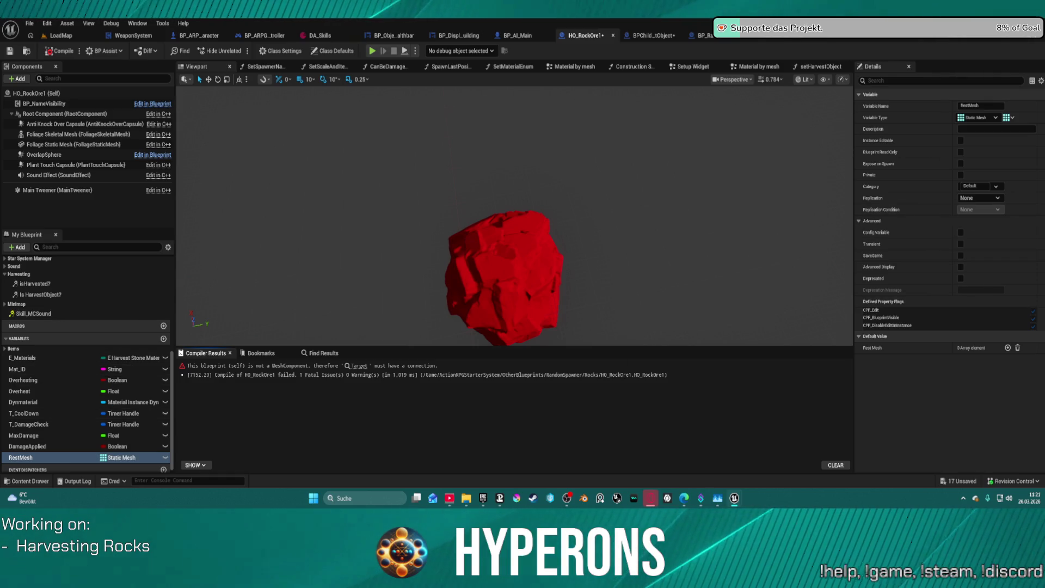
pyautogui.click(964, 347)
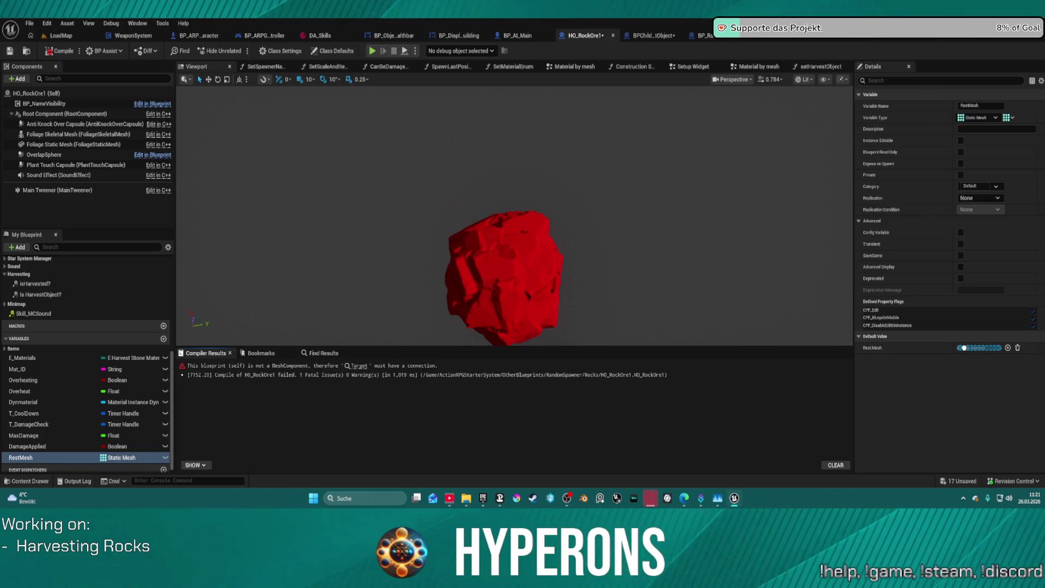
# Paste five mesh entries into RestMesh's default value, then view the LoadMap level.
pyautogui.hotkey('ctrl', 'v')
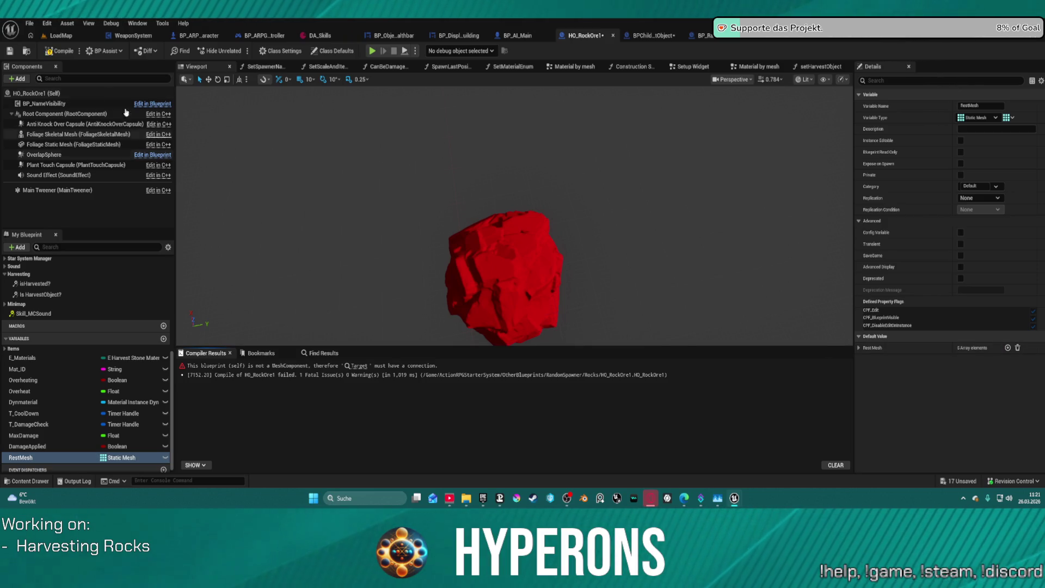
pyautogui.click(61, 35)
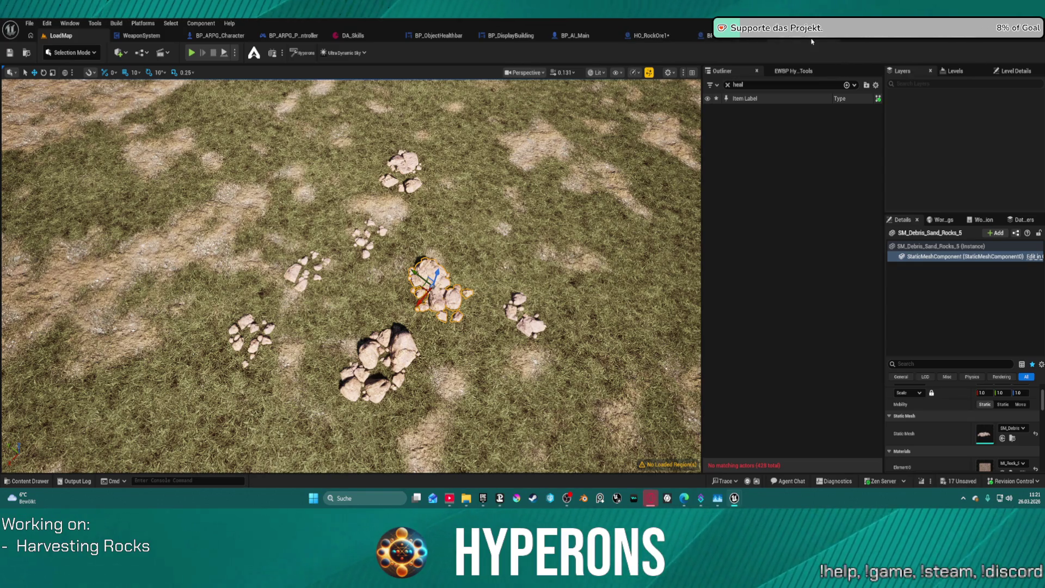
pyautogui.click(707, 35)
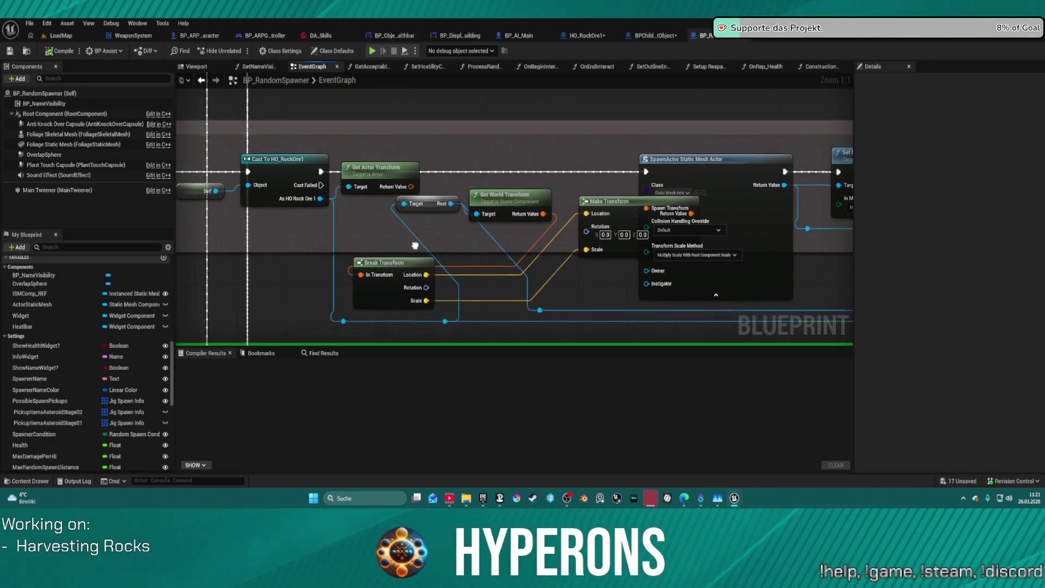
# Delete the old Rest reference node from BP_RandomSpawner's graph.
pyautogui.click(396, 207)
pyautogui.press('Delete')
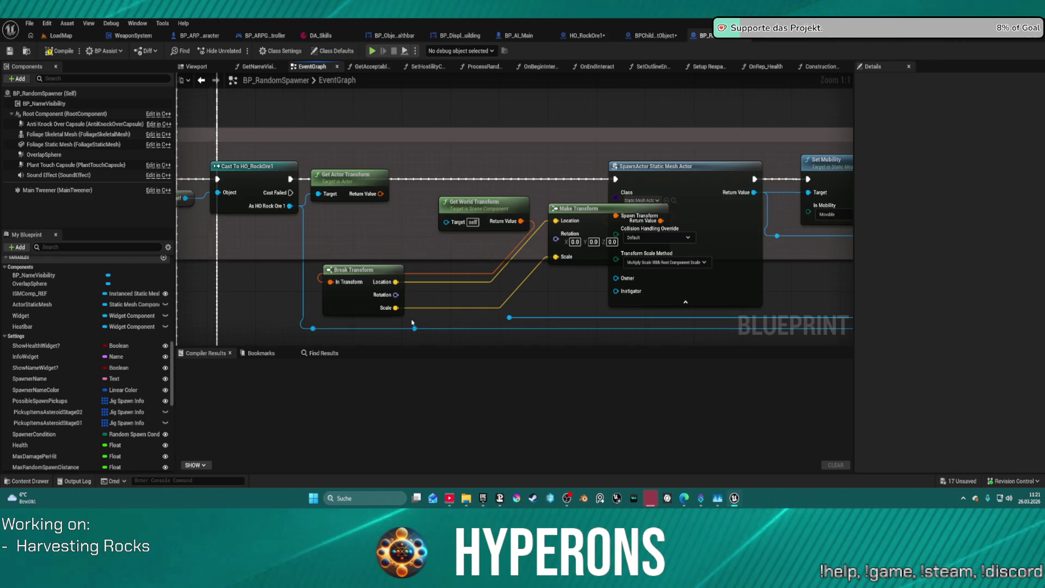
pyautogui.moveTo(398, 214); pyautogui.dragTo(399, 209)
pyautogui.write('get')
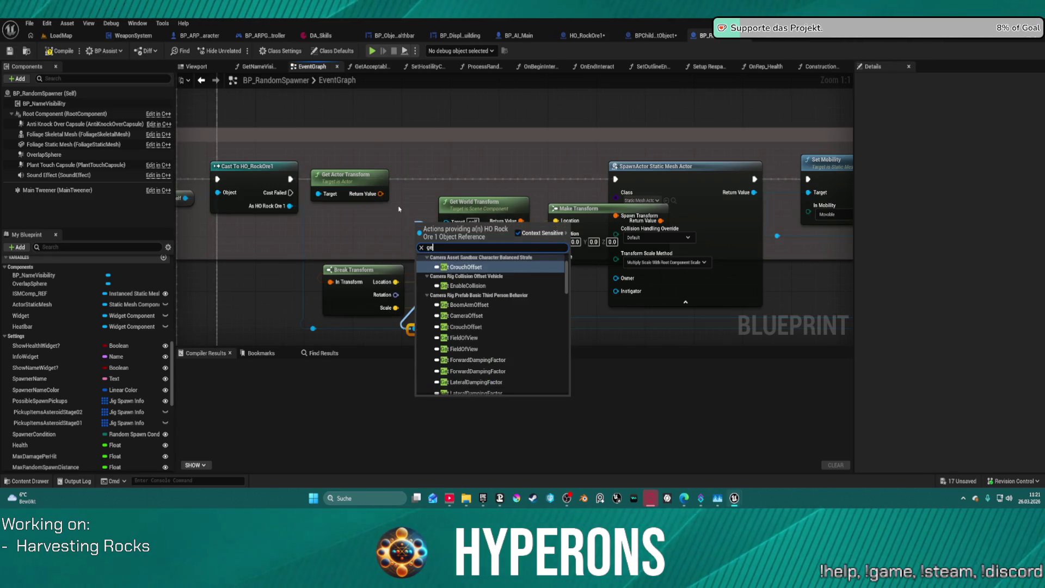
pyautogui.click(339, 355)
# Add a Get Rest Mesh node wired from the As HO Rock Ore 1 cast result.
pyautogui.moveTo(290, 206); pyautogui.dragTo(370, 234)
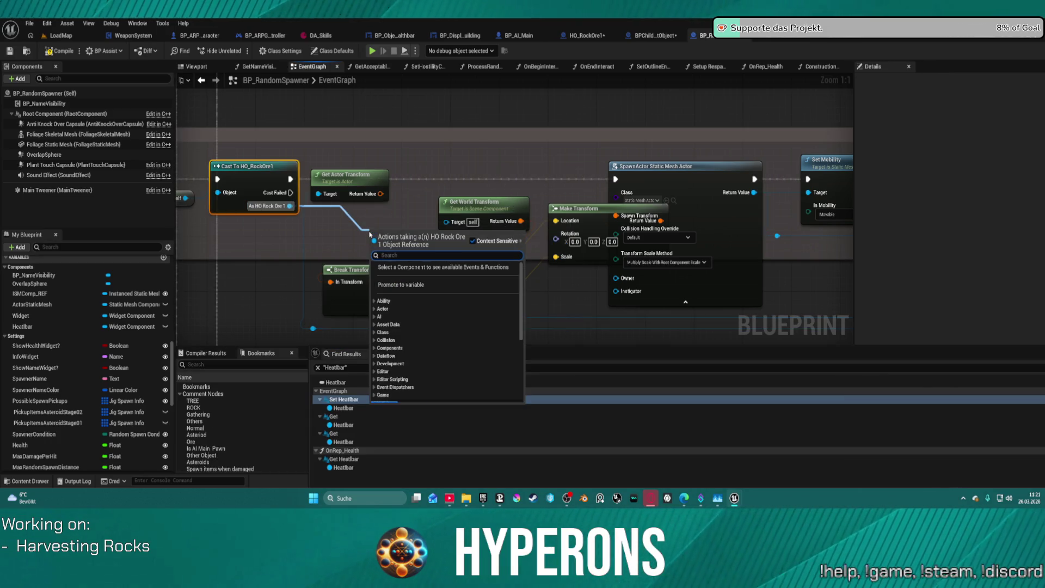
pyautogui.write('rest')
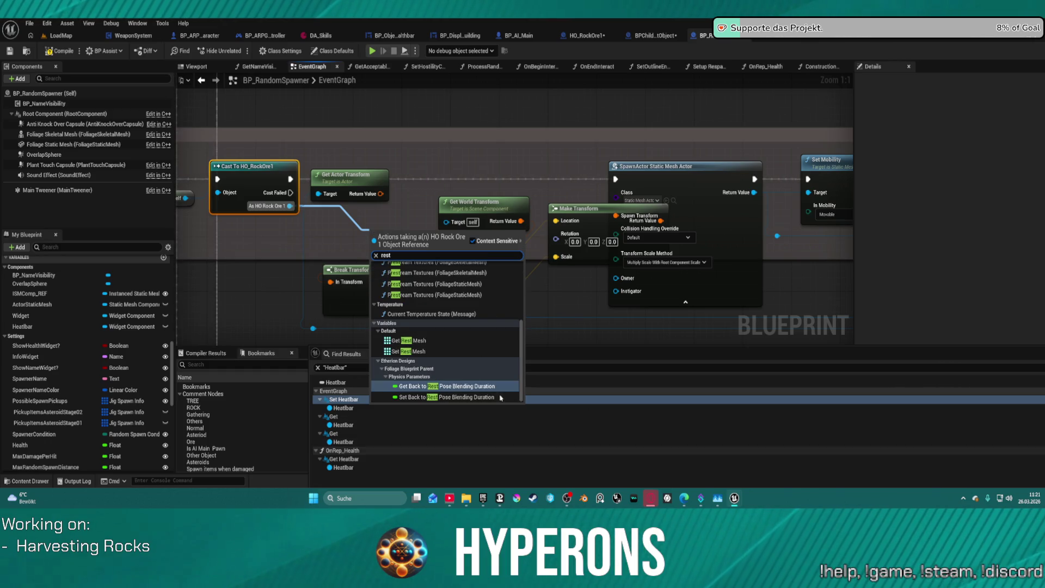
pyautogui.click(408, 341)
pyautogui.moveTo(409, 235)
pyautogui.mouseDown()
pyautogui.moveTo(359, 248)
pyautogui.moveTo(414, 225)
pyautogui.mouseUp()
pyautogui.write('for e')
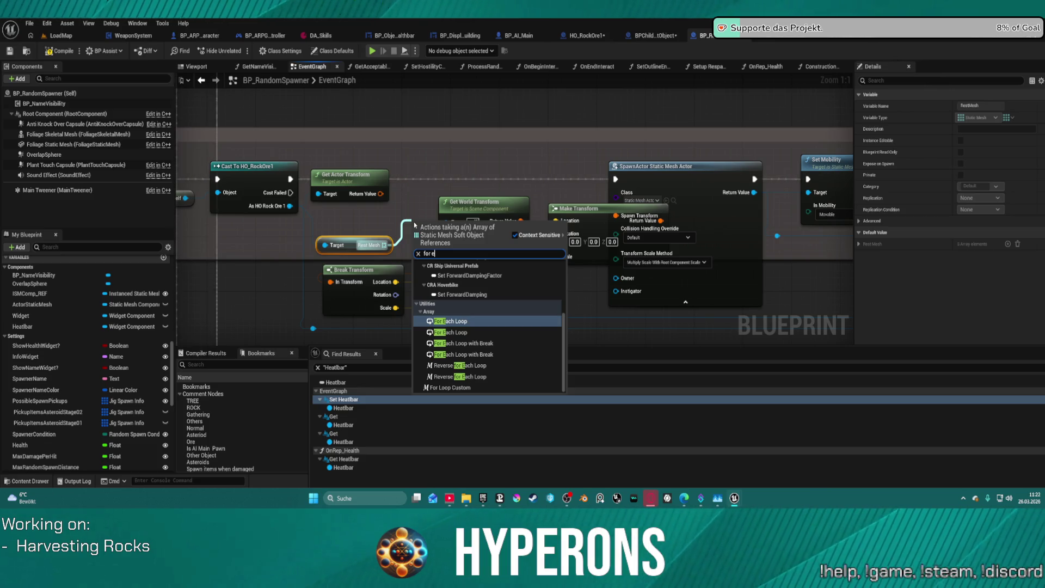
# Add a Random Array Item node and an Async Load Asset node after it.
pyautogui.press('BackSpace')
pyautogui.press('BackSpace')
pyautogui.press('BackSpace')
pyautogui.write('random')
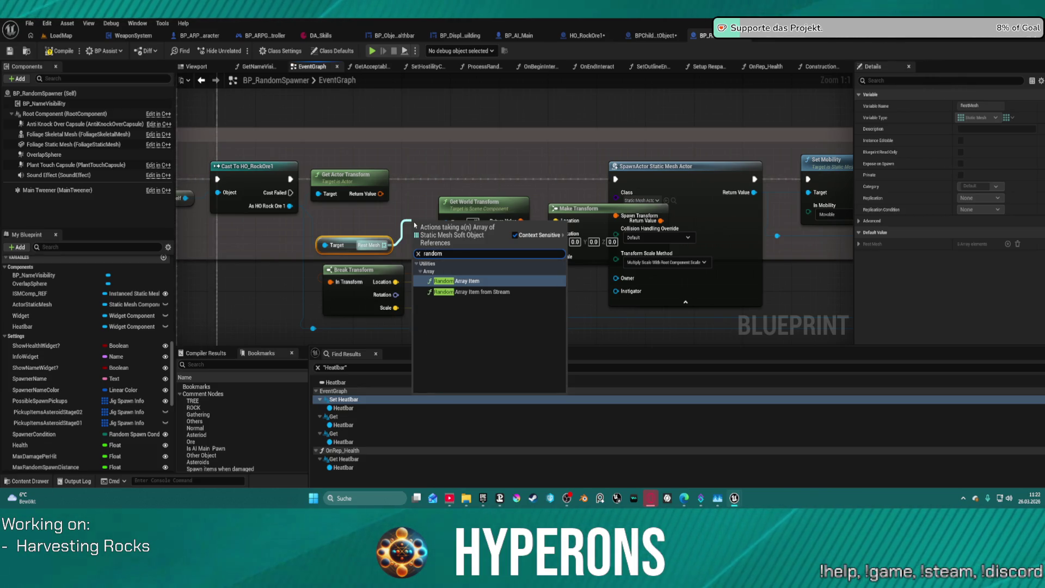
pyautogui.press('Return')
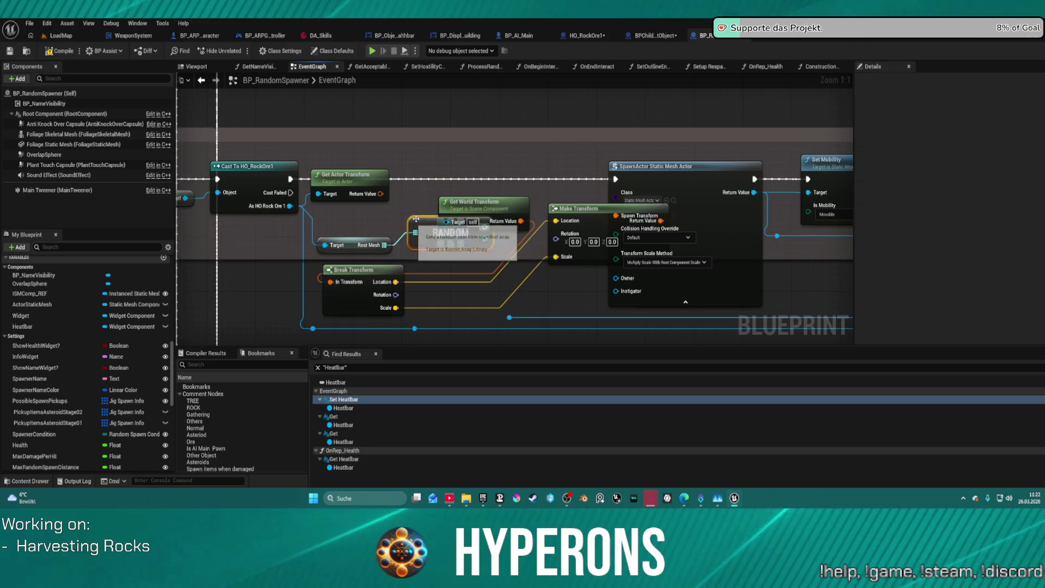
pyautogui.moveTo(484, 247)
pyautogui.mouseDown()
pyautogui.moveTo(572, 244)
pyautogui.moveTo(511, 251)
pyautogui.moveTo(526, 256)
pyautogui.mouseUp()
pyautogui.write('loa')
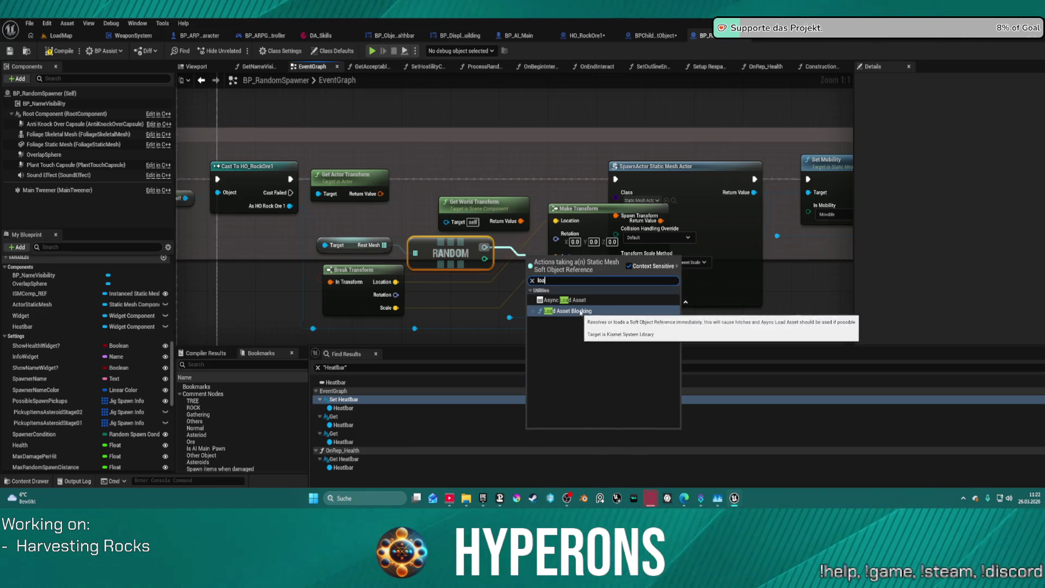
pyautogui.click(581, 303)
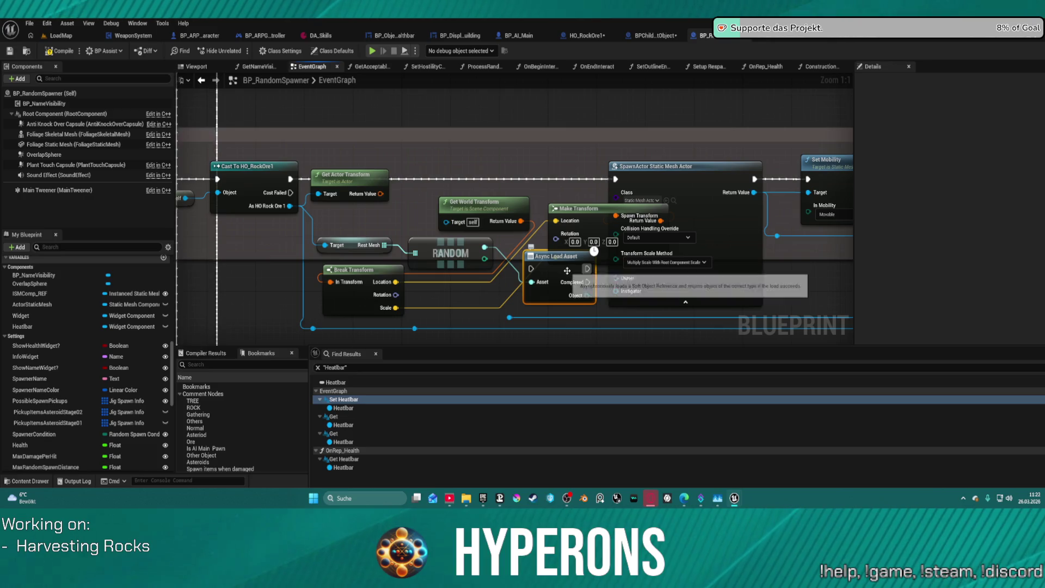
# Replace the Async Load Asset node with one fed by the random mesh output.
pyautogui.moveTo(583, 261)
pyautogui.mouseDown()
pyautogui.moveTo(517, 192)
pyautogui.moveTo(455, 233)
pyautogui.mouseUp()
pyautogui.click(685, 186)
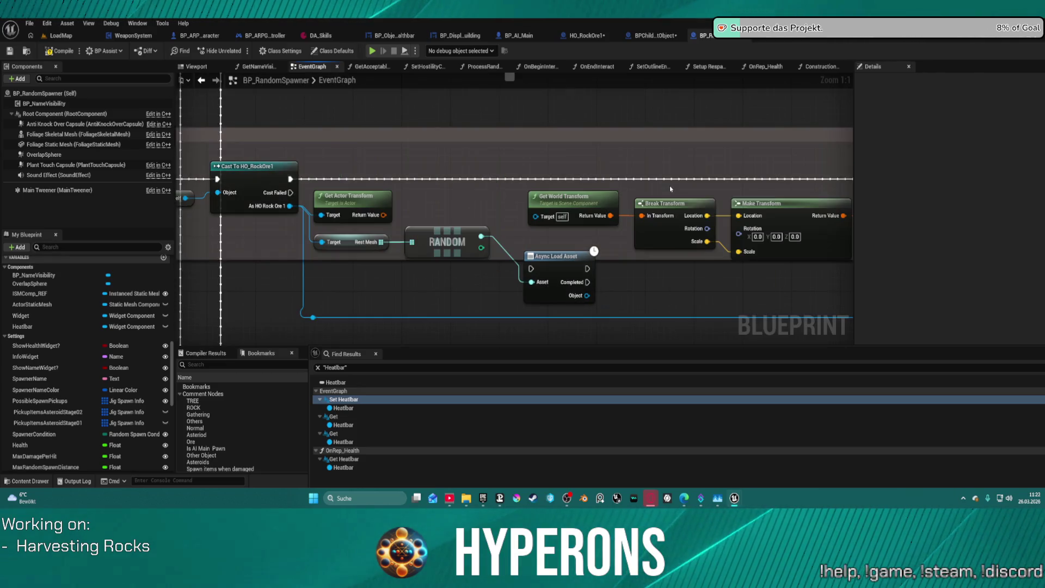
pyautogui.click(390, 251)
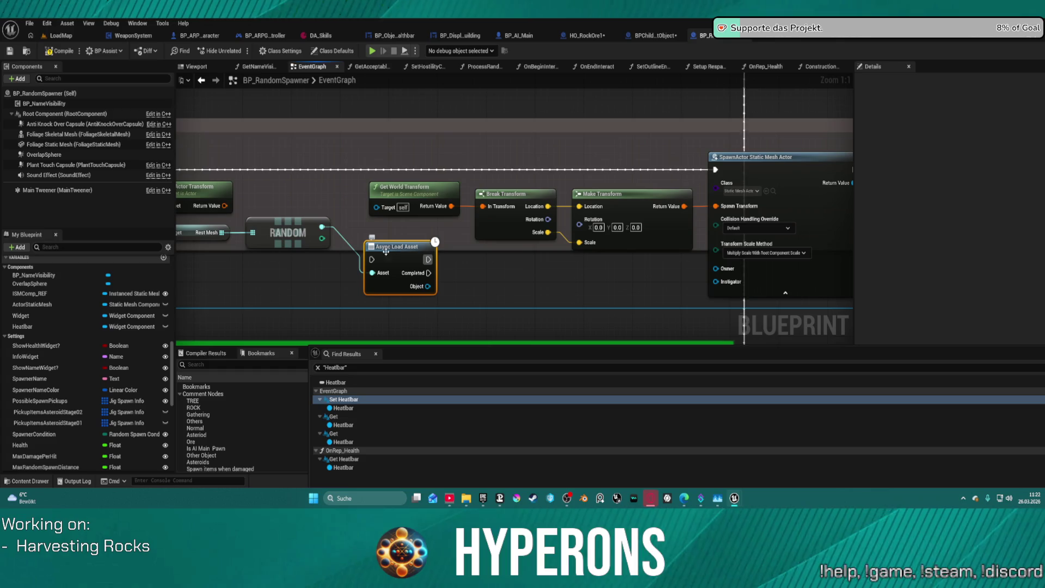
pyautogui.press('Delete')
pyautogui.moveTo(326, 228)
pyautogui.mouseDown()
pyautogui.moveTo(708, 256)
pyautogui.moveTo(720, 204)
pyautogui.moveTo(849, 218)
pyautogui.moveTo(677, 225)
pyautogui.moveTo(764, 200)
pyautogui.moveTo(642, 245)
pyautogui.moveTo(625, 278)
pyautogui.mouseUp()
pyautogui.write('load')
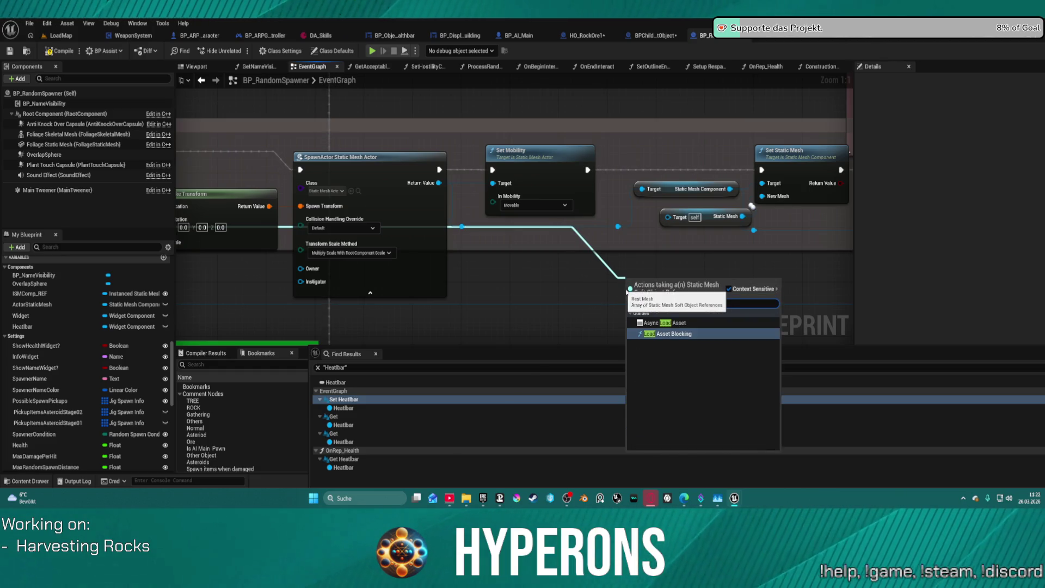
pyautogui.click(674, 322)
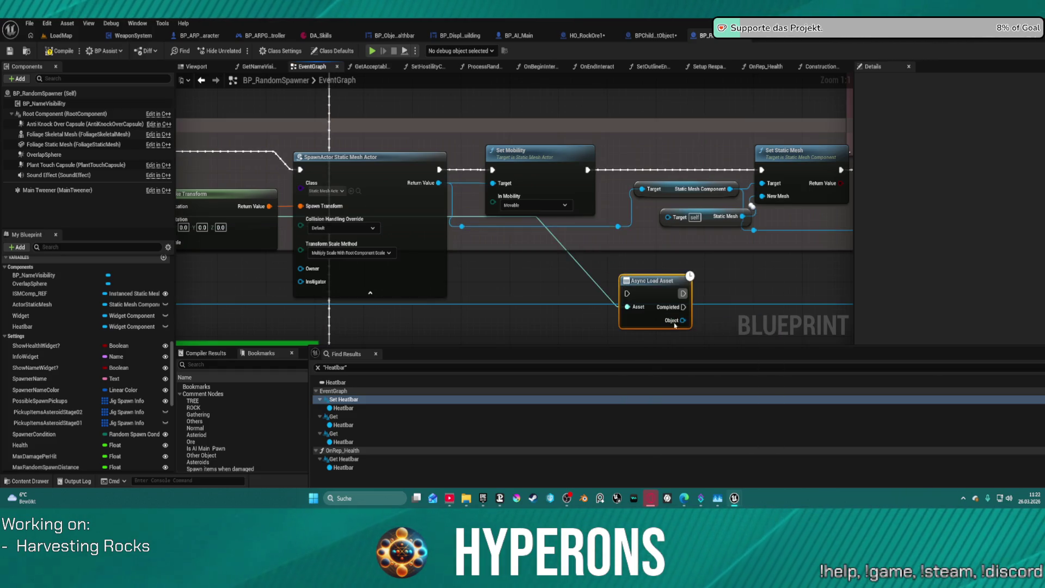
# Drop a trial Load Asset Blocking node and move Async Load Asset onto the exec line.
pyautogui.moveTo(526, 247); pyautogui.dragTo(729, 254)
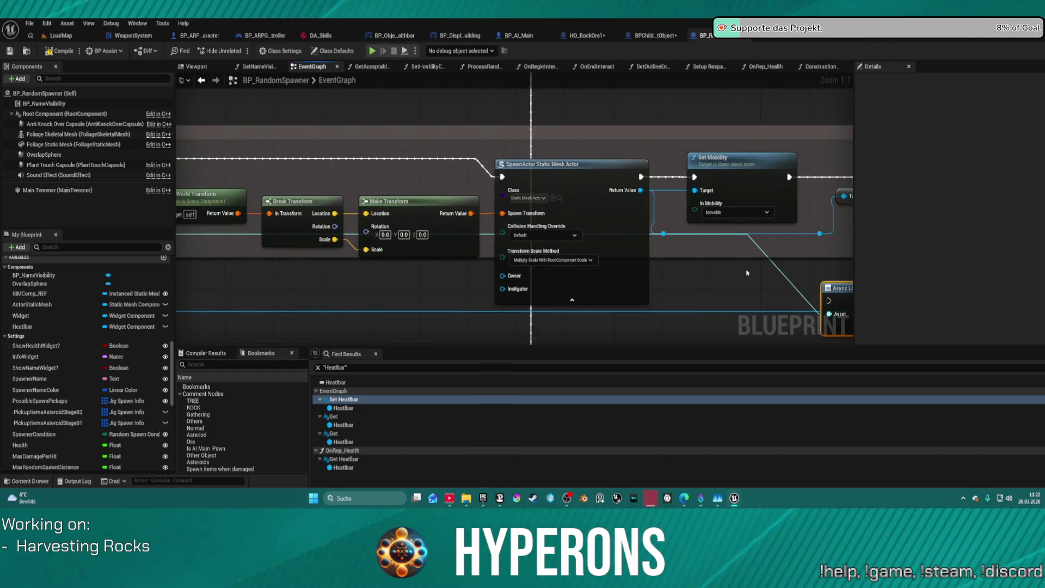
pyautogui.doubleClick(780, 275)
pyautogui.moveTo(784, 274)
pyautogui.mouseDown()
pyautogui.moveTo(834, 246)
pyautogui.moveTo(544, 219)
pyautogui.mouseUp()
pyautogui.write('load')
pyautogui.press('Return')
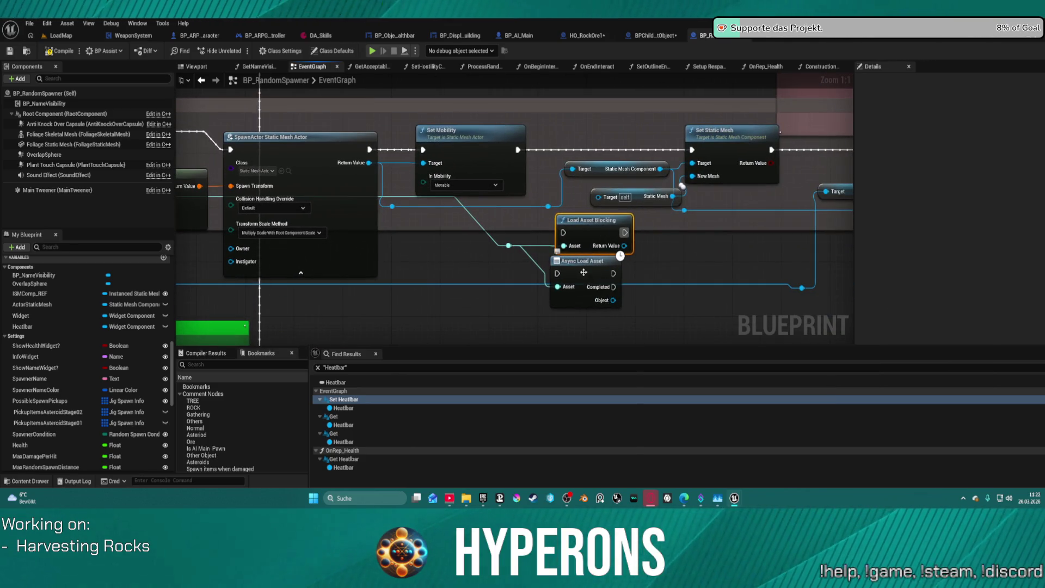
pyautogui.click(583, 273)
pyautogui.click(591, 233)
pyautogui.press('Delete')
pyautogui.moveTo(586, 269); pyautogui.dragTo(581, 146)
# Delete the self Static Mesh getter and route Async Load Asset's Object toward Set Static Mesh.
pyautogui.click(521, 154)
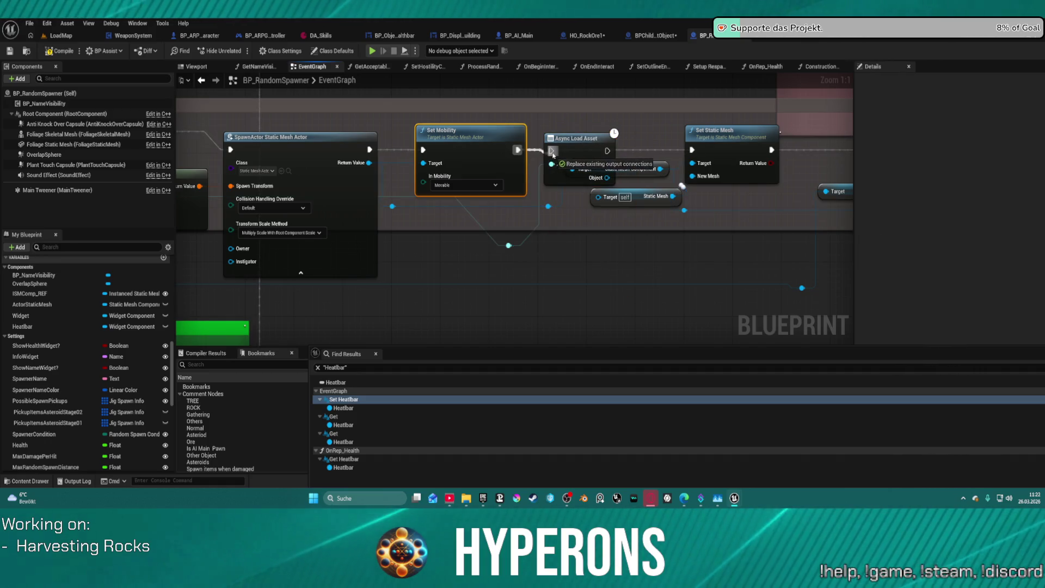
pyautogui.moveTo(640, 155)
pyautogui.mouseDown()
pyautogui.moveTo(544, 196)
pyautogui.moveTo(776, 197)
pyautogui.moveTo(429, 217)
pyautogui.mouseUp()
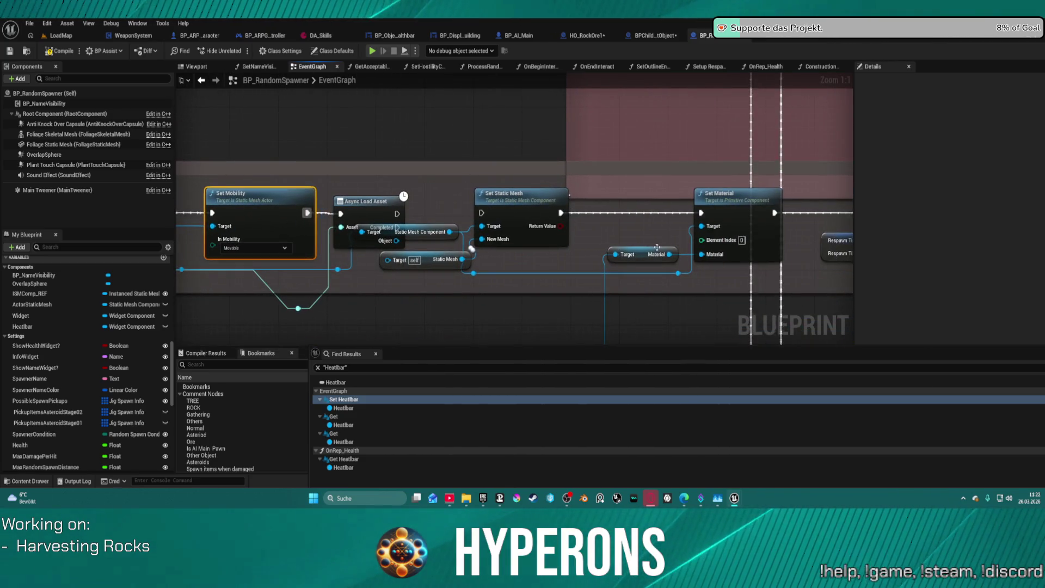
pyautogui.moveTo(488, 249); pyautogui.dragTo(596, 230)
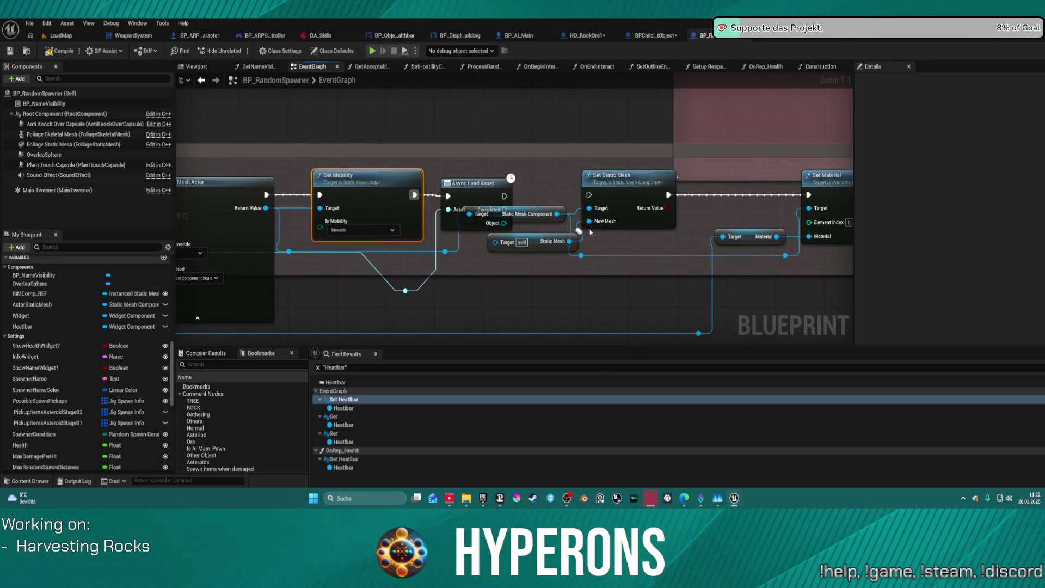
pyautogui.click(530, 245)
pyautogui.moveTo(496, 242)
pyautogui.mouseDown()
pyautogui.moveTo(513, 251)
pyautogui.moveTo(533, 235)
pyautogui.moveTo(537, 246)
pyautogui.mouseUp()
pyautogui.press('Delete')
pyautogui.moveTo(479, 189); pyautogui.dragTo(479, 161)
pyautogui.moveTo(505, 196); pyautogui.dragTo(592, 213)
pyautogui.click(542, 198)
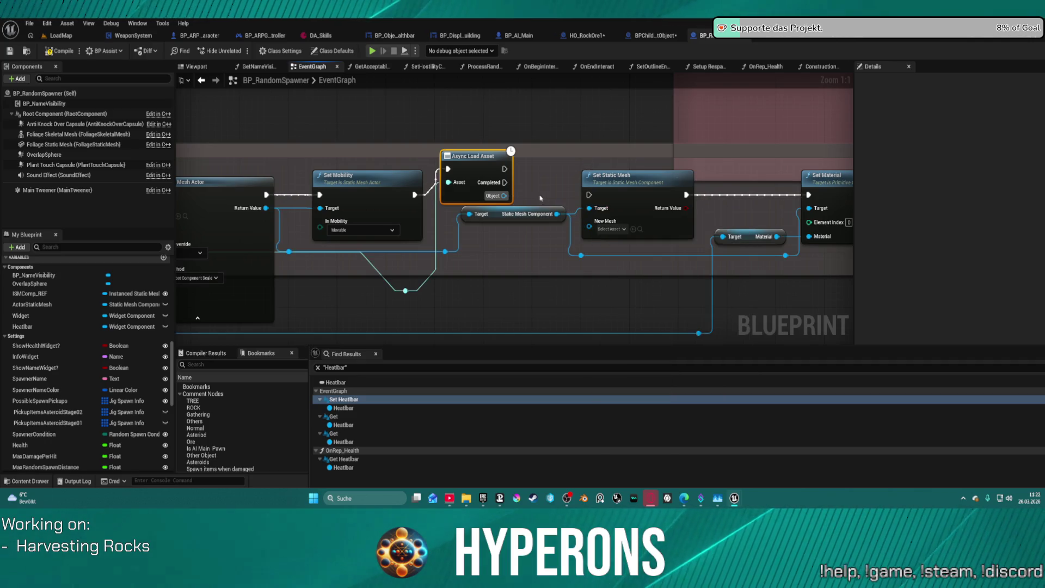
pyautogui.moveTo(405, 186); pyautogui.dragTo(528, 184)
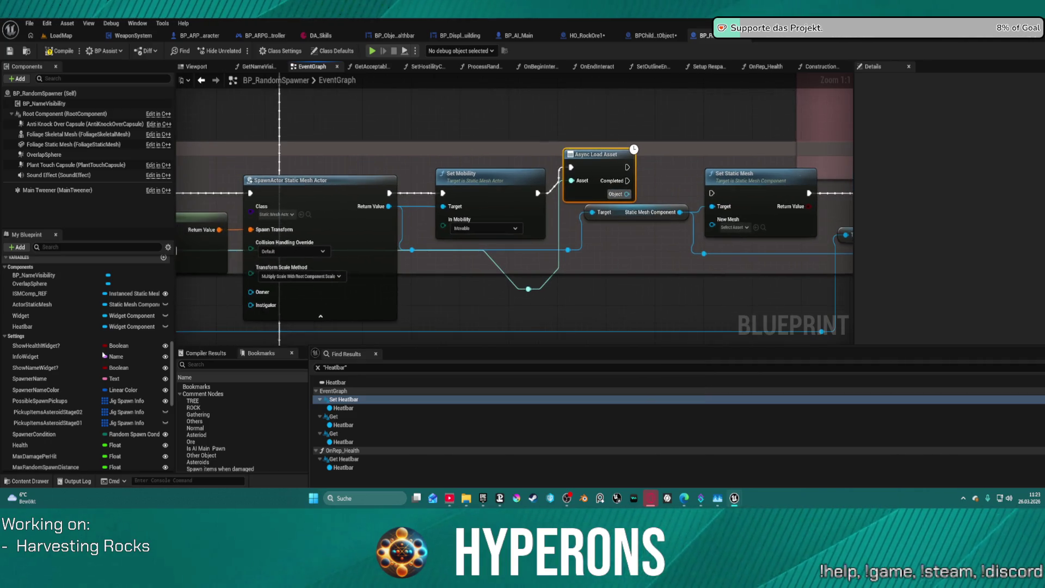
pyautogui.click(659, 36)
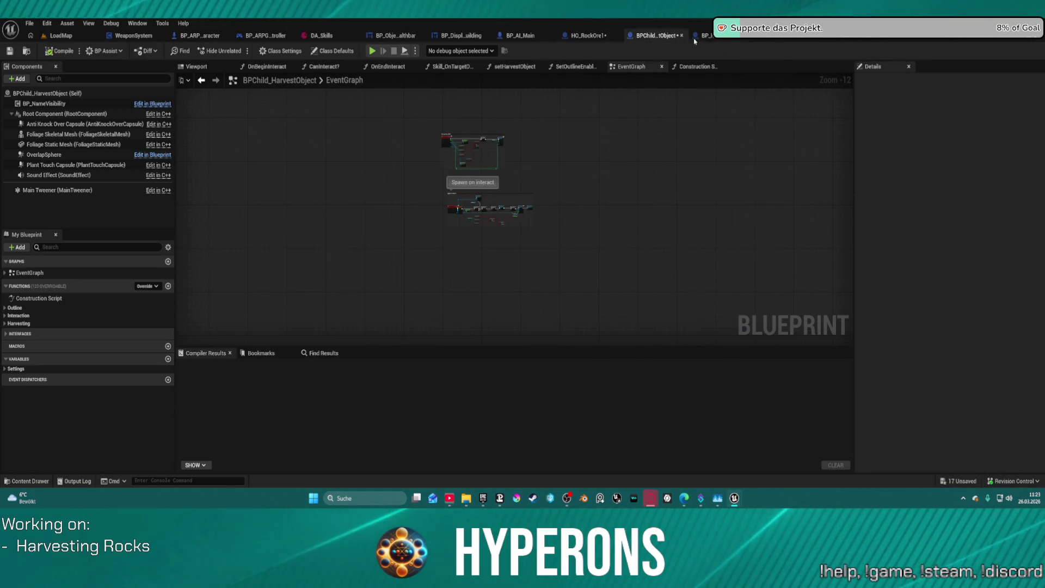
# Change HO_RockOre1's RestMesh to a Static Mesh Component reference and recompile.
pyautogui.click(574, 36)
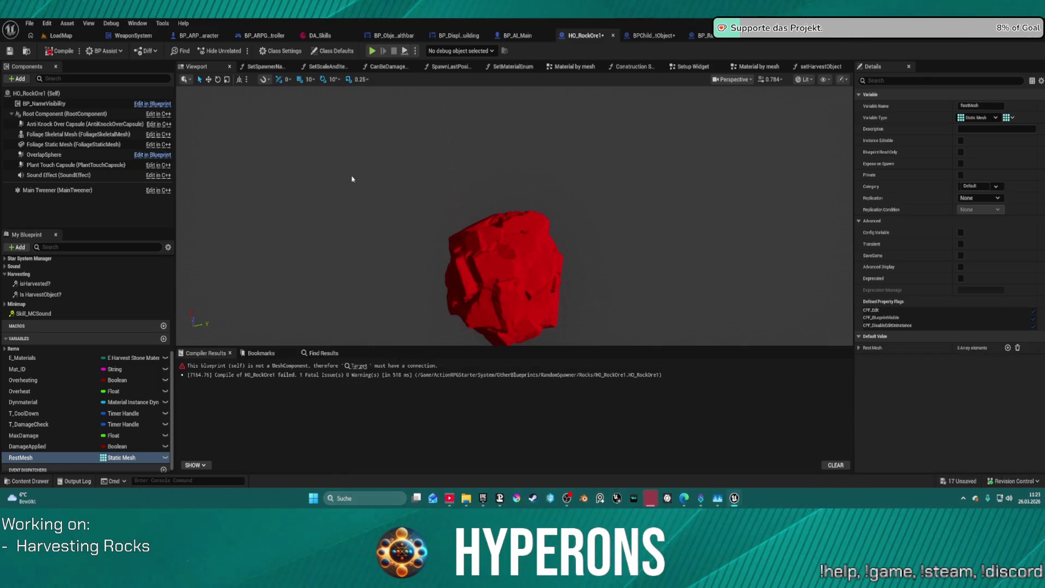
pyautogui.click(121, 459)
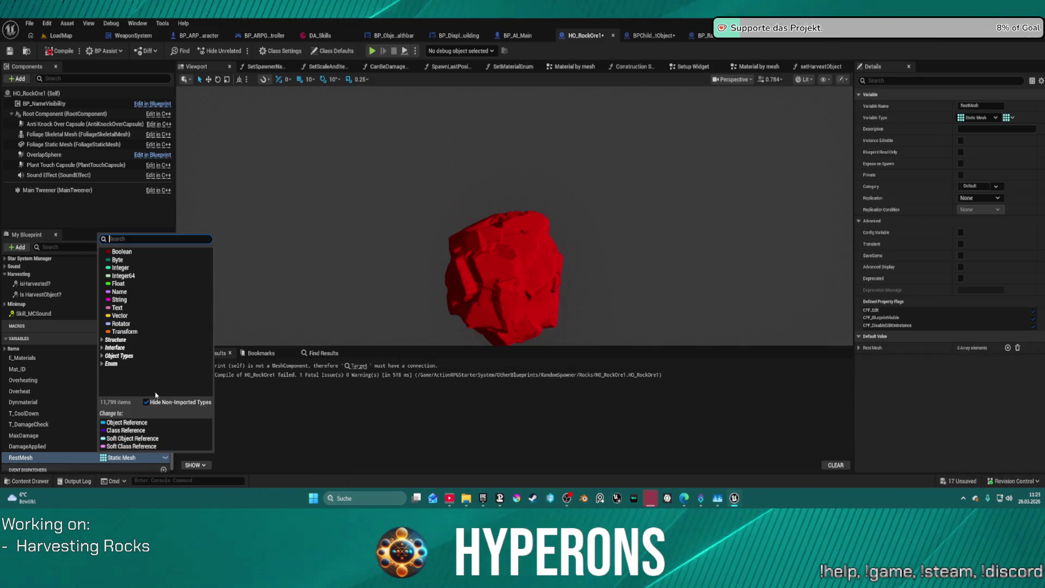
pyautogui.write('stati')
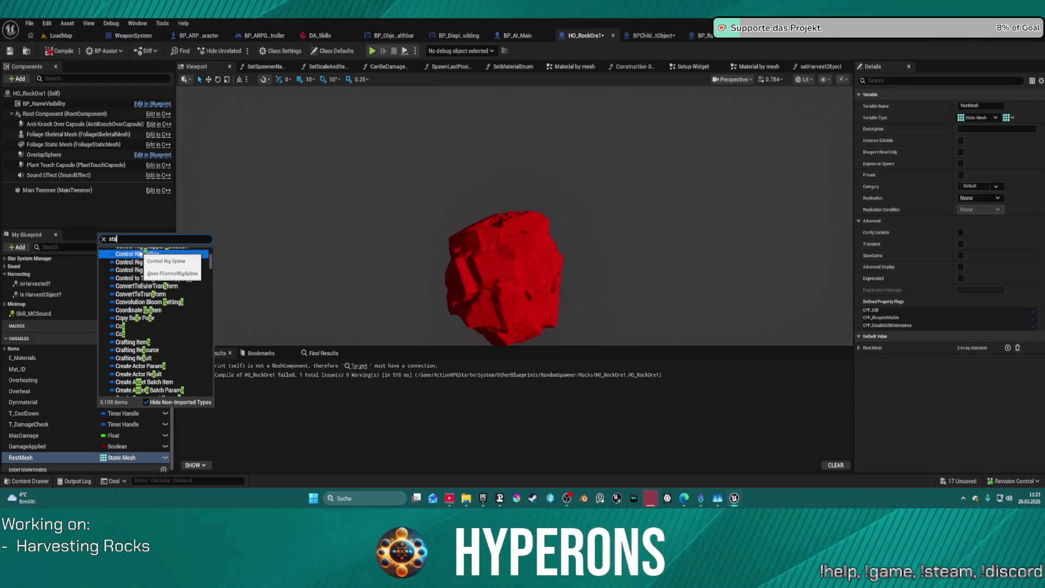
pyautogui.moveTo(140, 255)
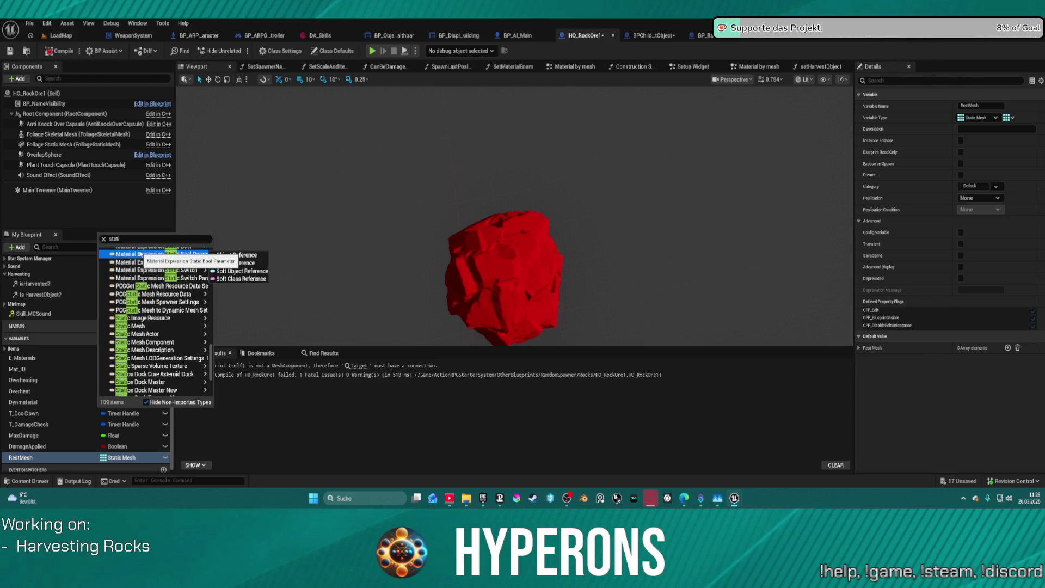
pyautogui.moveTo(163, 342)
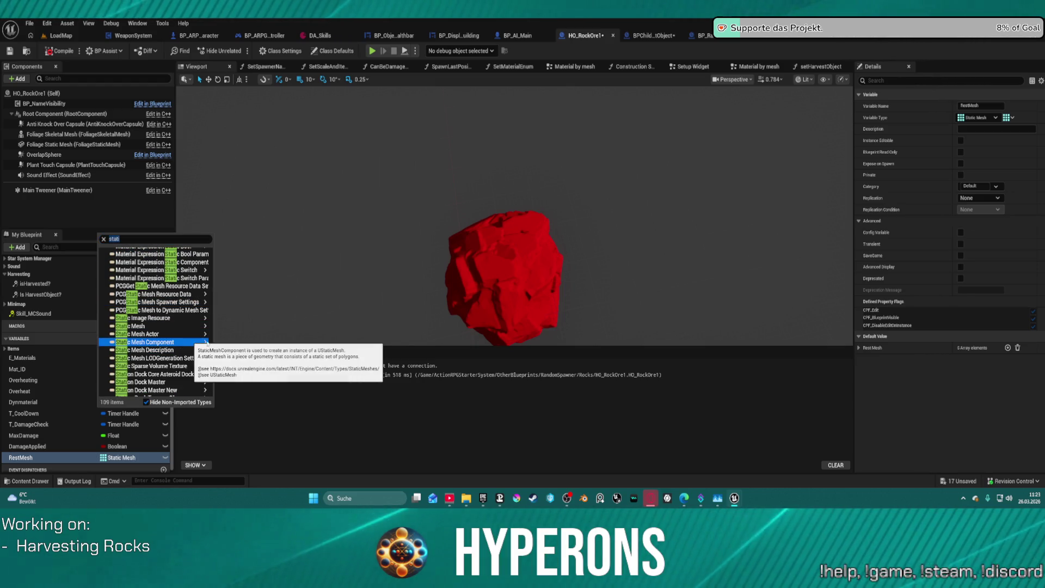
pyautogui.click(235, 360)
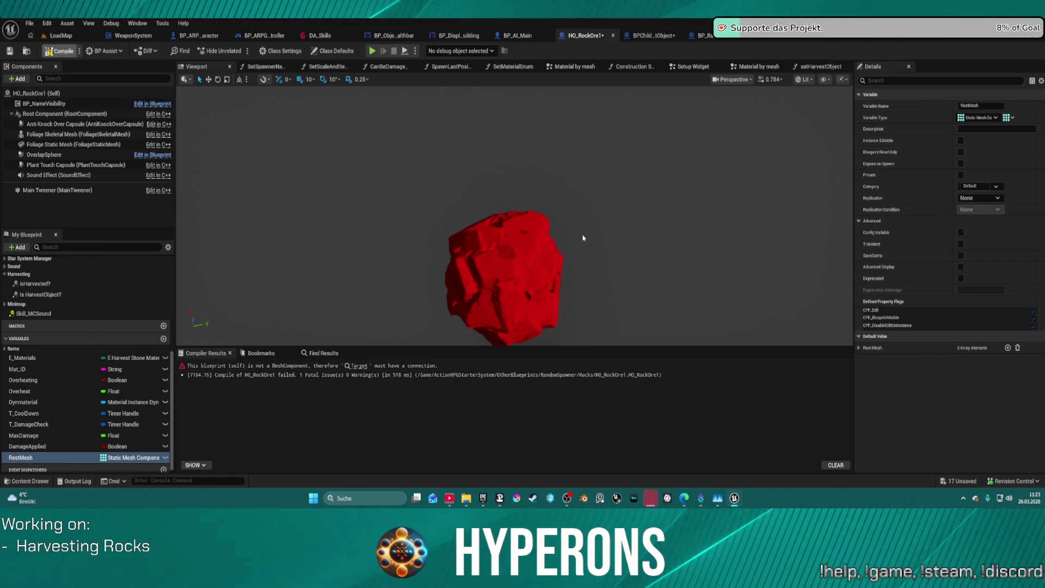
pyautogui.press('F7')
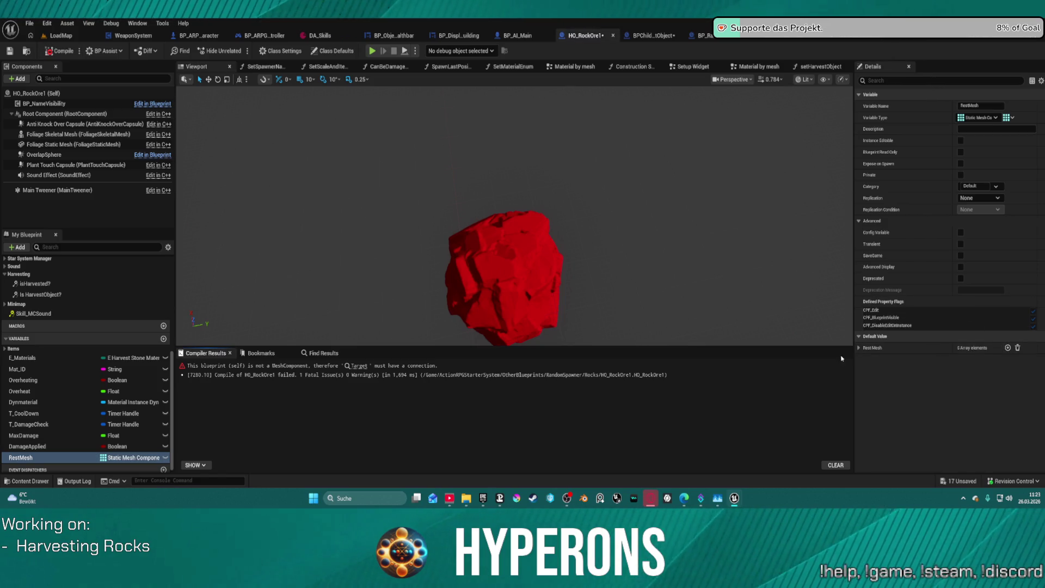
# Remove the Set Overlay Material node behind the Target error and review the OnRep_Health errors.
pyautogui.click(361, 366)
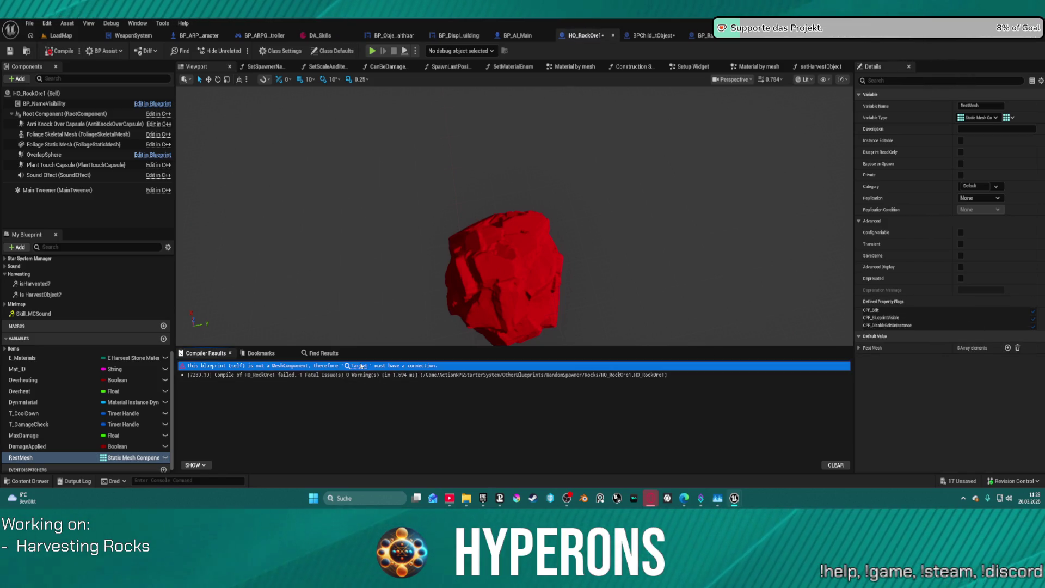
pyautogui.click(360, 366)
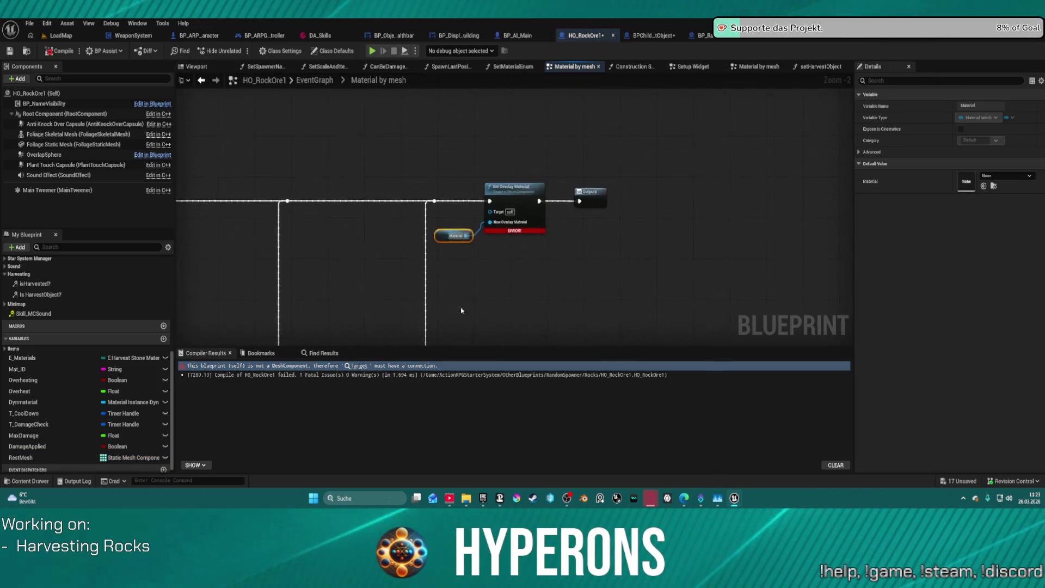
pyautogui.moveTo(407, 201); pyautogui.dragTo(601, 200)
pyautogui.moveTo(414, 164); pyautogui.dragTo(541, 289)
pyautogui.press('Delete')
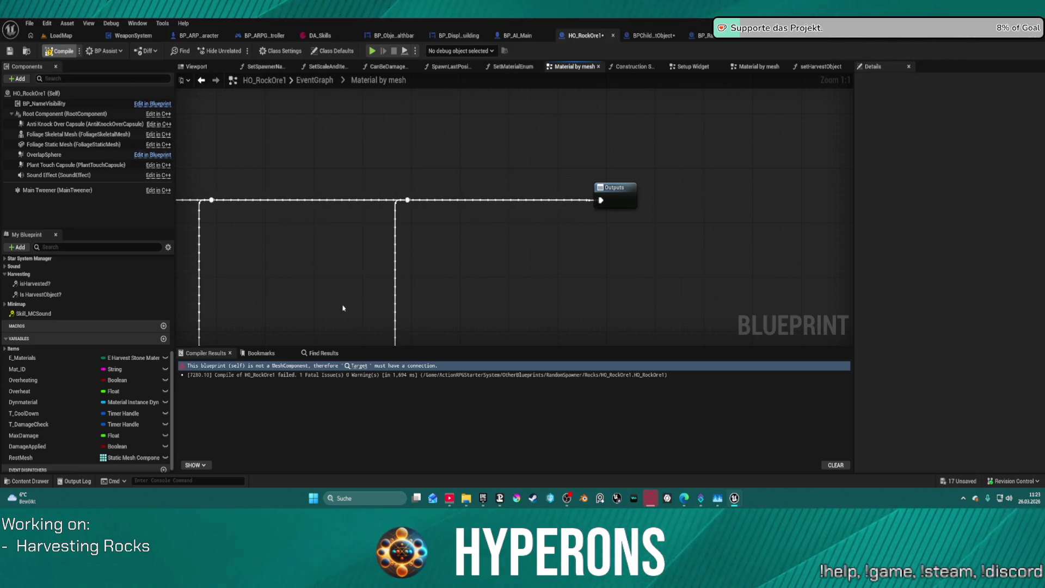
pyautogui.click(311, 368)
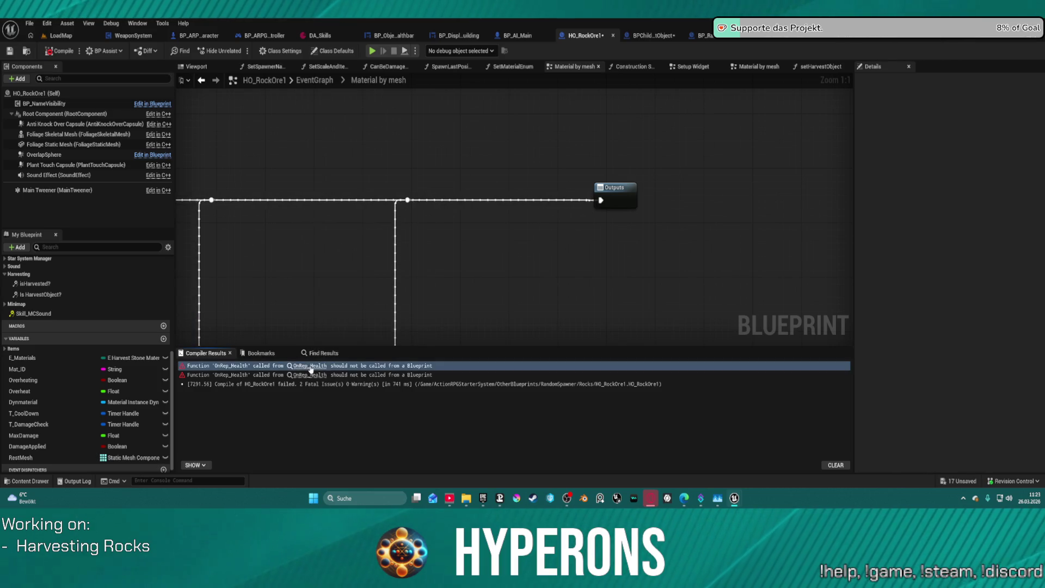
pyautogui.scroll(-6, 488, 282)
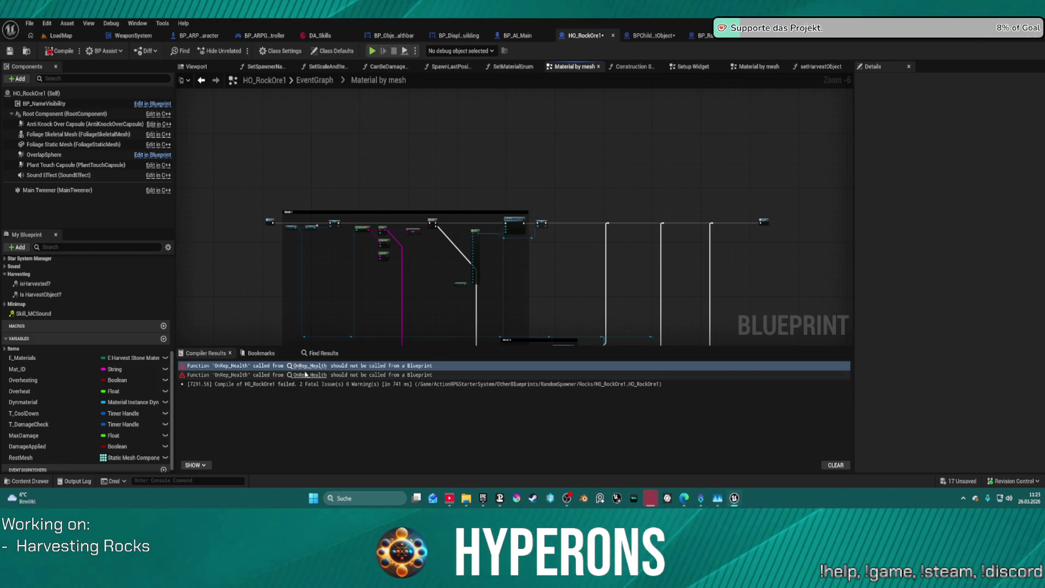
pyautogui.scroll(5, 111, 332)
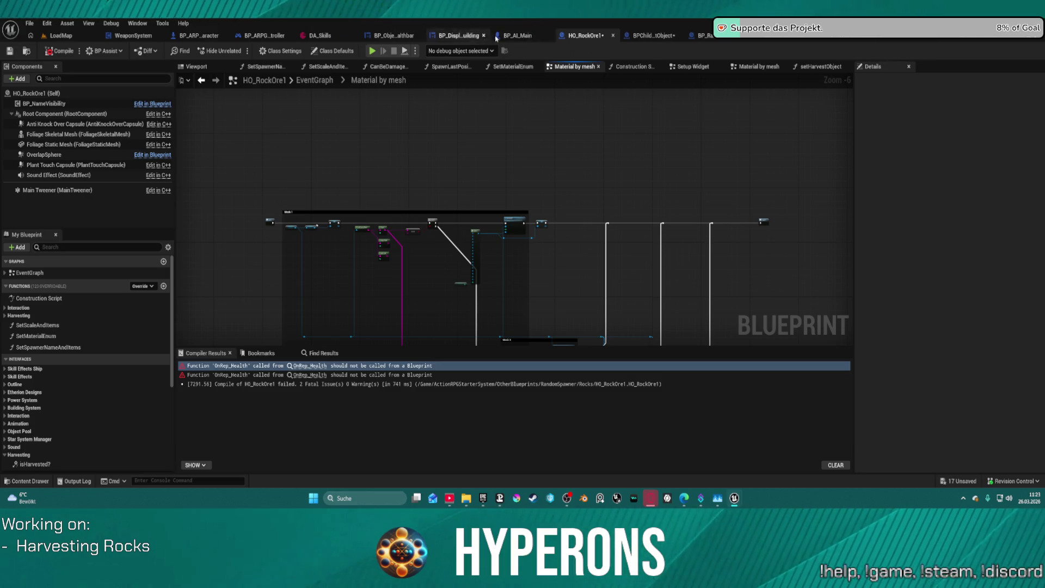
pyautogui.click(721, 40)
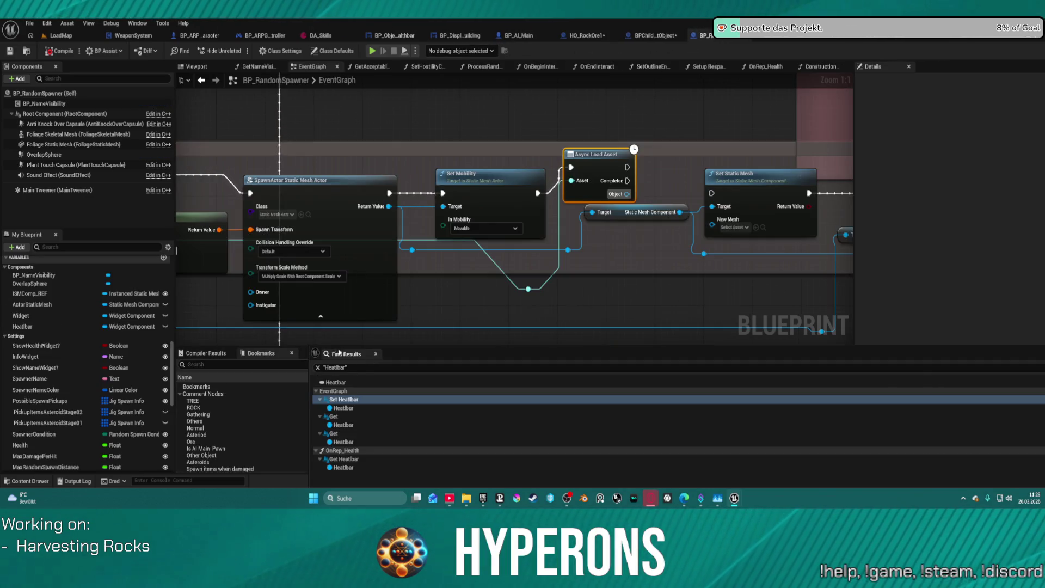
# Delete the old RANDOM node beside the Rest Mesh getter and recompile BP_RandomSpawner.
pyautogui.click(376, 354)
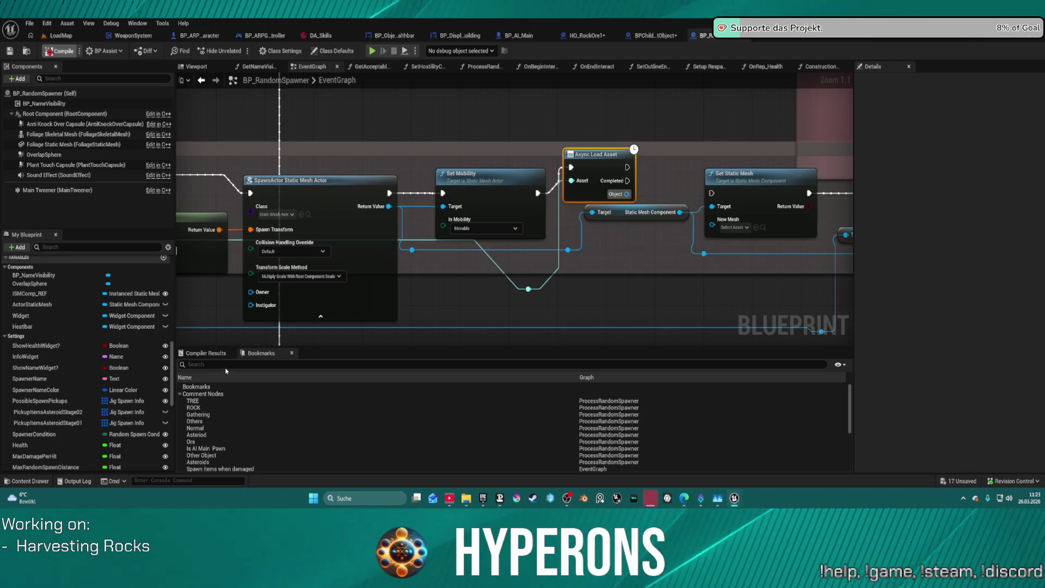
pyautogui.click(264, 365)
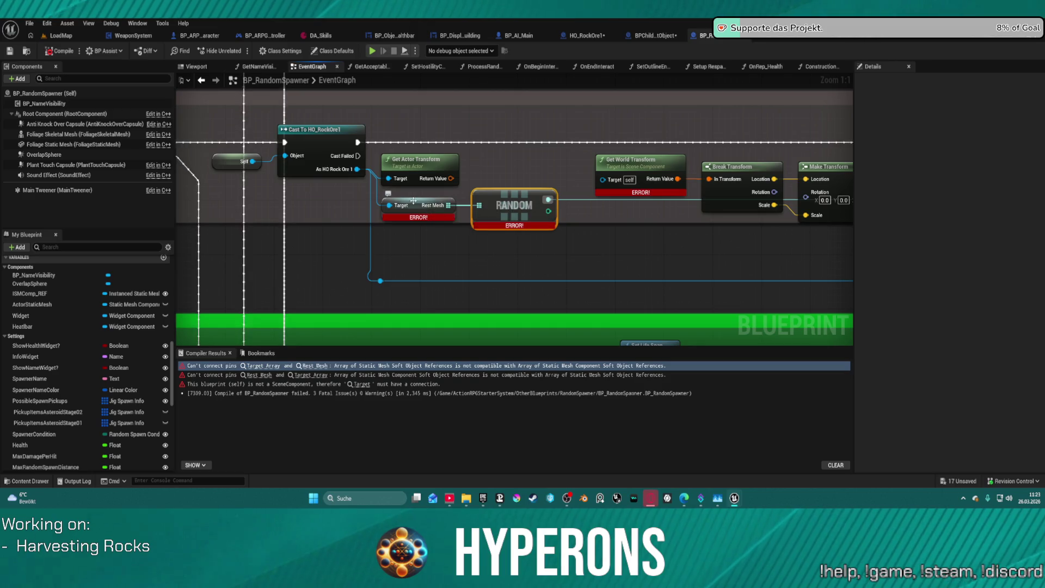
pyautogui.moveTo(413, 204); pyautogui.dragTo(423, 200)
pyautogui.moveTo(520, 207); pyautogui.dragTo(541, 217)
pyautogui.press('Delete')
pyautogui.moveTo(457, 201)
pyautogui.mouseDown()
pyautogui.moveTo(544, 218)
pyautogui.moveTo(518, 224)
pyautogui.mouseUp()
pyautogui.press('Escape')
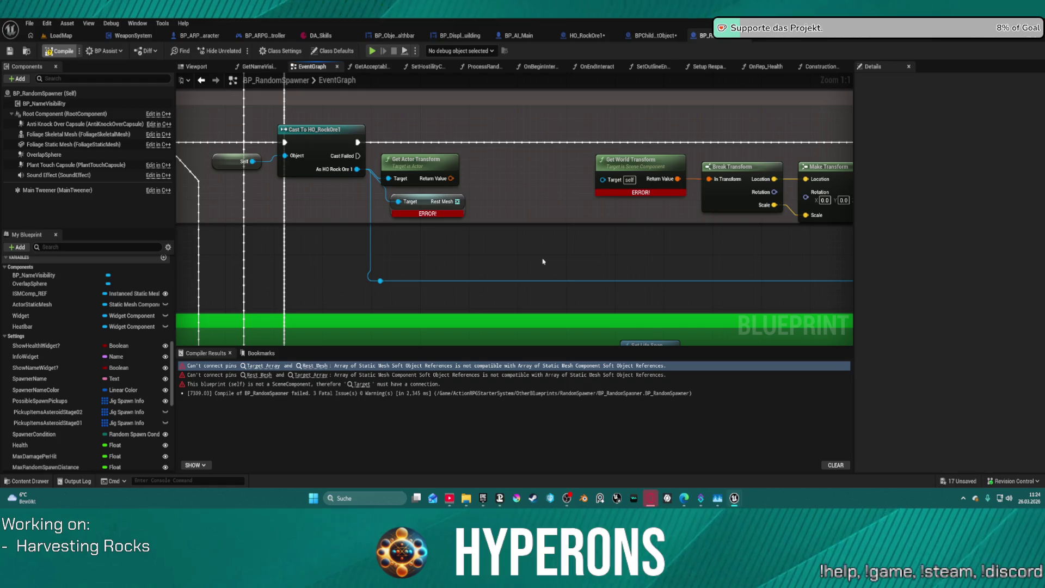
pyautogui.press('F7')
# Feed Get Actor Transform into Break Transform and delete the erroring Get World Transform node.
pyautogui.moveTo(458, 202); pyautogui.dragTo(517, 215)
pyautogui.write('get r')
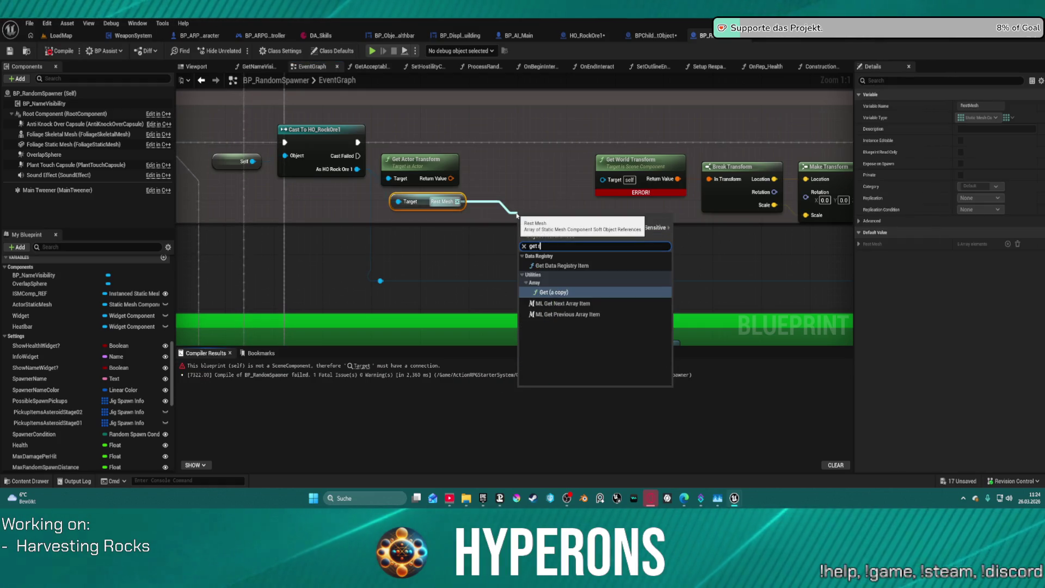
pyautogui.write('andom')
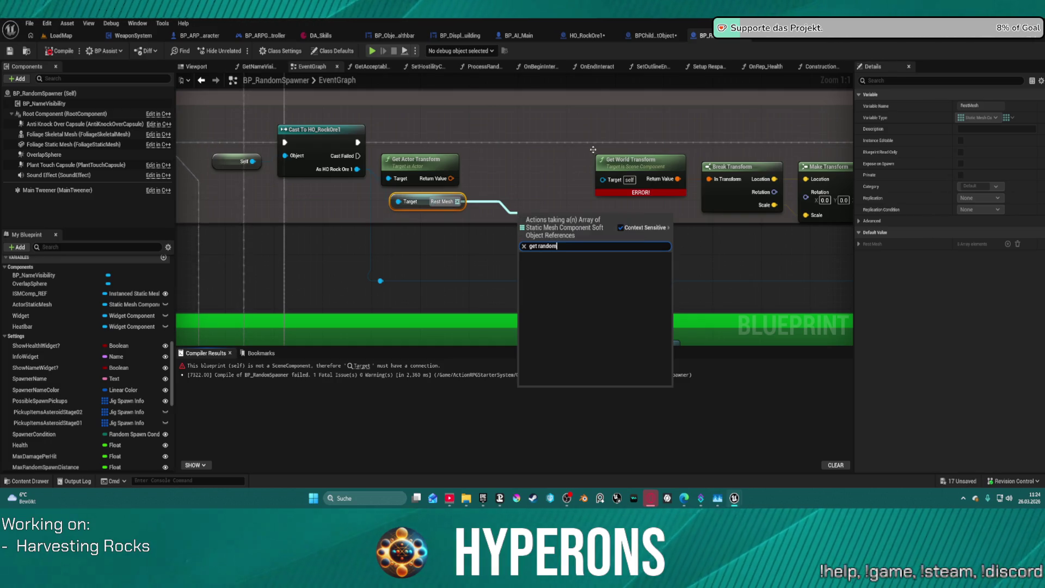
pyautogui.click(567, 169)
pyautogui.moveTo(640, 157); pyautogui.dragTo(604, 155)
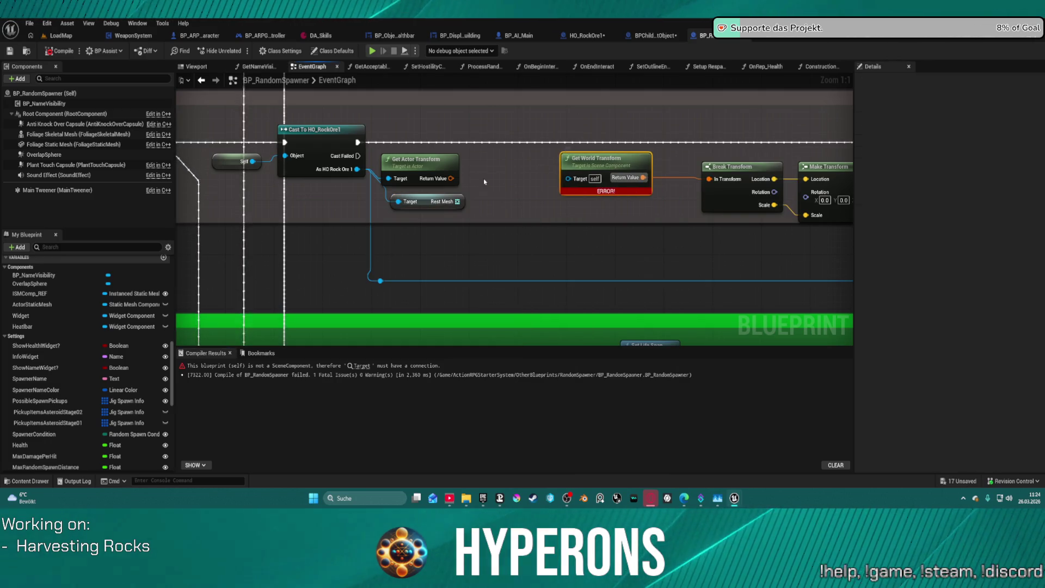
pyautogui.moveTo(452, 178); pyautogui.dragTo(711, 179)
pyautogui.click(599, 158)
pyautogui.press('Delete')
# Add a Random Array Item node from Rest Mesh, placed below the transform nodes.
pyautogui.moveTo(456, 202); pyautogui.dragTo(566, 206)
pyautogui.write('get ran')
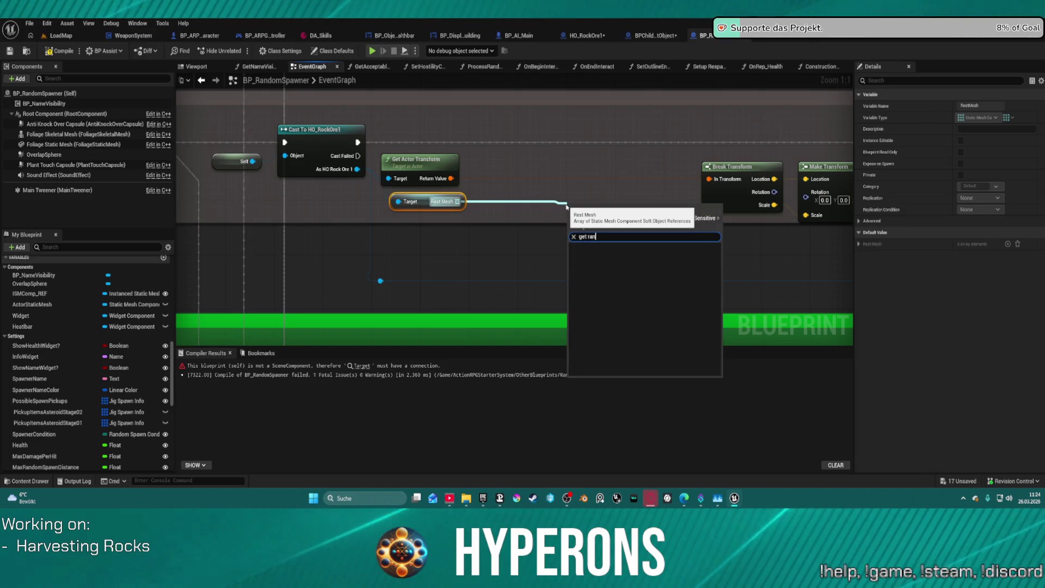
pyautogui.press('BackSpace')
pyautogui.press('BackSpace')
pyautogui.press('BackSpace')
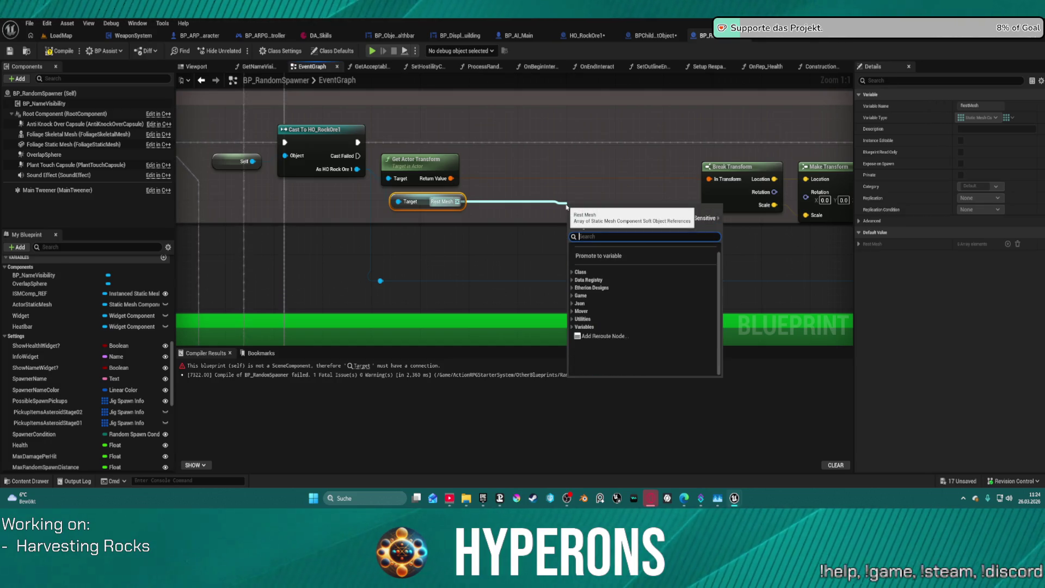
pyautogui.write('random')
pyautogui.press('Return')
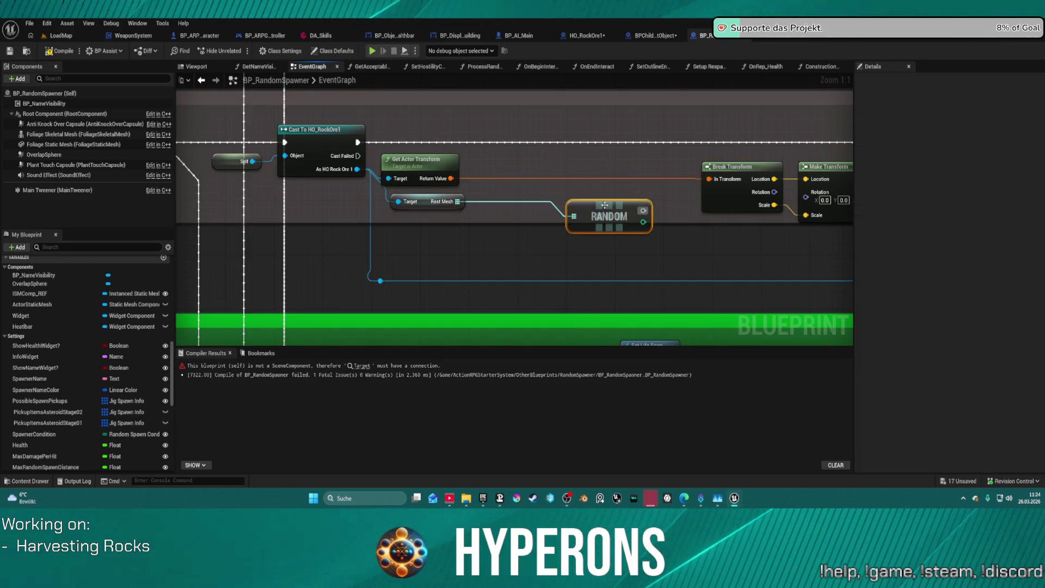
pyautogui.moveTo(644, 208)
pyautogui.mouseDown()
pyautogui.moveTo(777, 206)
pyautogui.moveTo(783, 248)
pyautogui.mouseUp()
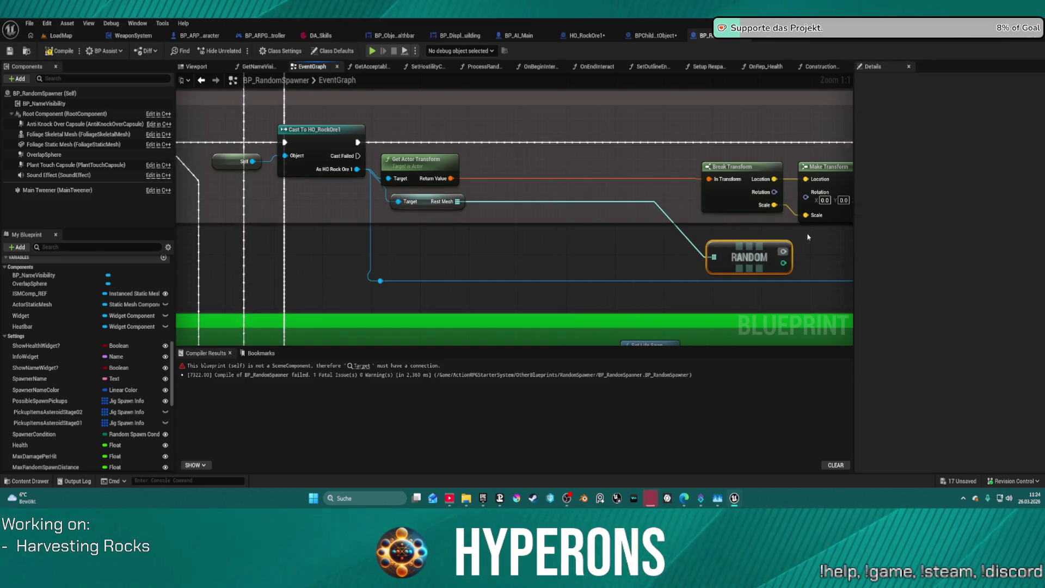
pyautogui.click(512, 246)
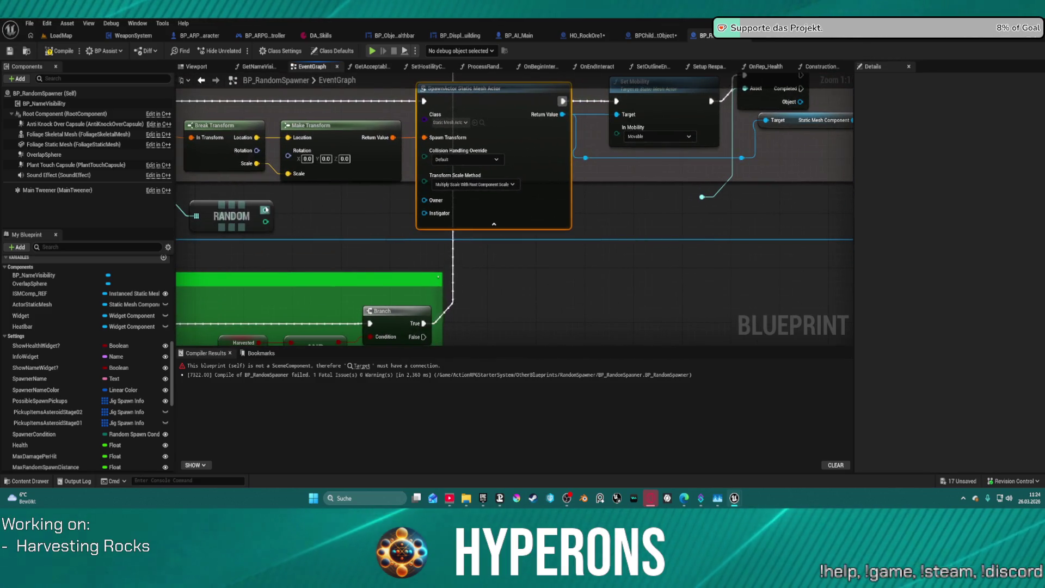
# Wire Async Load Asset's Object into Set Static Mesh's New Mesh, with a reroute on RANDOM's output.
pyautogui.moveTo(799, 217)
pyautogui.mouseDown()
pyautogui.moveTo(718, 131)
pyautogui.moveTo(687, 142)
pyautogui.mouseUp()
pyautogui.moveTo(382, 176); pyautogui.dragTo(629, 152)
pyautogui.moveTo(747, 175)
pyautogui.mouseDown()
pyautogui.moveTo(765, 163)
pyautogui.moveTo(748, 174)
pyautogui.mouseUp()
pyautogui.moveTo(749, 174); pyautogui.dragTo(492, 240)
pyautogui.moveTo(588, 146)
pyautogui.mouseDown()
pyautogui.moveTo(696, 175)
pyautogui.moveTo(675, 177)
pyautogui.mouseUp()
pyautogui.click(550, 108)
pyautogui.moveTo(549, 108); pyautogui.dragTo(547, 131)
# Add a Load Asset Blocking node fed by RANDOM and place it below SpawnActor.
pyautogui.moveTo(521, 204); pyautogui.dragTo(734, 210)
pyautogui.moveTo(528, 256)
pyautogui.mouseDown()
pyautogui.moveTo(850, 260)
pyautogui.moveTo(724, 292)
pyautogui.moveTo(832, 261)
pyautogui.moveTo(871, 238)
pyautogui.moveTo(771, 234)
pyautogui.moveTo(948, 257)
pyautogui.mouseUp()
pyautogui.moveTo(357, 192); pyautogui.dragTo(374, 233)
pyautogui.moveTo(550, 246); pyautogui.dragTo(281, 236)
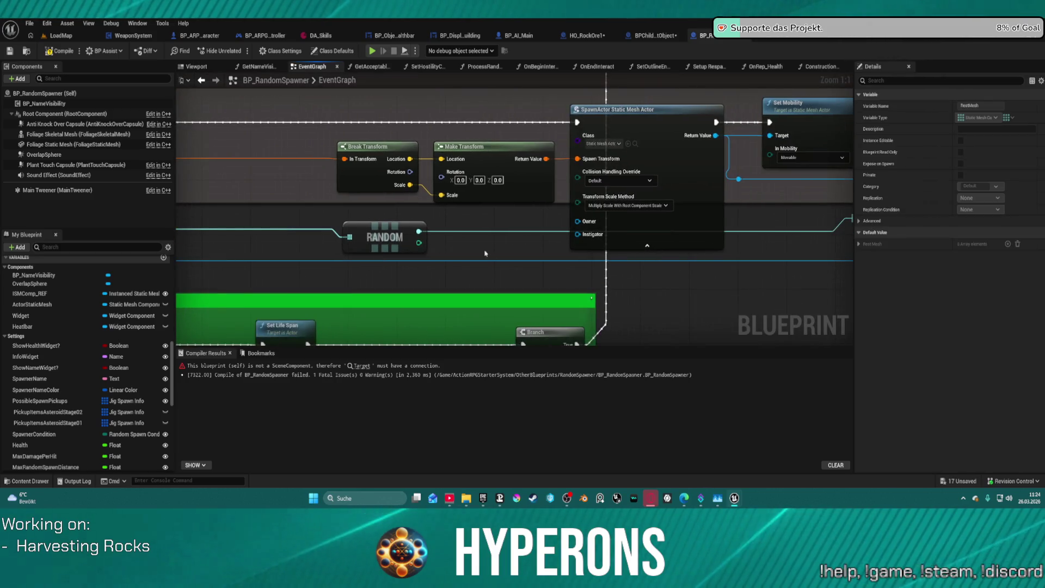
pyautogui.moveTo(418, 231); pyautogui.dragTo(512, 273)
pyautogui.write('load')
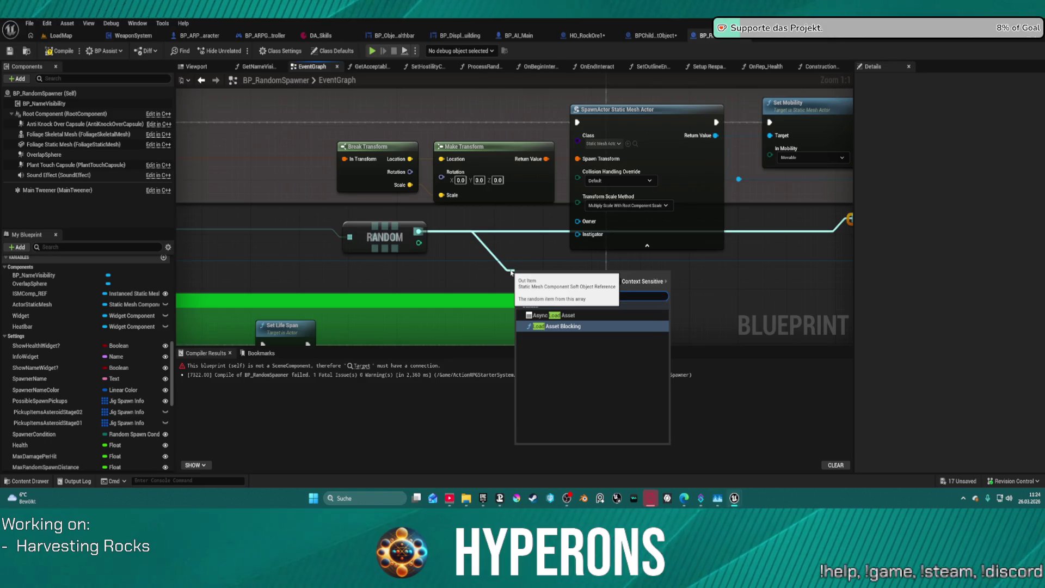
pyautogui.click(563, 329)
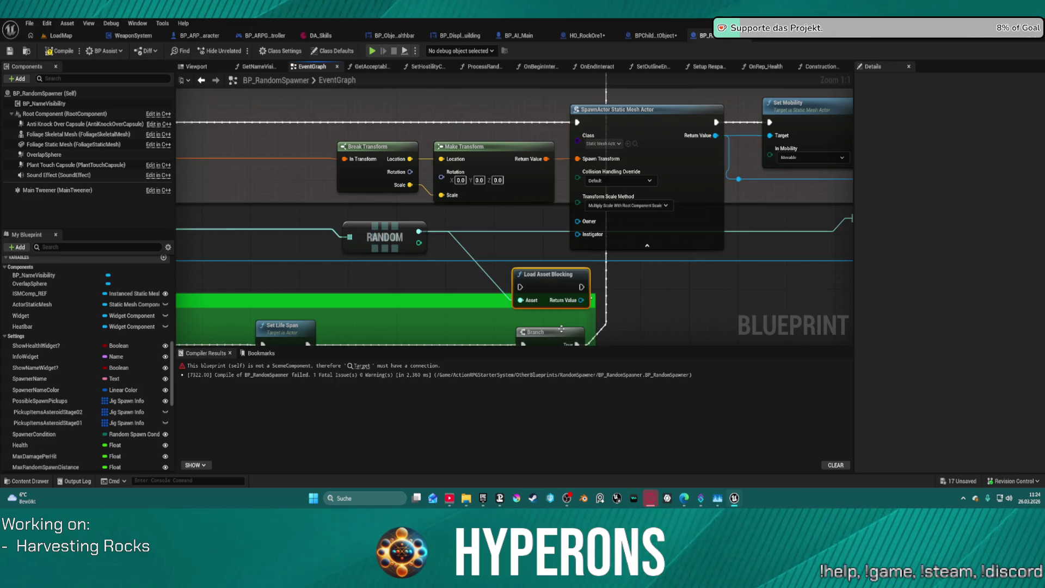
pyautogui.moveTo(548, 286); pyautogui.dragTo(675, 275)
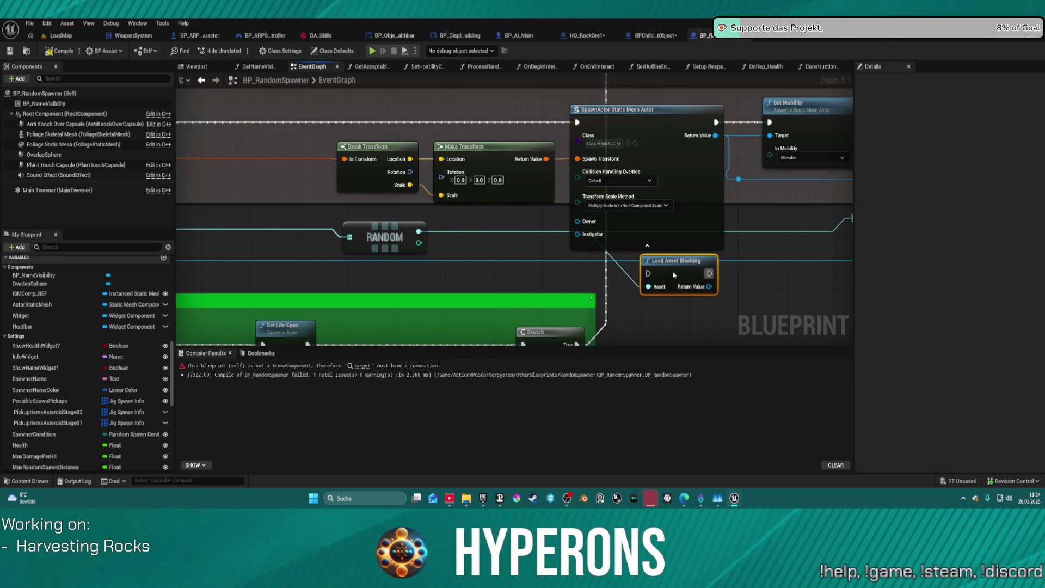
pyautogui.moveTo(711, 239); pyautogui.dragTo(653, 248)
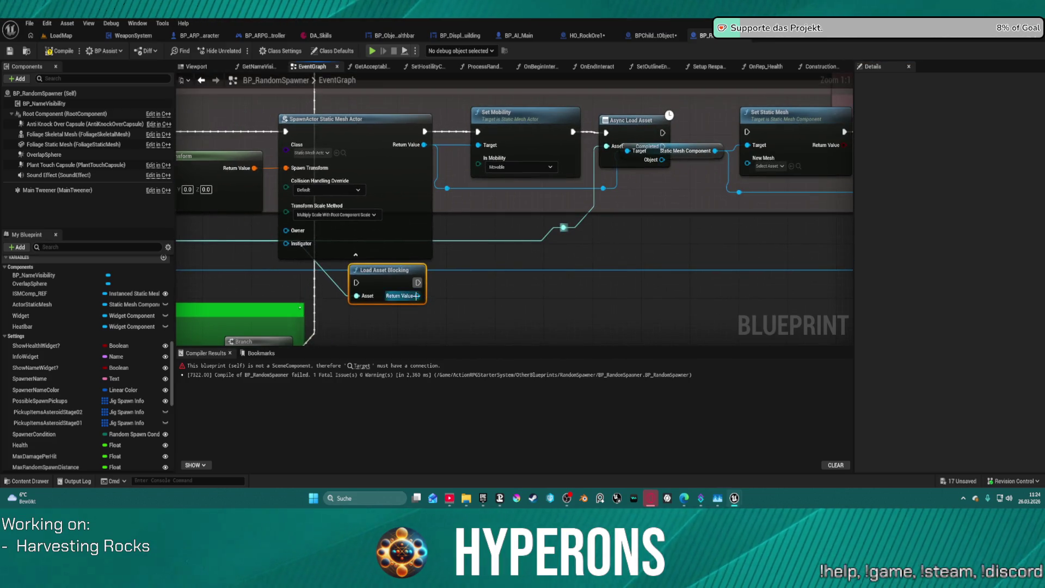
pyautogui.click(563, 227)
pyautogui.moveTo(479, 220); pyautogui.dragTo(526, 238)
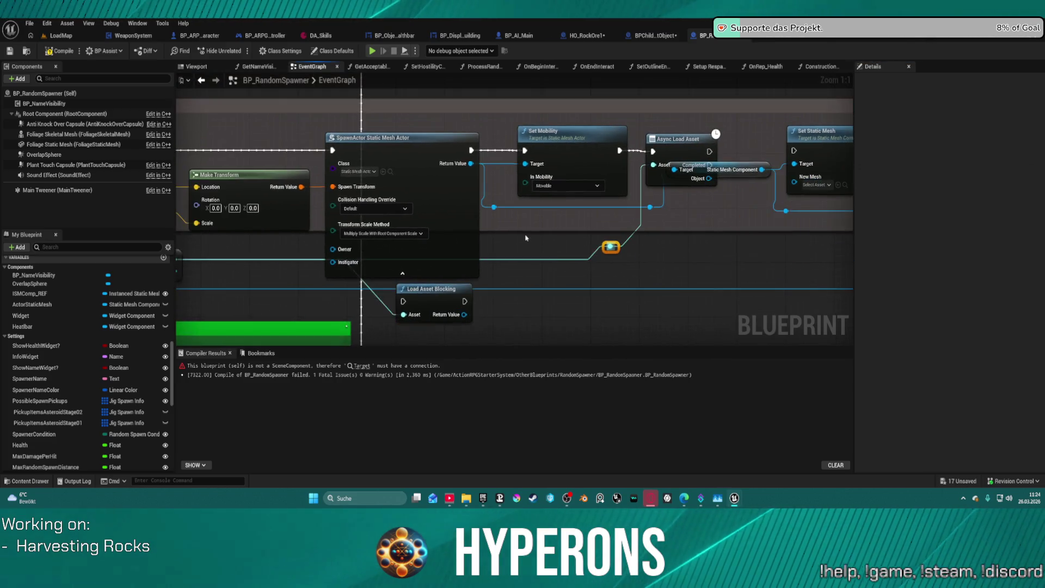
pyautogui.scroll(-4, 526, 238)
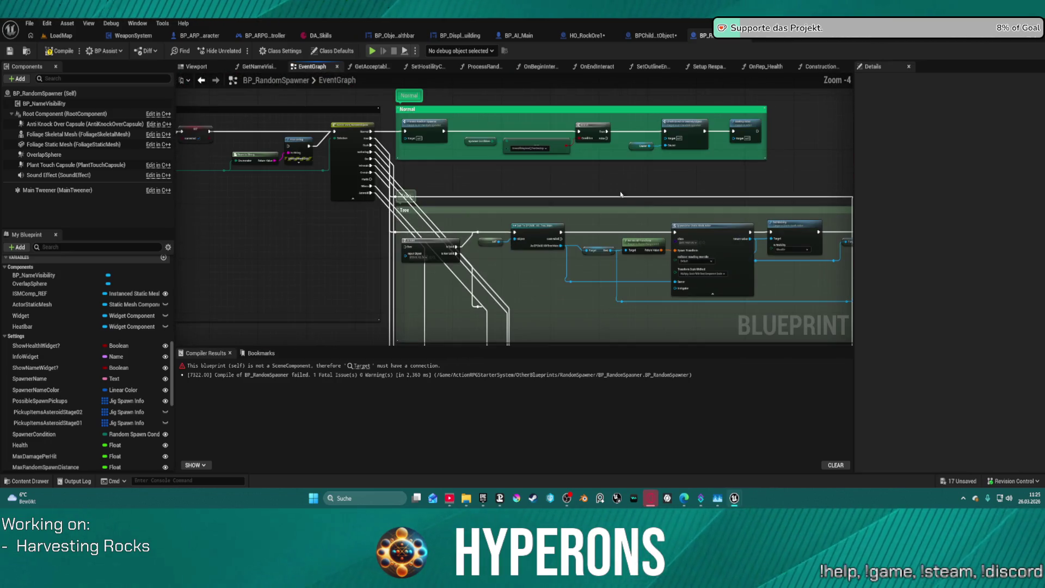
pyautogui.moveTo(660, 223)
pyautogui.mouseDown()
pyautogui.moveTo(431, 221)
pyautogui.moveTo(75, 191)
pyautogui.mouseUp()
pyautogui.moveTo(229, 207)
pyautogui.mouseDown()
pyautogui.moveTo(735, 286)
pyautogui.moveTo(551, 229)
pyautogui.moveTo(497, 148)
pyautogui.moveTo(408, 54)
pyautogui.mouseUp()
pyautogui.moveTo(598, 326); pyautogui.dragTo(531, 76)
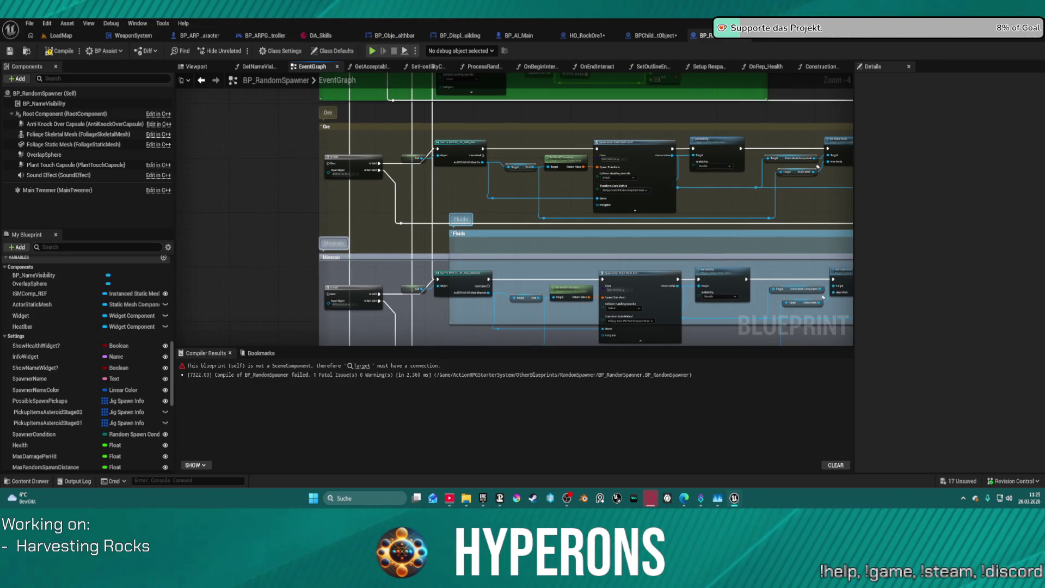
pyautogui.moveTo(545, 273); pyautogui.dragTo(530, 123)
pyautogui.moveTo(395, 310)
pyautogui.mouseDown()
pyautogui.moveTo(447, 234)
pyautogui.moveTo(452, 199)
pyautogui.moveTo(442, 166)
pyautogui.moveTo(440, 191)
pyautogui.moveTo(397, 119)
pyautogui.mouseUp()
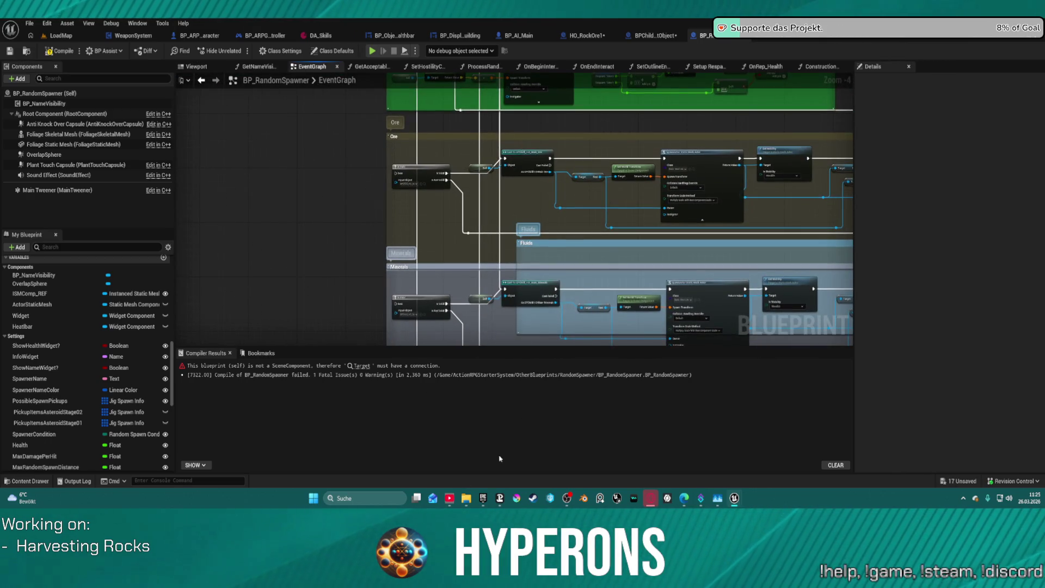
pyautogui.moveTo(440, 230)
pyautogui.mouseDown()
pyautogui.moveTo(427, 236)
pyautogui.moveTo(425, 194)
pyautogui.moveTo(674, 281)
pyautogui.moveTo(549, 310)
pyautogui.moveTo(435, 218)
pyautogui.moveTo(408, 68)
pyautogui.mouseUp()
pyautogui.scroll(2, 436, 218)
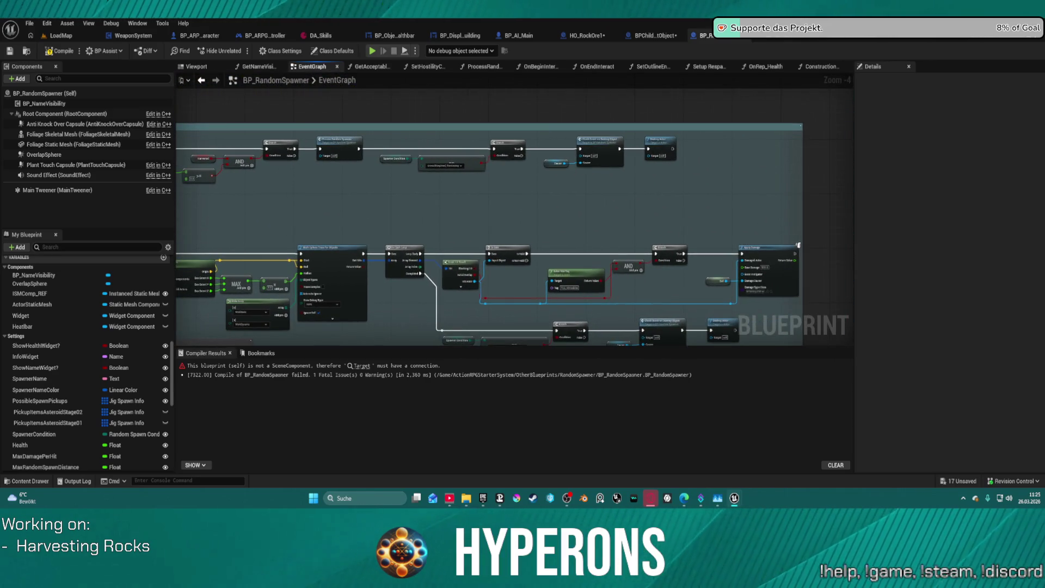
pyautogui.moveTo(424, 305); pyautogui.dragTo(435, 47)
pyautogui.moveTo(565, 76)
pyautogui.mouseDown()
pyautogui.moveTo(527, 201)
pyautogui.moveTo(245, 272)
pyautogui.moveTo(179, 305)
pyautogui.mouseUp()
pyautogui.moveTo(481, 177); pyautogui.dragTo(480, 170)
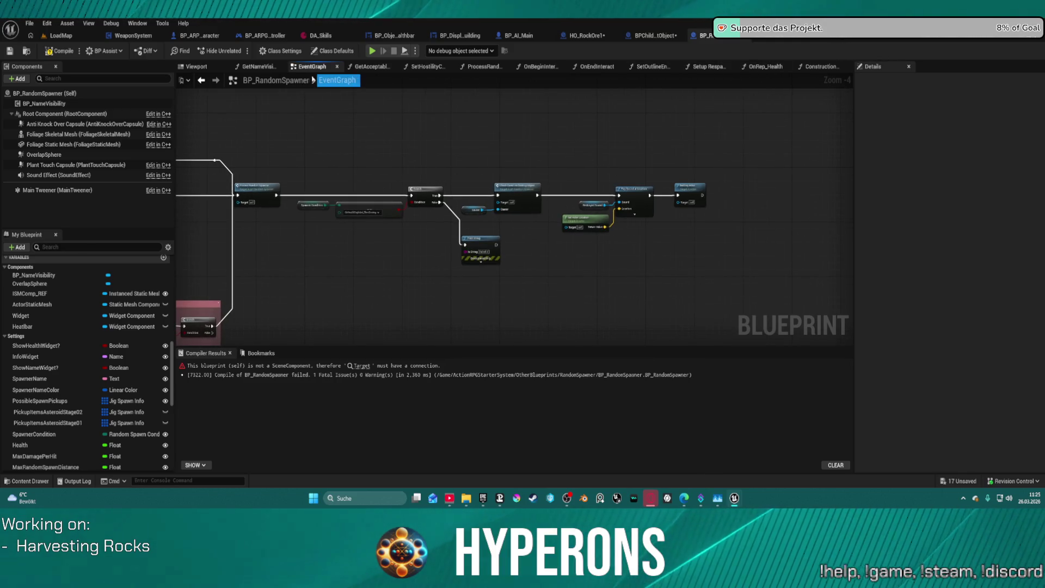
pyautogui.click(476, 69)
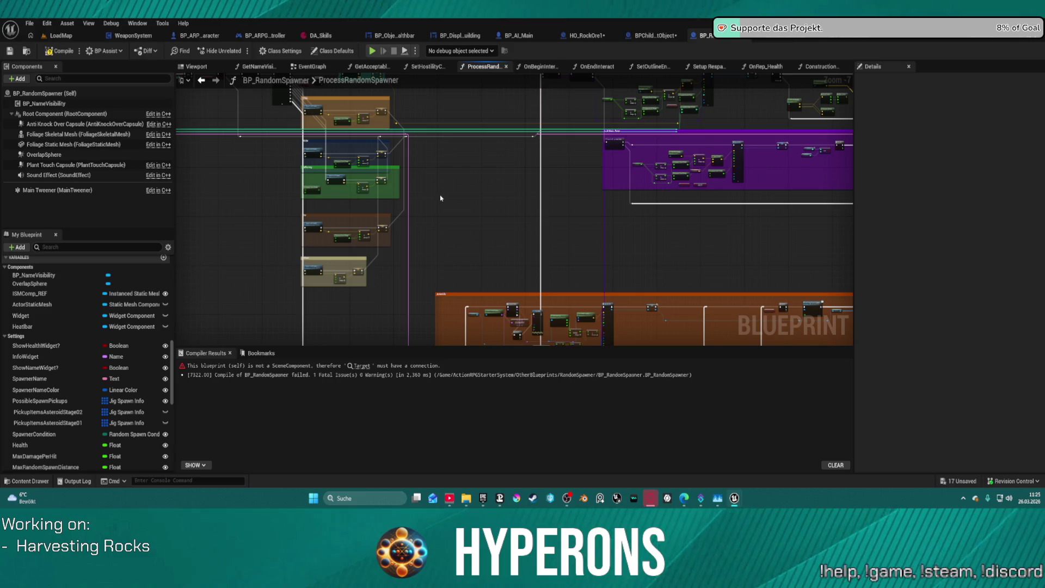
pyautogui.scroll(4, 440, 197)
pyautogui.moveTo(651, 175)
pyautogui.mouseDown()
pyautogui.moveTo(532, 168)
pyautogui.moveTo(571, 163)
pyautogui.moveTo(768, 216)
pyautogui.moveTo(693, 285)
pyautogui.moveTo(895, 254)
pyautogui.moveTo(1017, 259)
pyautogui.mouseUp()
pyautogui.moveTo(803, 236); pyautogui.dragTo(800, 230)
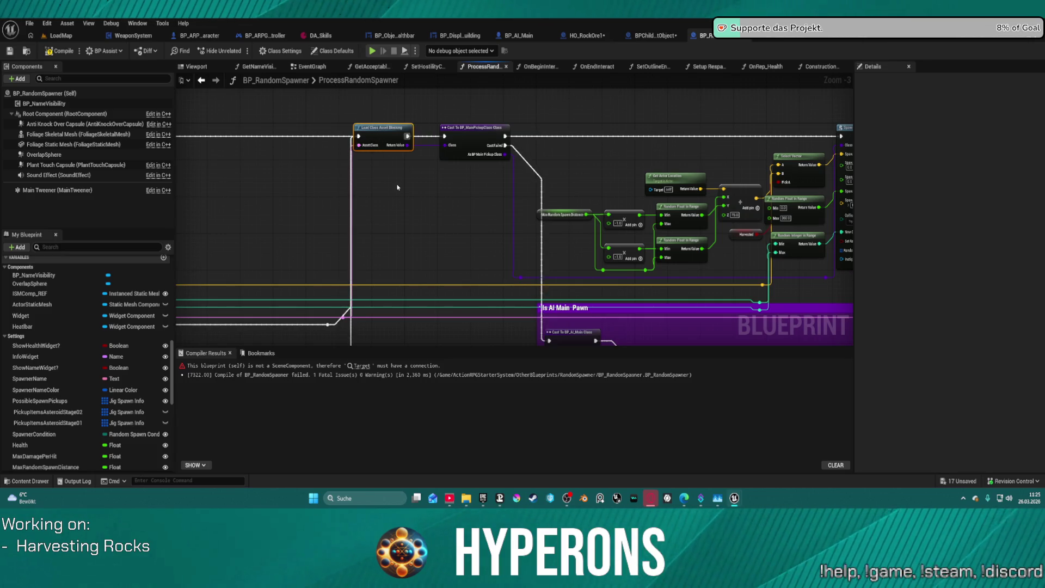
pyautogui.click(201, 80)
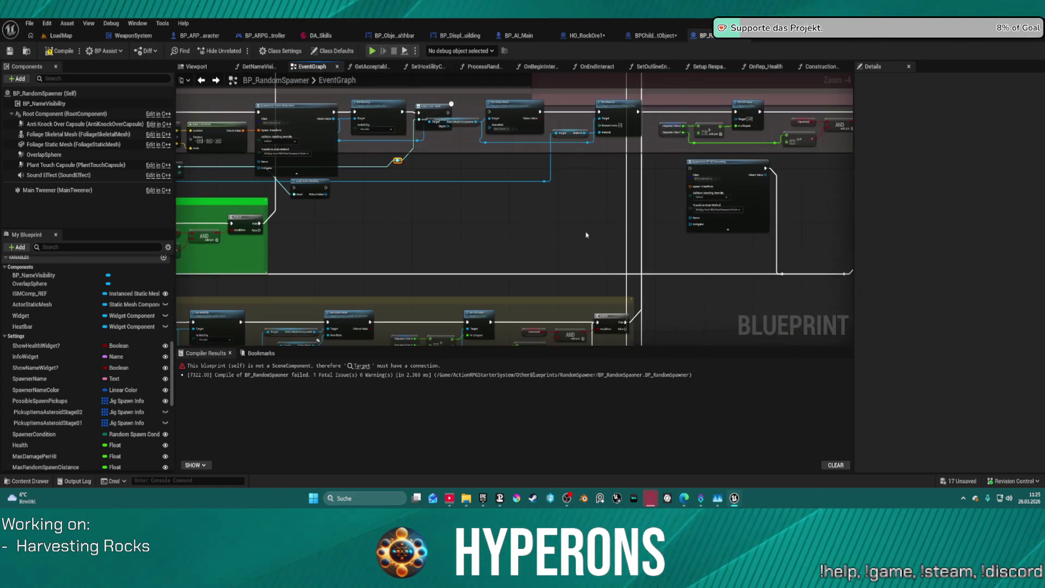
pyautogui.scroll(2, 571, 195)
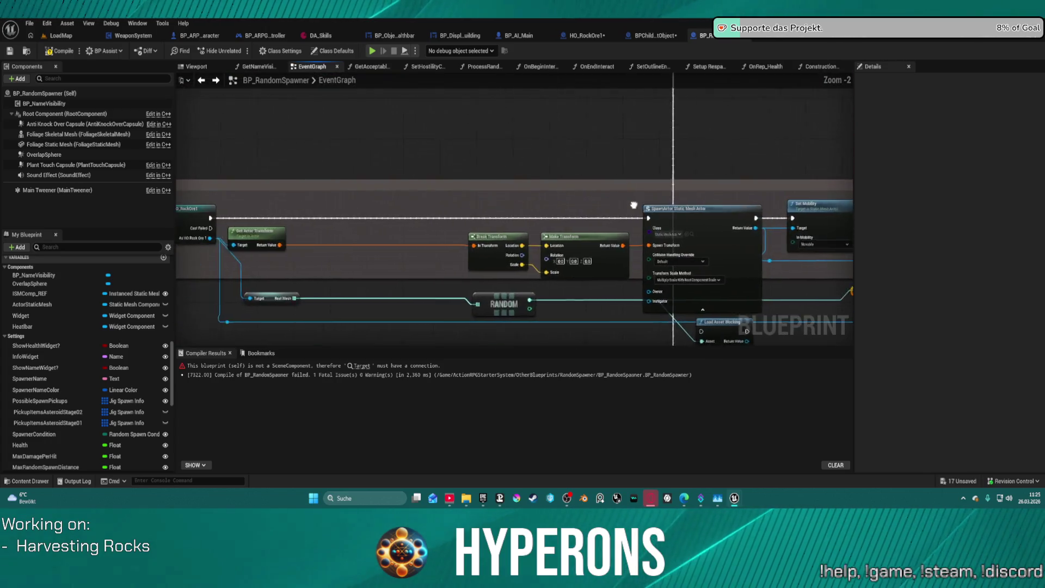
# Delete Load Asset Blocking and try a Cast To StaticMeshComponent node into New Mesh.
pyautogui.moveTo(601, 256)
pyautogui.mouseDown()
pyautogui.moveTo(706, 260)
pyautogui.moveTo(704, 275)
pyautogui.mouseUp()
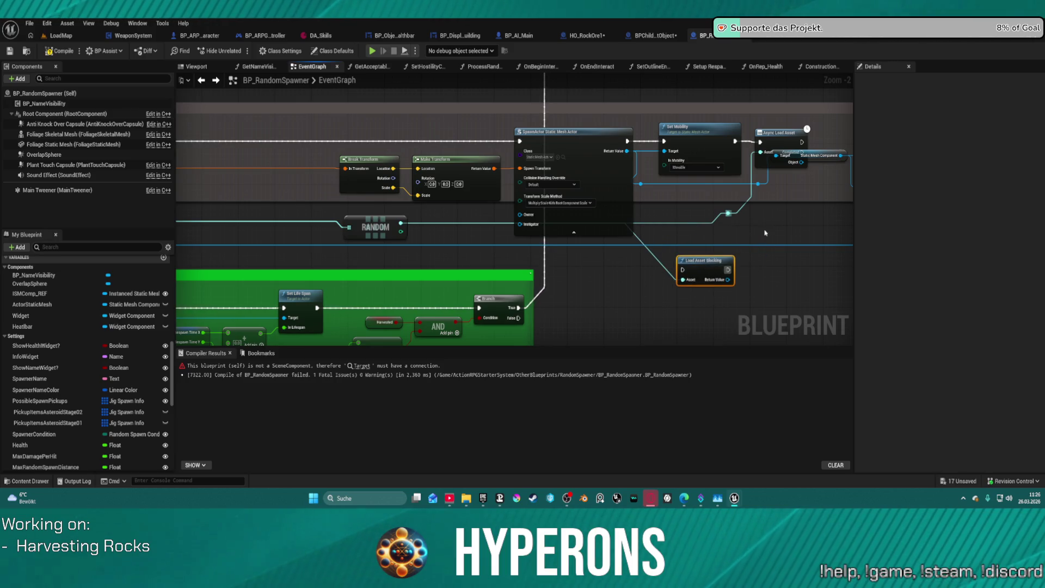
pyautogui.press('Delete')
pyautogui.moveTo(772, 209)
pyautogui.mouseDown()
pyautogui.moveTo(446, 180)
pyautogui.moveTo(482, 181)
pyautogui.mouseUp()
pyautogui.write('cas')
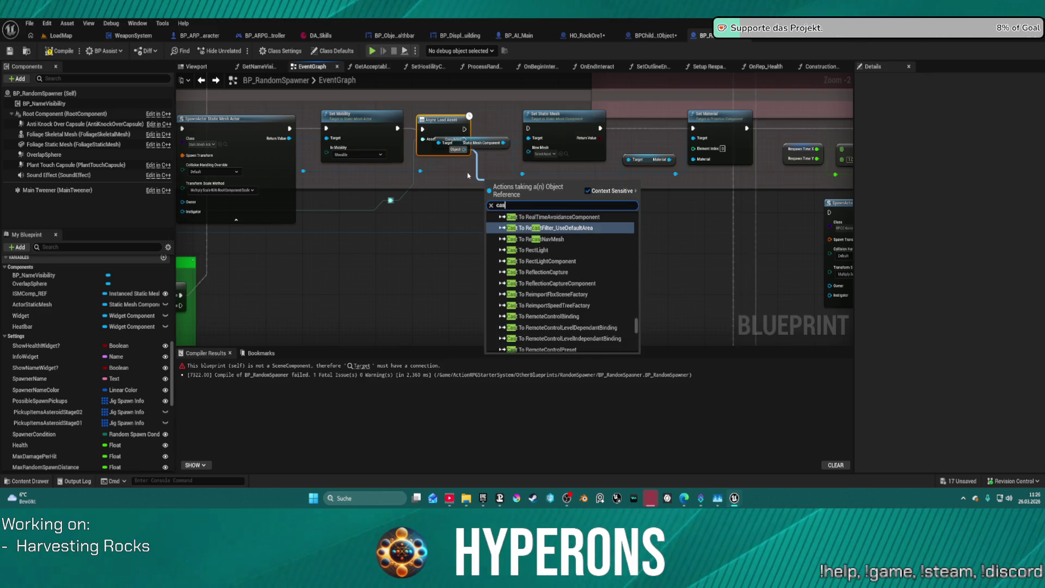
pyautogui.write('t to stat')
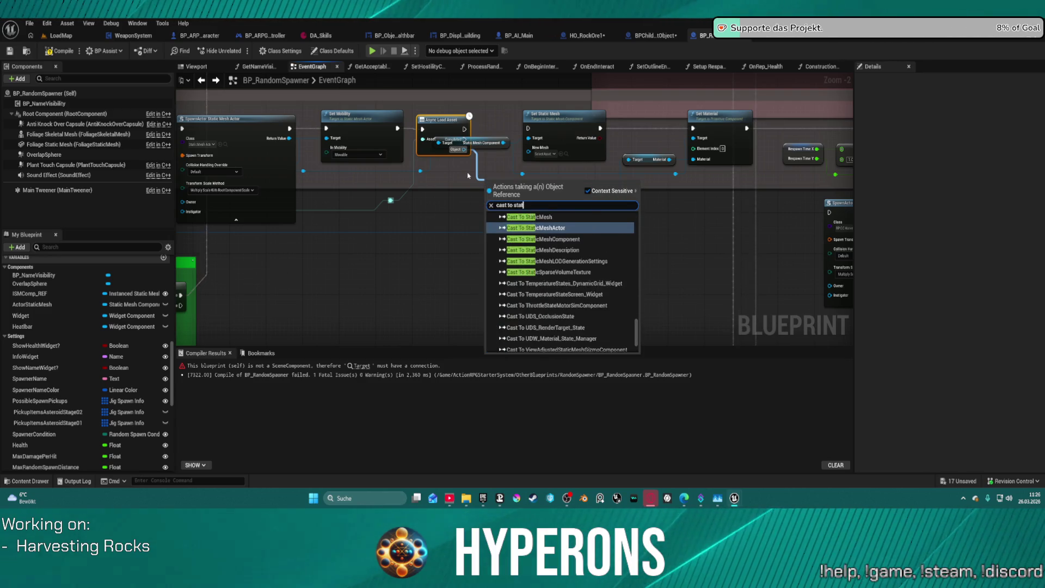
pyautogui.write('ic mesh')
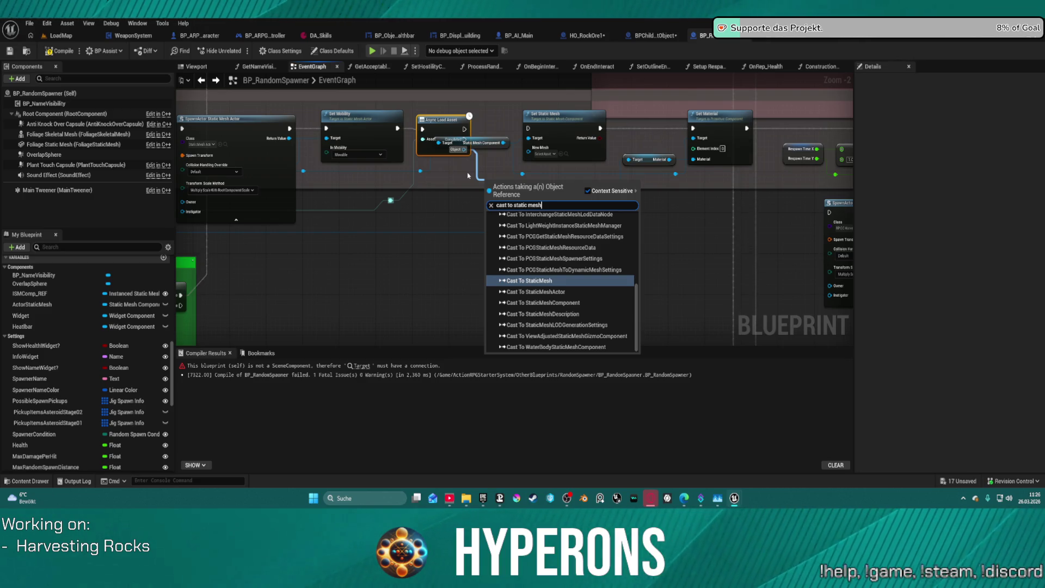
pyautogui.press('Down')
pyautogui.press('Down')
pyautogui.press('Return')
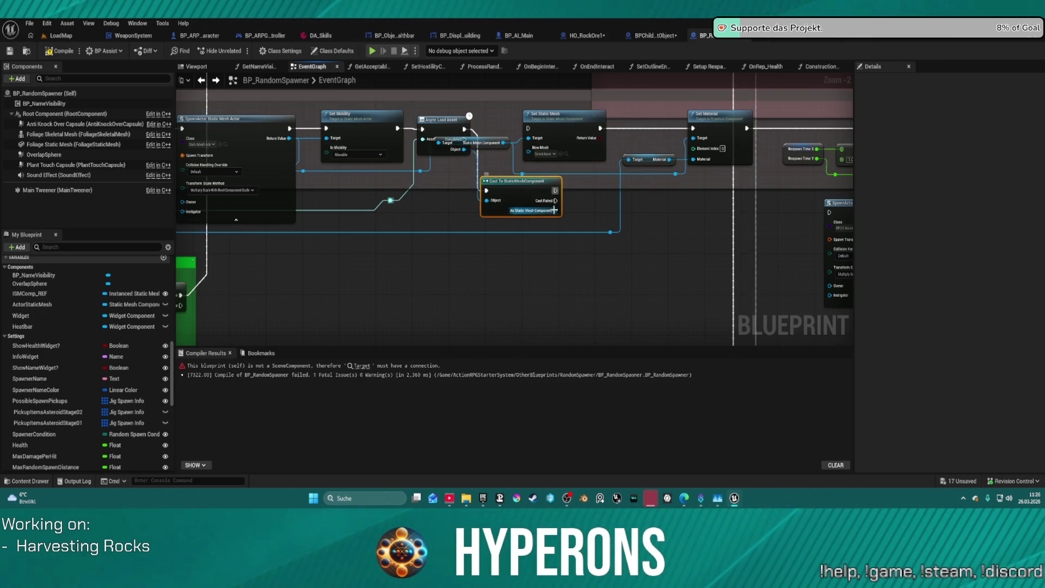
pyautogui.moveTo(555, 212); pyautogui.dragTo(528, 153)
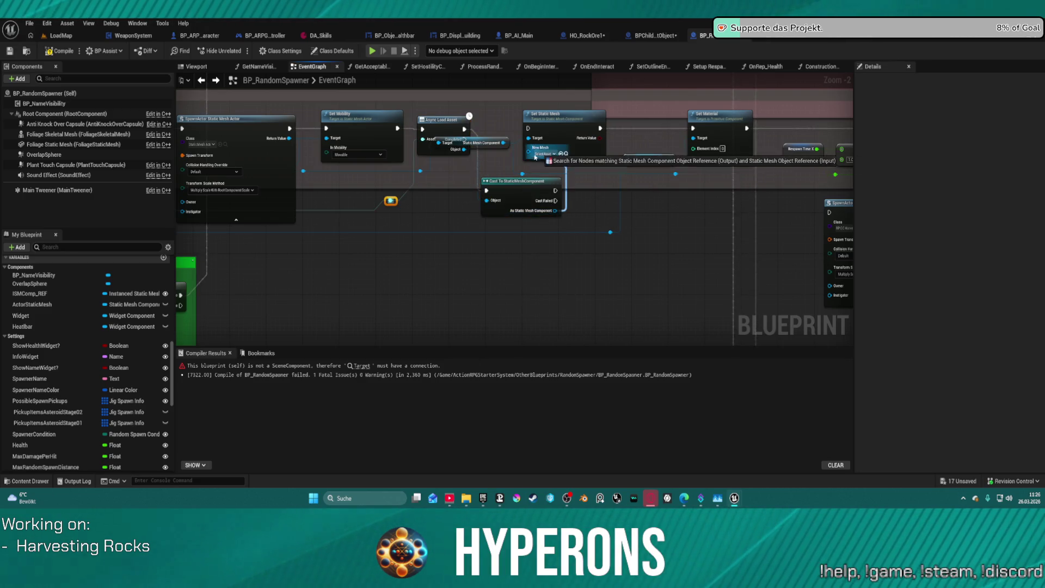
pyautogui.click(526, 199)
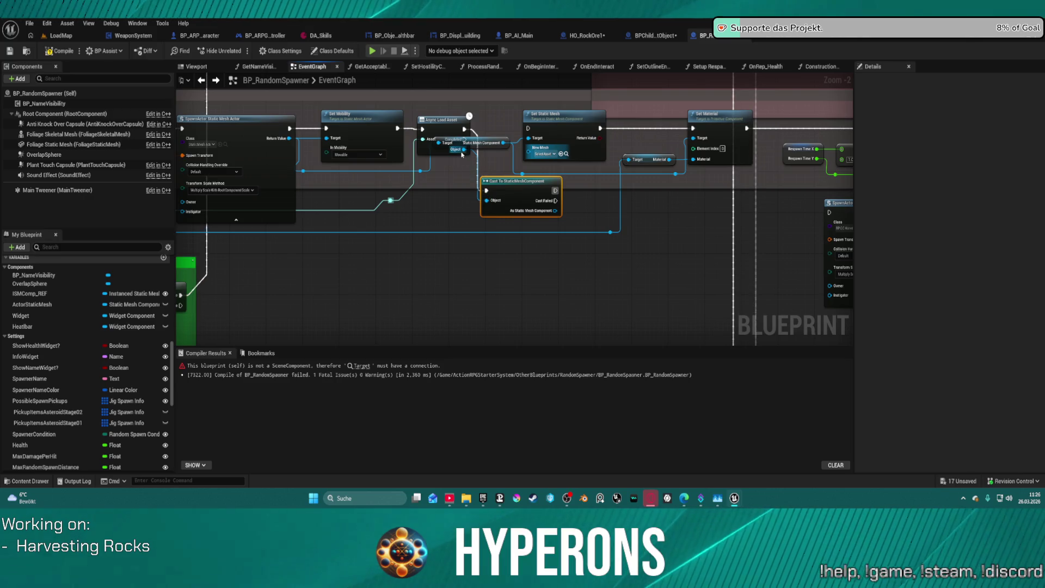
# Add a Cast To StaticMesh node from the loaded Object feeding Set Static Mesh's New Mesh.
pyautogui.moveTo(460, 152); pyautogui.dragTo(445, 202)
pyautogui.write('st')
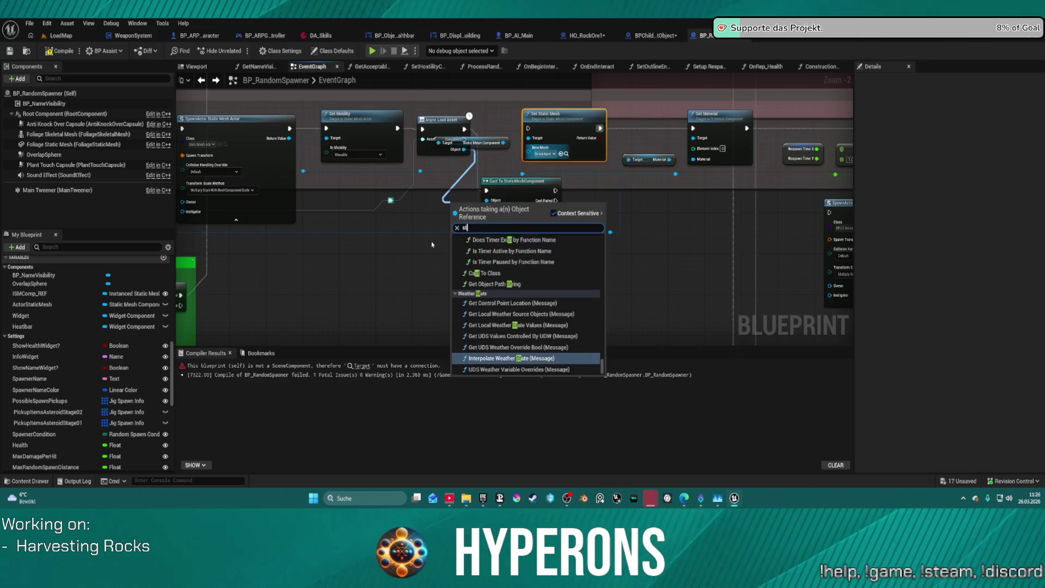
pyautogui.write('ati')
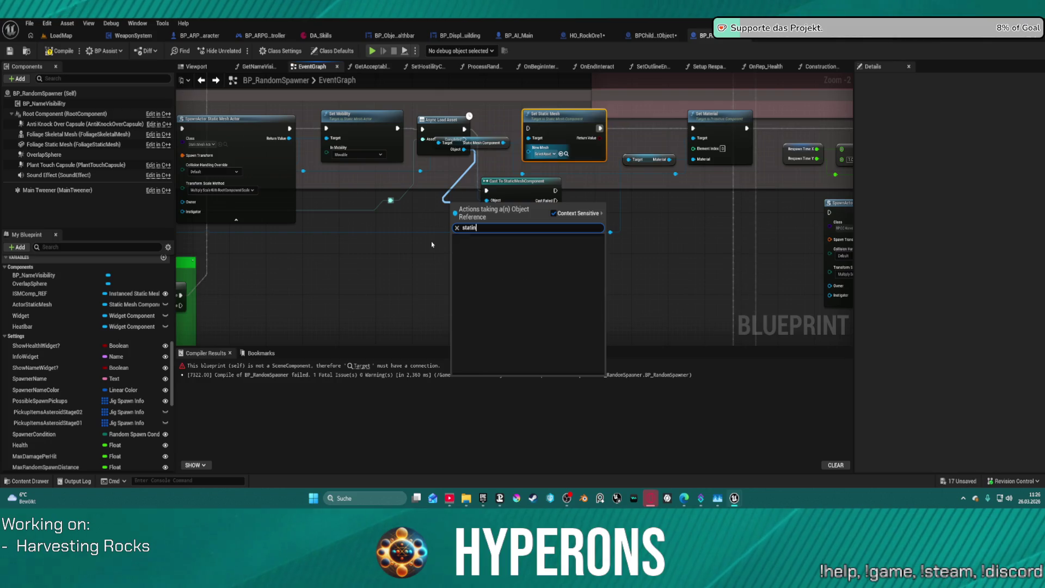
pyautogui.write('c')
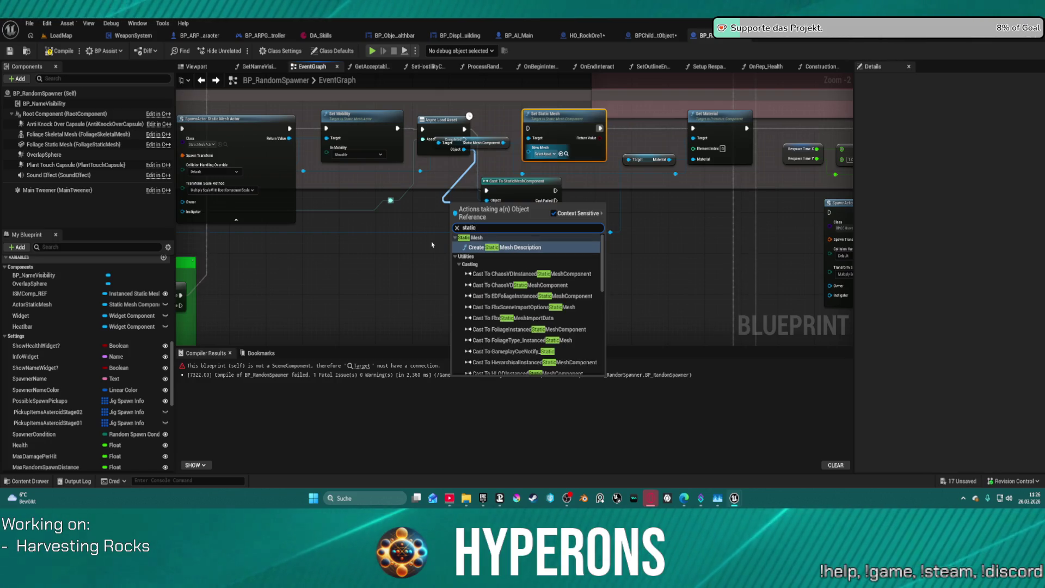
pyautogui.write(' mesh')
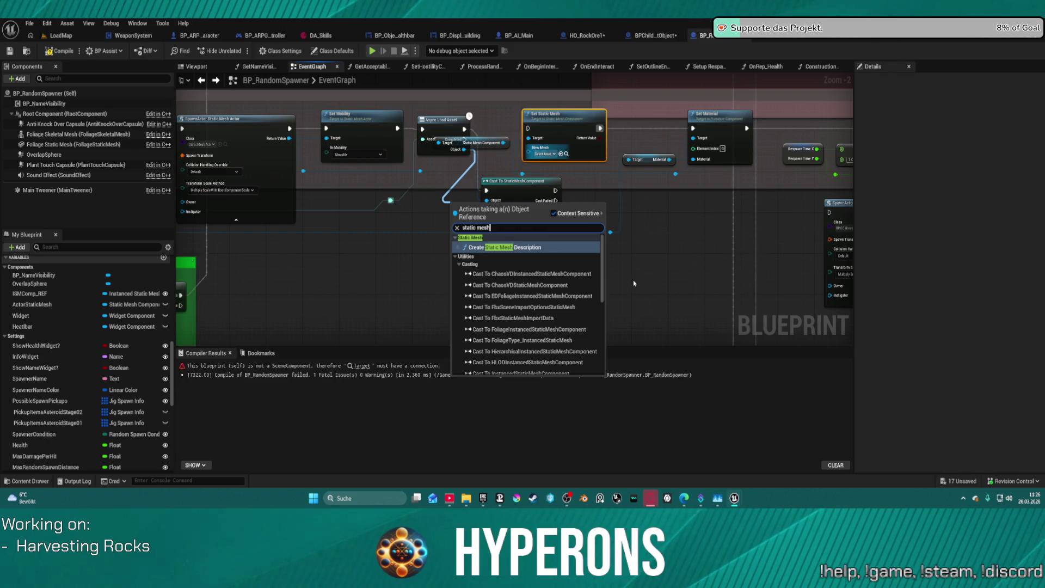
pyautogui.scroll(-5, 530, 267)
pyautogui.scroll(10, 530, 267)
pyautogui.scroll(-5, 539, 283)
pyautogui.scroll(5, 542, 297)
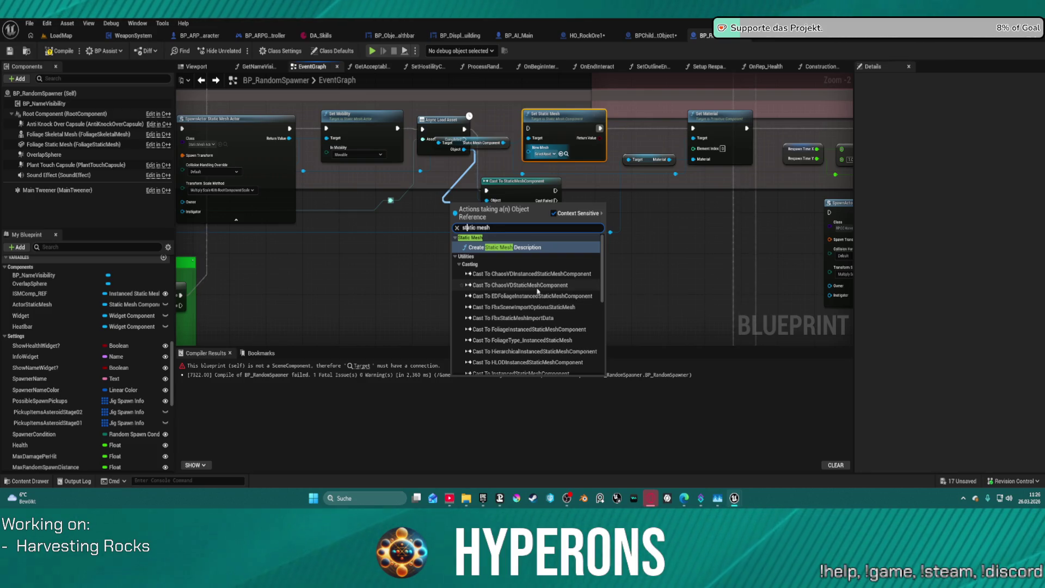
pyautogui.write('cast to')
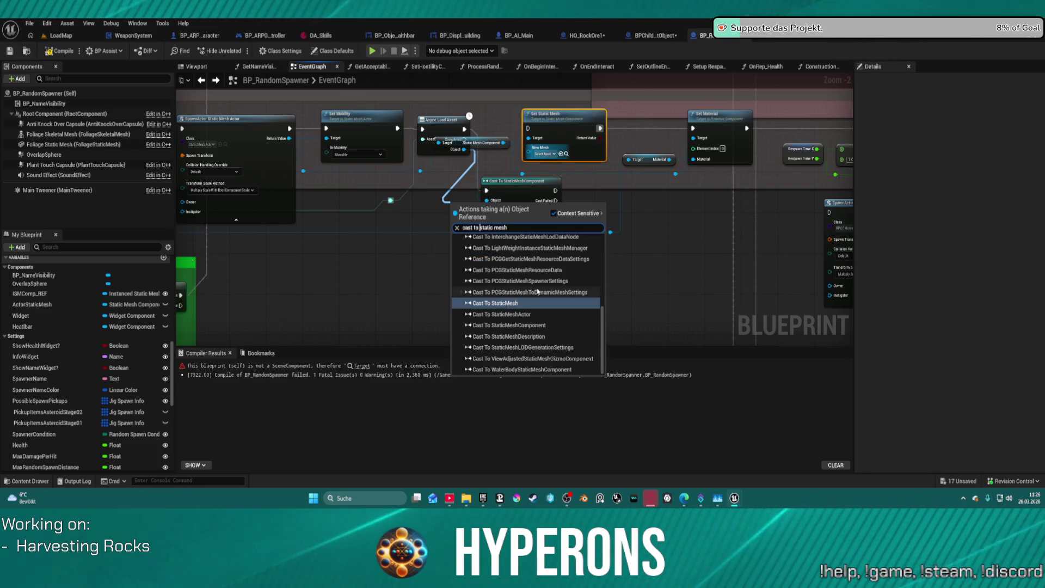
pyautogui.click(506, 304)
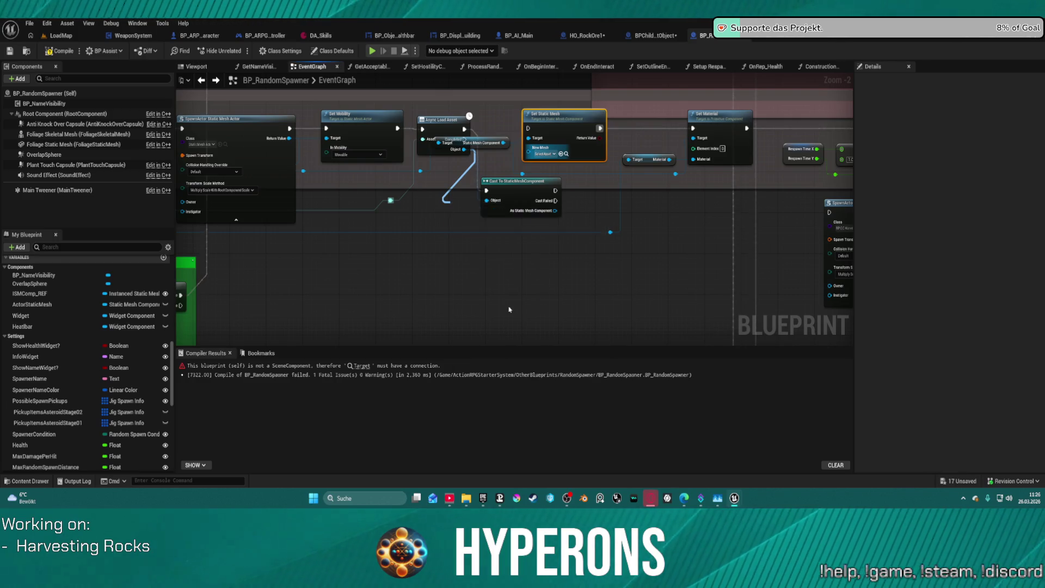
pyautogui.moveTo(506, 231); pyautogui.dragTo(530, 148)
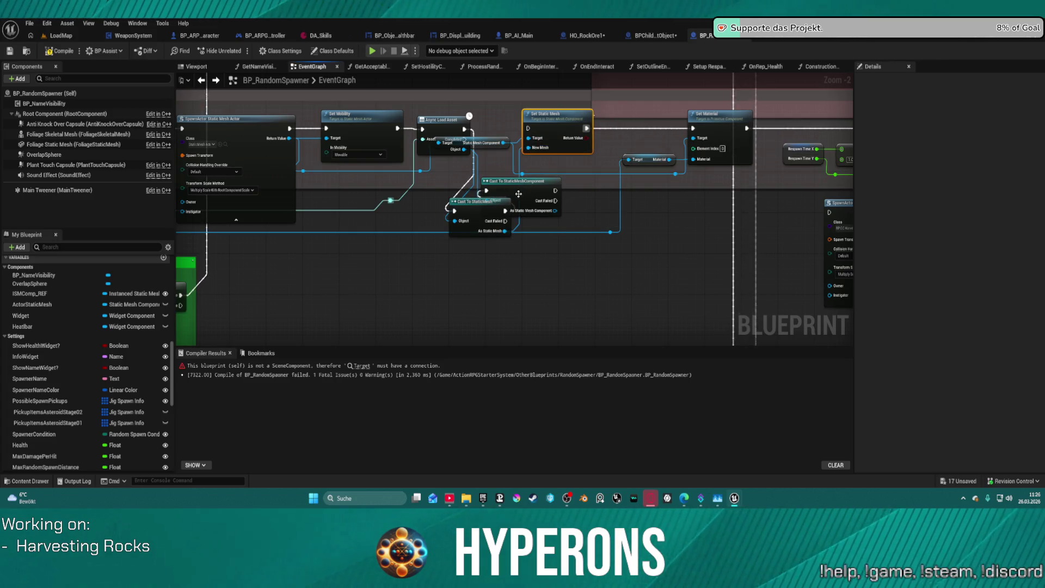
# Delete the StaticMeshComponent cast, run Set Static Mesh after the StaticMesh cast, and straighten links.
pyautogui.click(517, 194)
pyautogui.press('Delete')
pyautogui.moveTo(503, 211)
pyautogui.mouseDown()
pyautogui.moveTo(527, 128)
pyautogui.moveTo(568, 145)
pyautogui.mouseUp()
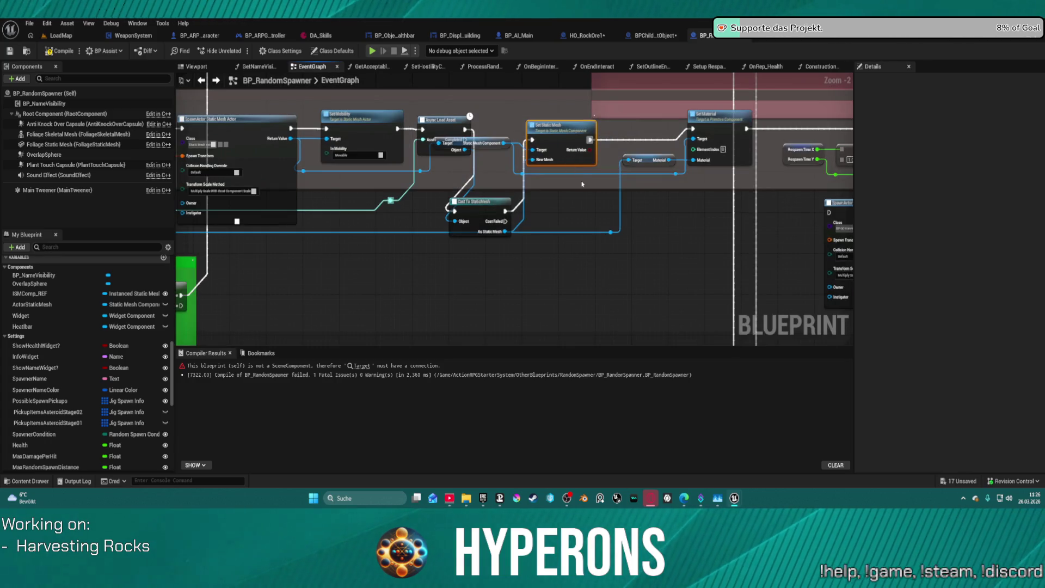
pyautogui.press('f')
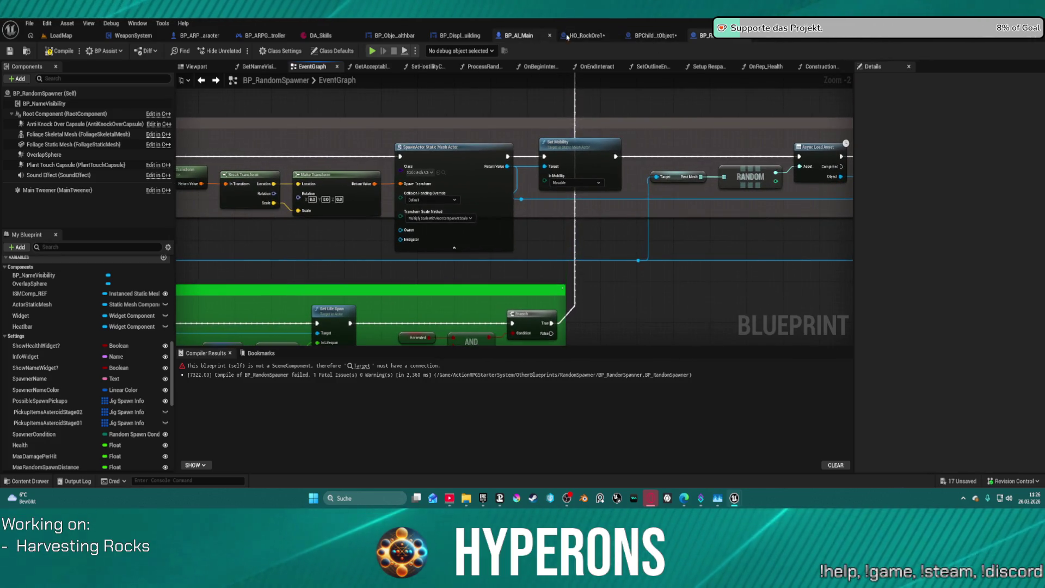
pyautogui.click(584, 35)
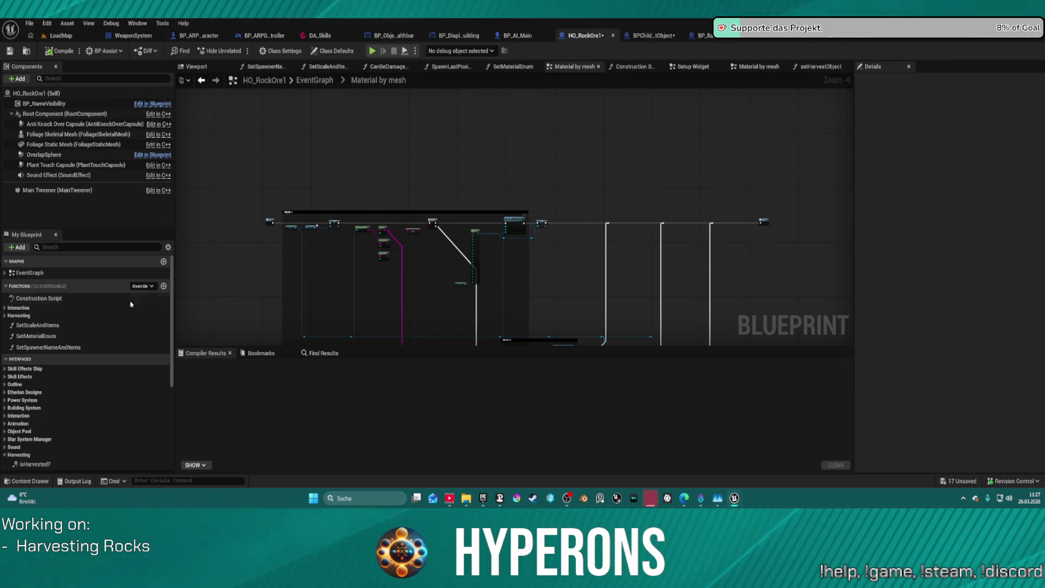
# Make HO_RockOre1's RestMesh variable a Static Mesh object reference, then return to the LoadMap level.
pyautogui.scroll(-5, 63, 430)
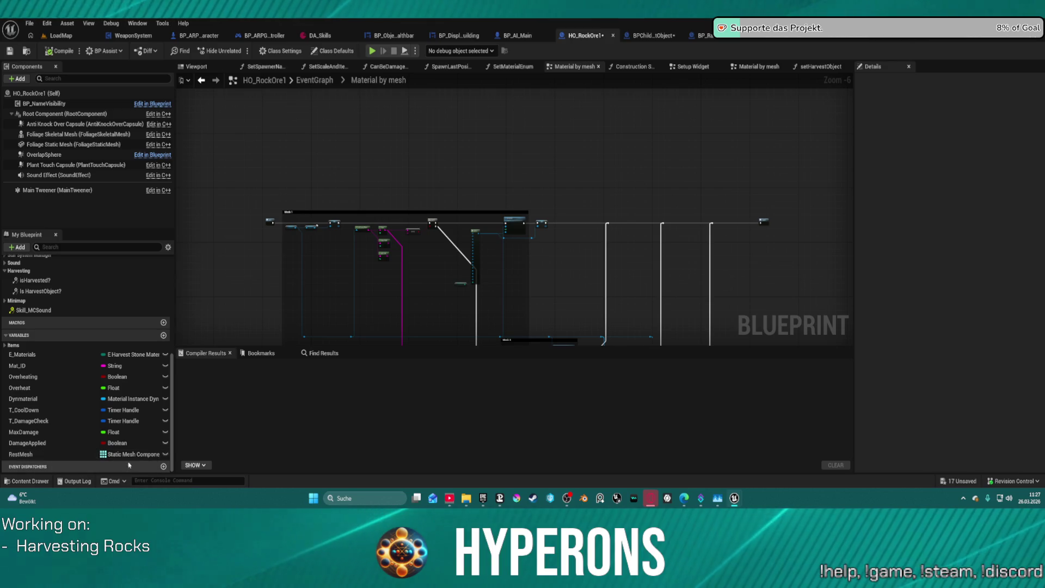
pyautogui.click(128, 454)
pyautogui.write('static mesh')
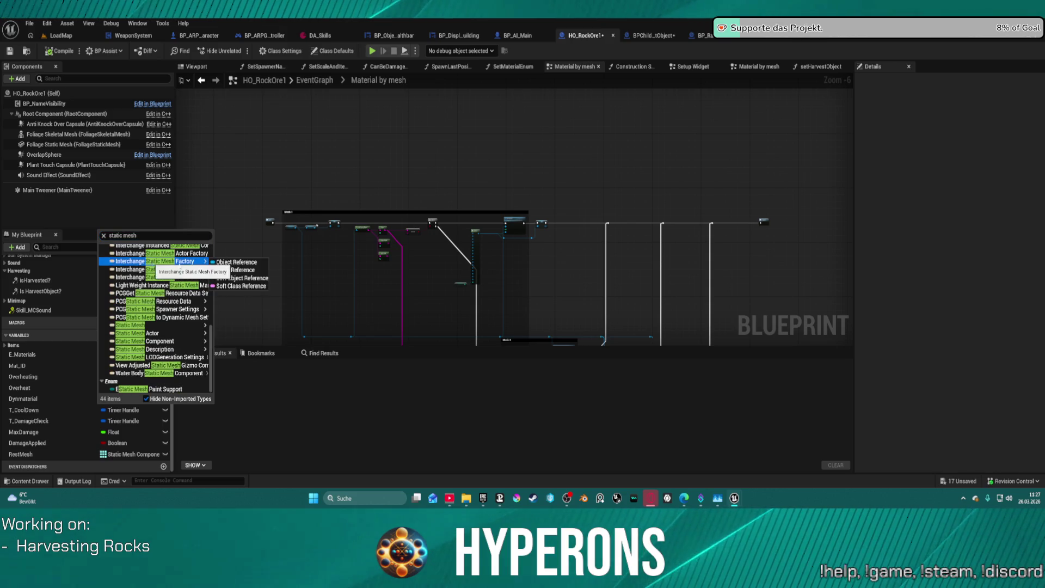
pyautogui.moveTo(195, 327)
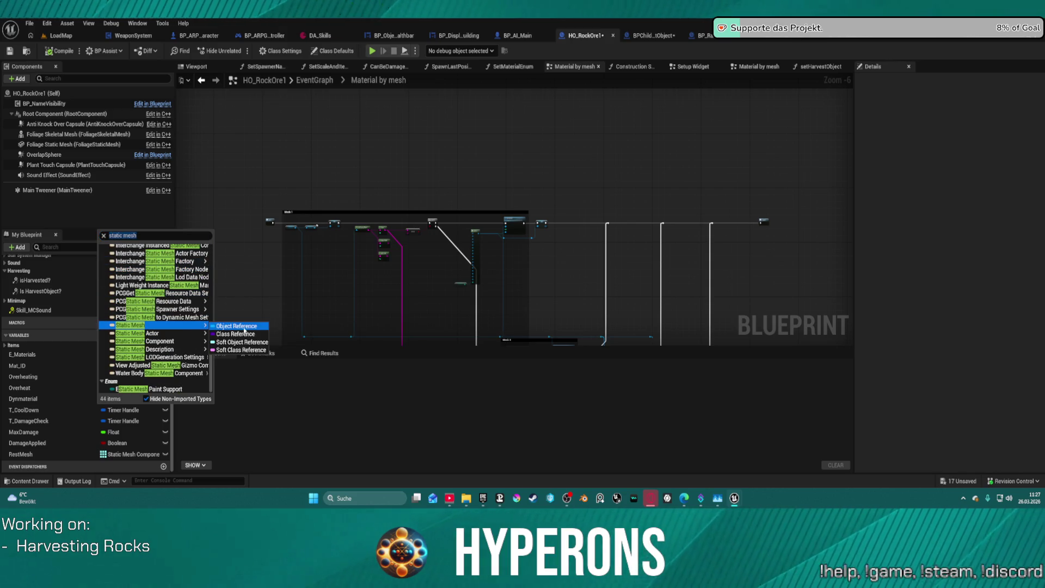
pyautogui.click(254, 344)
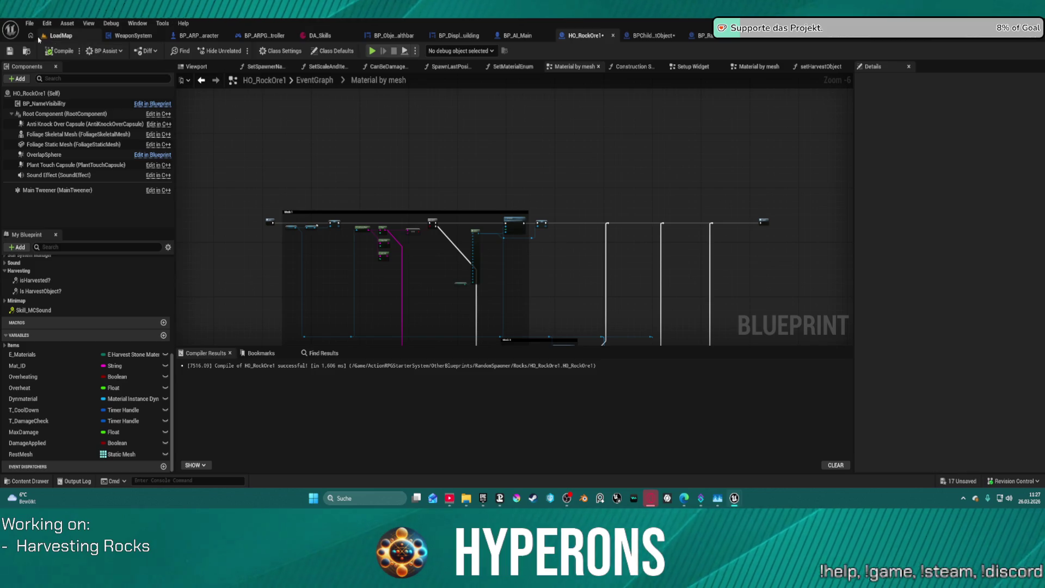
pyautogui.click(61, 36)
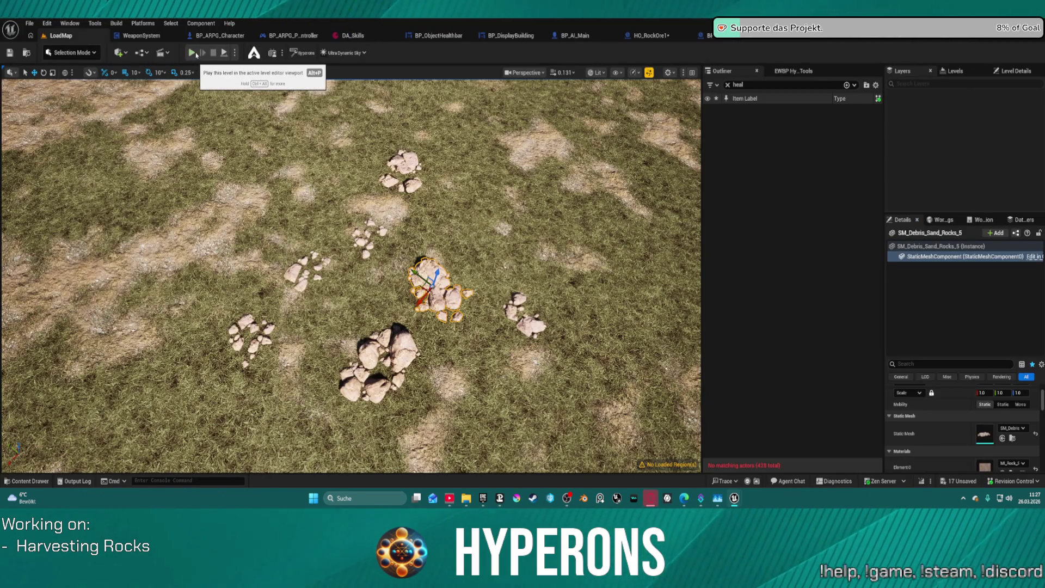
# Start a play-test and open the failing BP_RandomSpawner near its Cast To StaticMesh node.
pyautogui.click(194, 53)
pyautogui.click(466, 258)
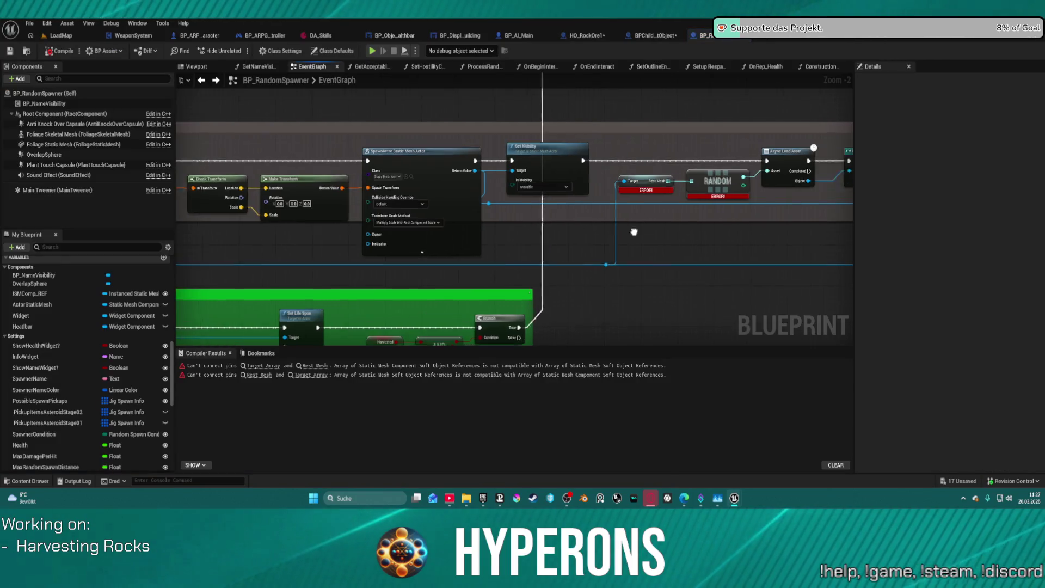
pyautogui.moveTo(635, 232); pyautogui.dragTo(454, 228)
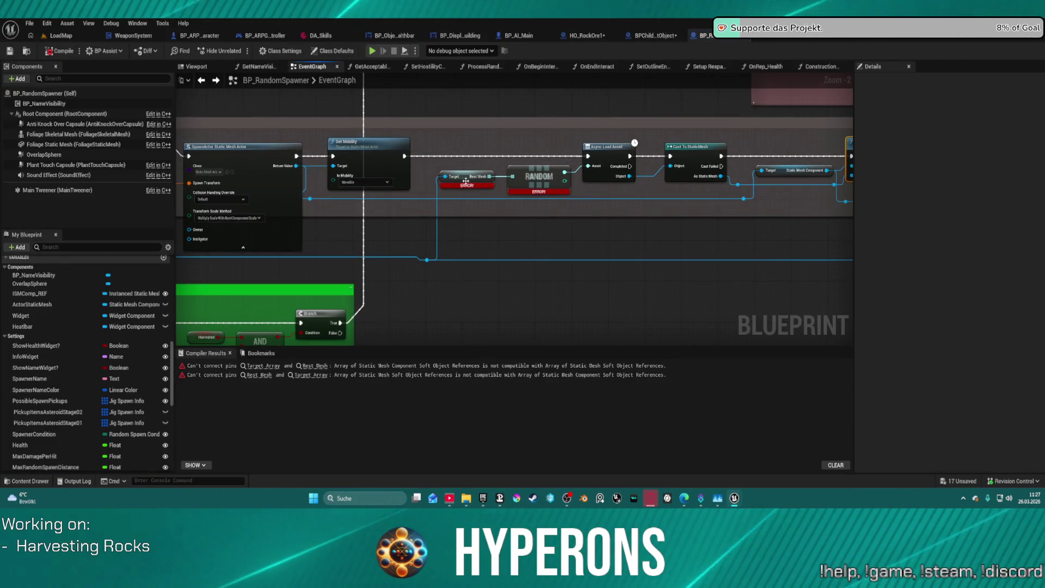
pyautogui.click(494, 179)
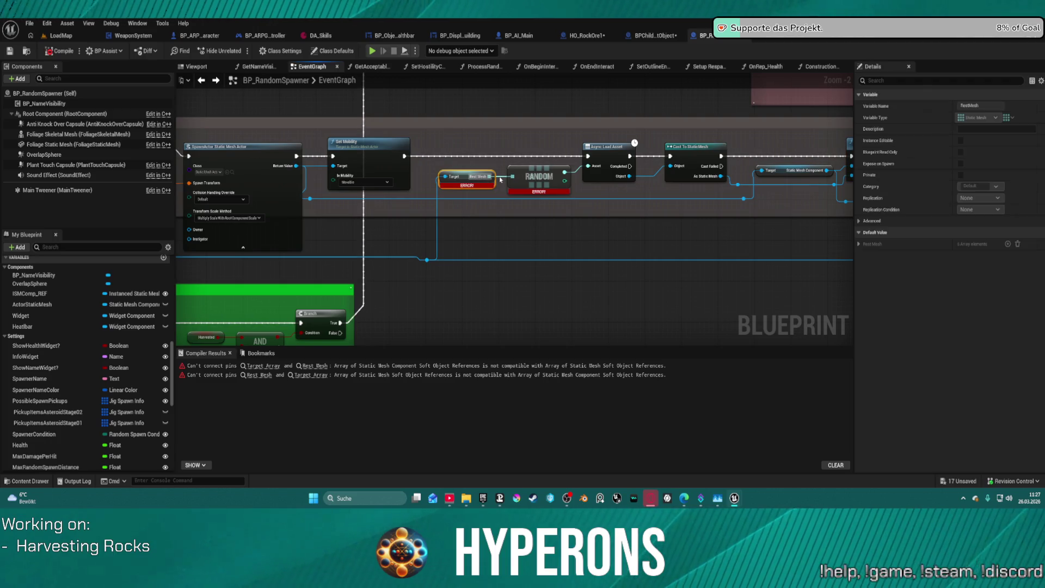
# Wire Rest Mesh into Random, Random into Async Load Asset, and Completed into Cast To StaticMesh.
pyautogui.keyDown('alt'); pyautogui.click(578, 172); pyautogui.keyUp('alt')
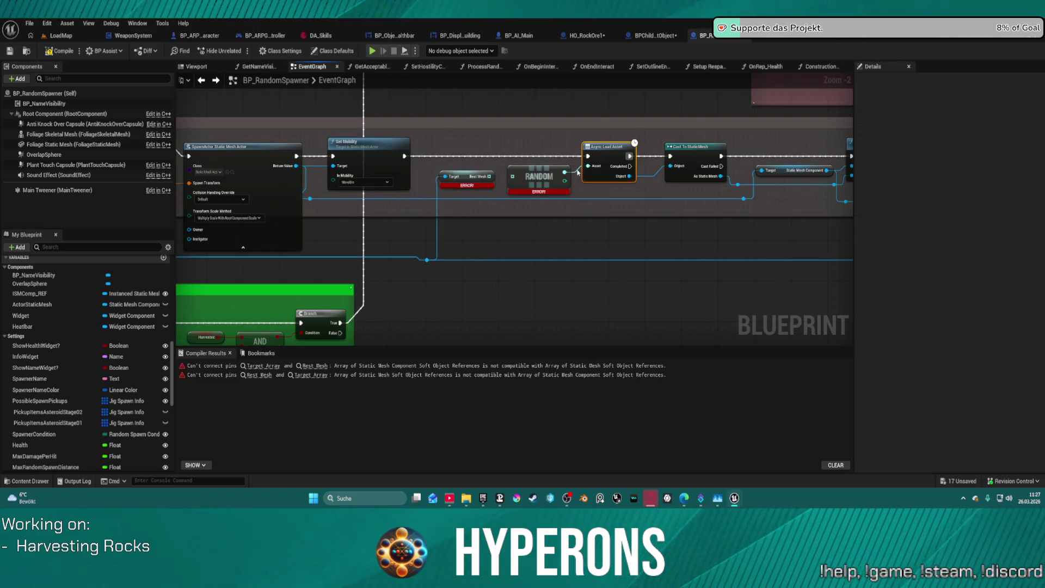
pyautogui.click(494, 176)
pyautogui.moveTo(493, 177); pyautogui.dragTo(493, 176)
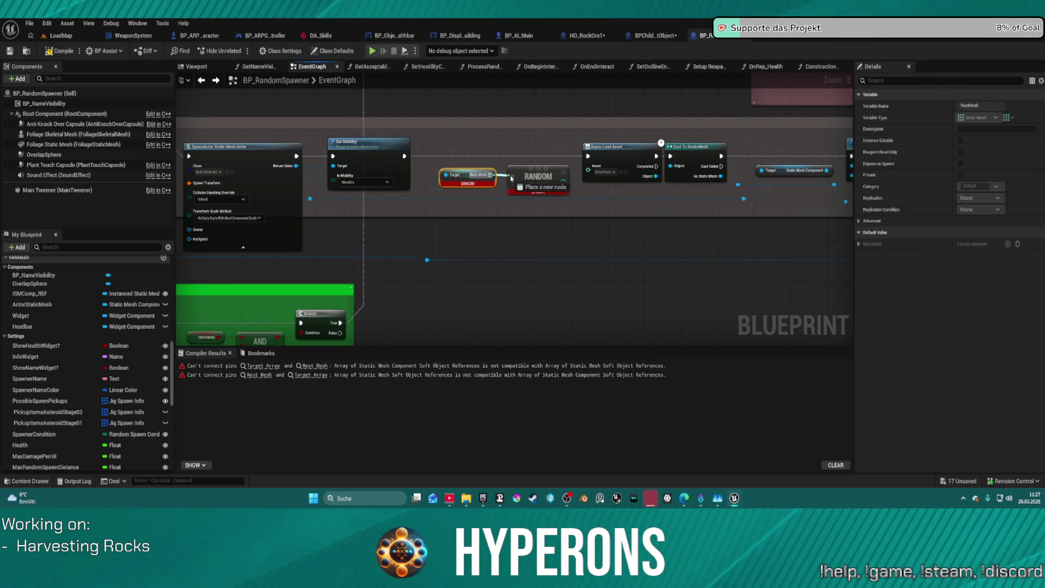
pyautogui.click(555, 177)
pyautogui.moveTo(564, 172); pyautogui.dragTo(582, 169)
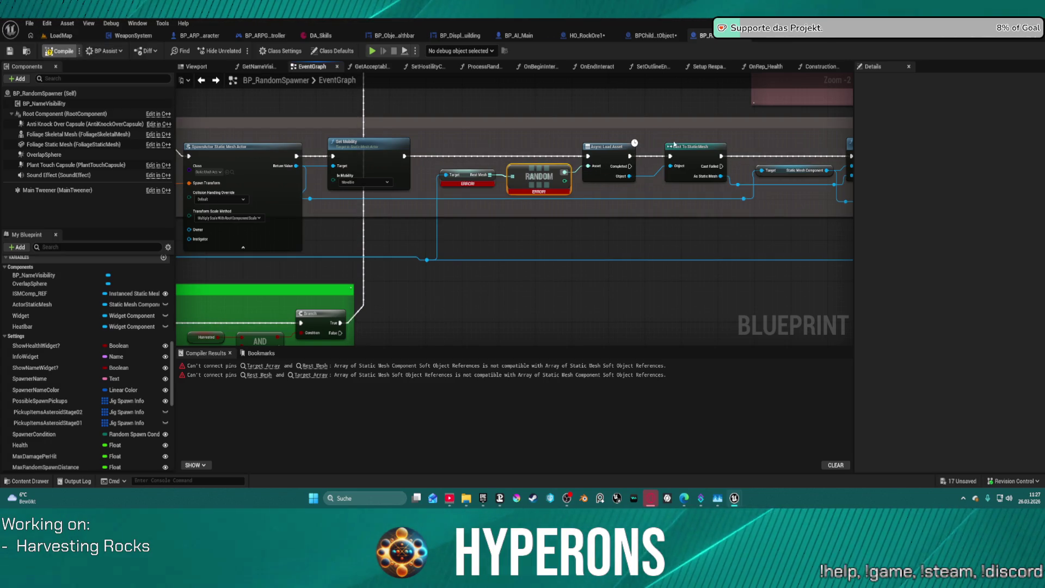
pyautogui.moveTo(629, 166); pyautogui.dragTo(675, 158)
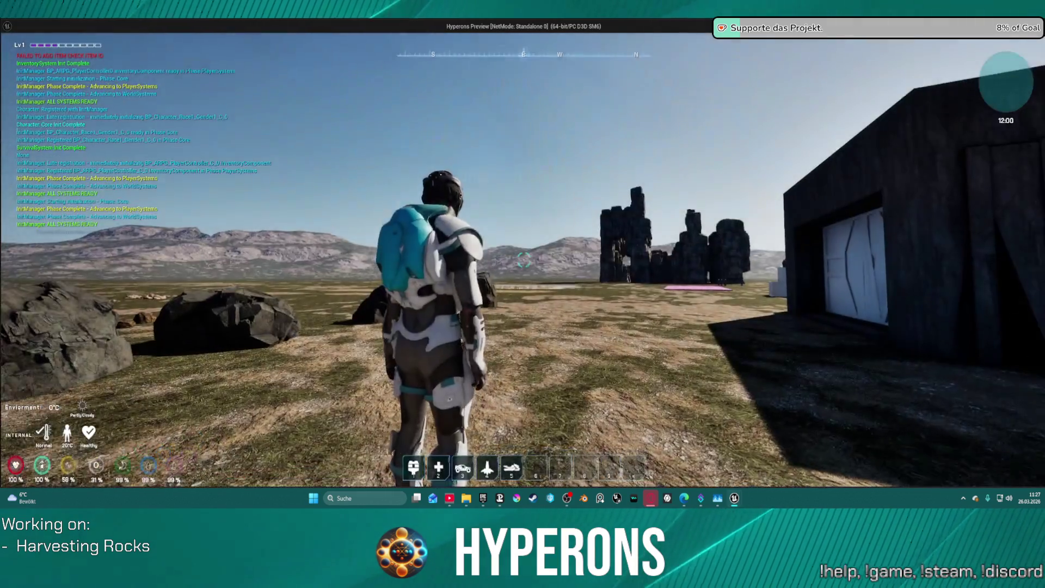
# Harvest a spawned rock in the play-test, stop the preview, and nudge the Async Load Asset node.
pyautogui.press('i')
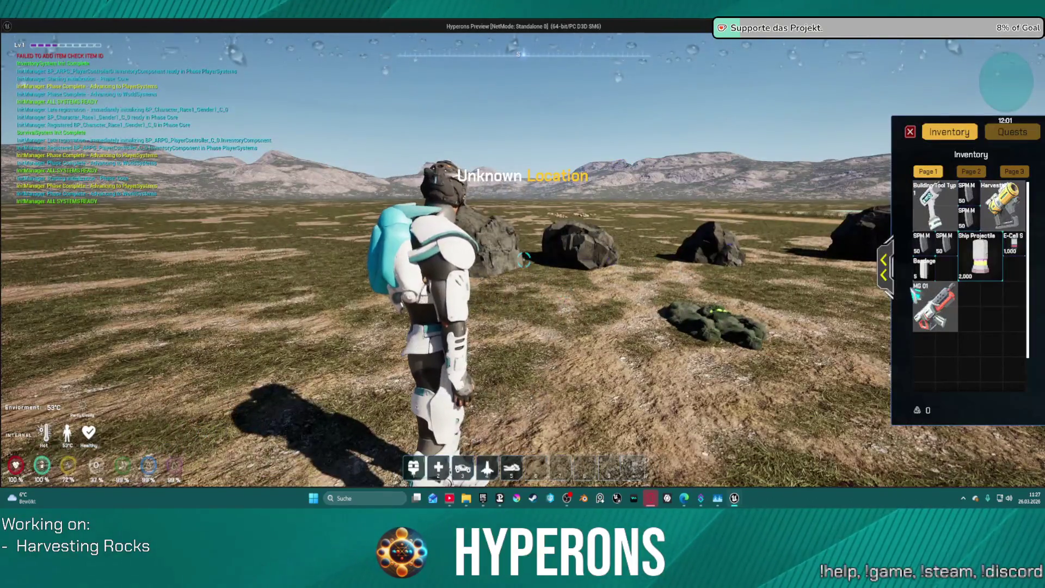
pyautogui.press('i')
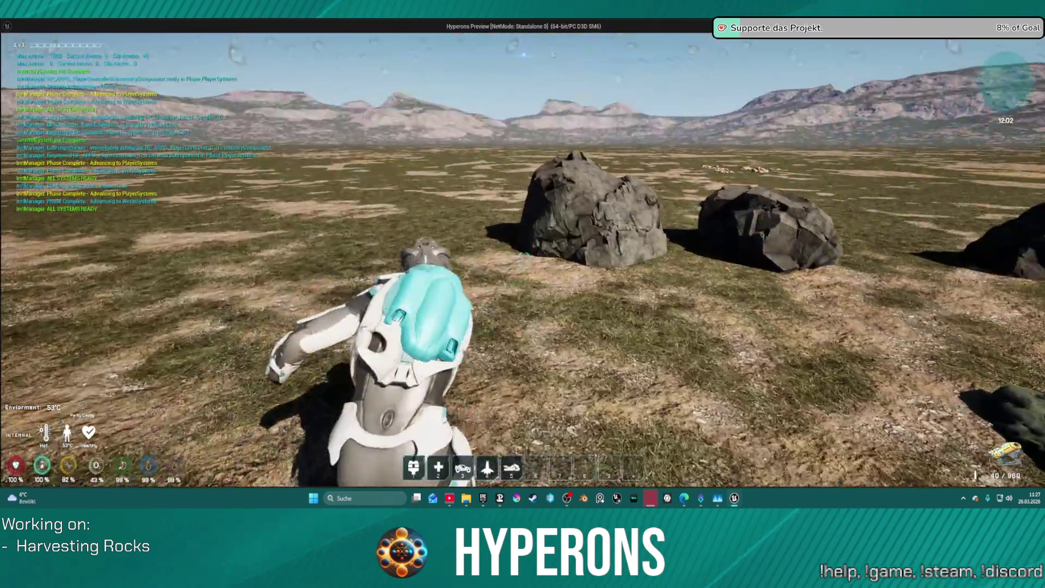
pyautogui.click(522, 261)
pyautogui.press('w')
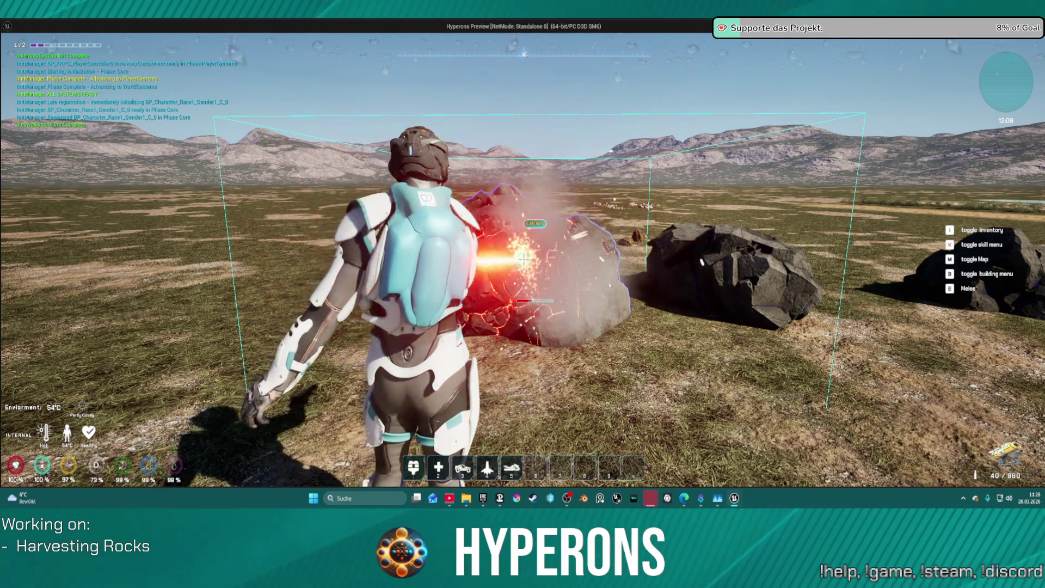
pyautogui.press('w')
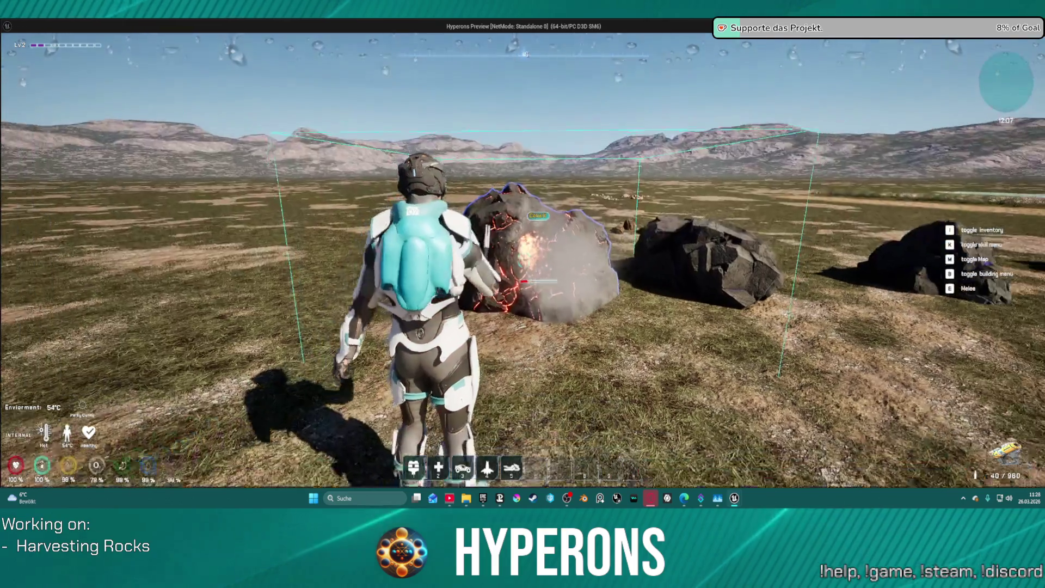
pyautogui.press('e')
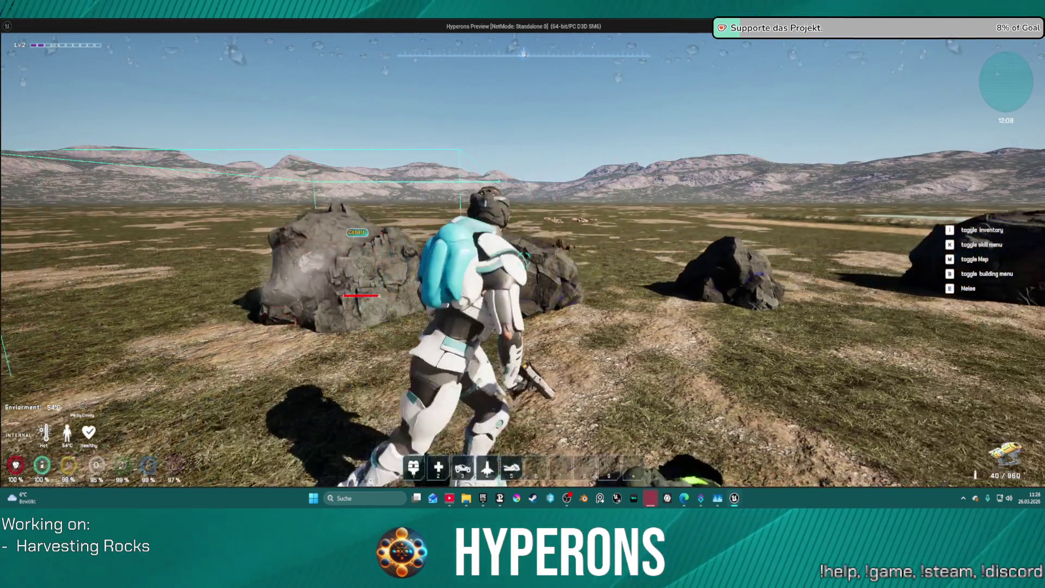
pyautogui.press('Escape')
pyautogui.moveTo(632, 155)
pyautogui.mouseDown()
pyautogui.moveTo(664, 153)
pyautogui.moveTo(604, 146)
pyautogui.moveTo(672, 157)
pyautogui.mouseUp()
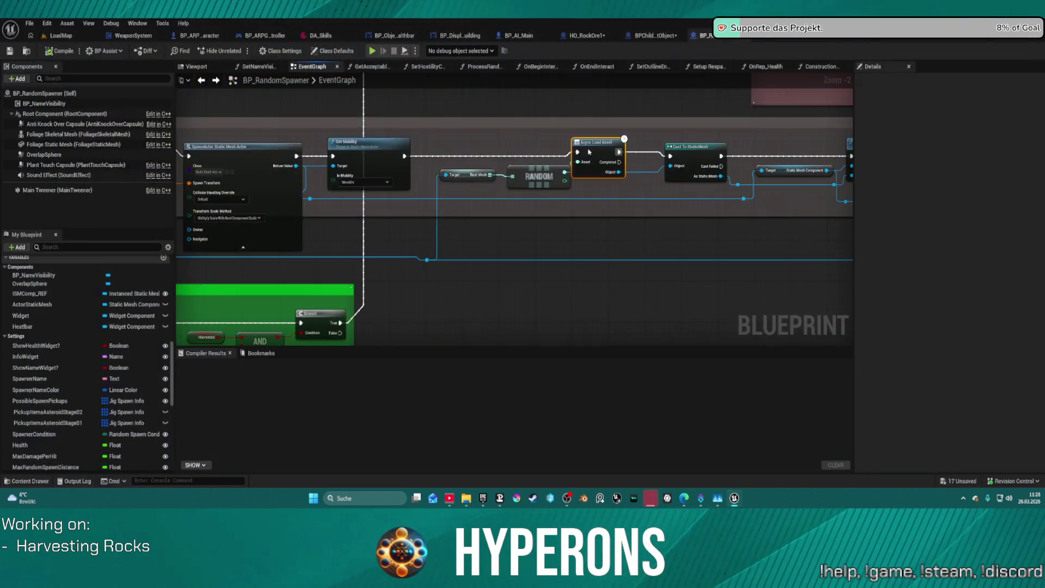
# Pan the event graph to show the Set Static Mesh and Set Material nodes.
pyautogui.moveTo(663, 185)
pyautogui.mouseDown()
pyautogui.moveTo(507, 190)
pyautogui.moveTo(322, 165)
pyautogui.moveTo(342, 142)
pyautogui.moveTo(330, 137)
pyautogui.moveTo(833, 106)
pyautogui.moveTo(717, 136)
pyautogui.mouseUp()
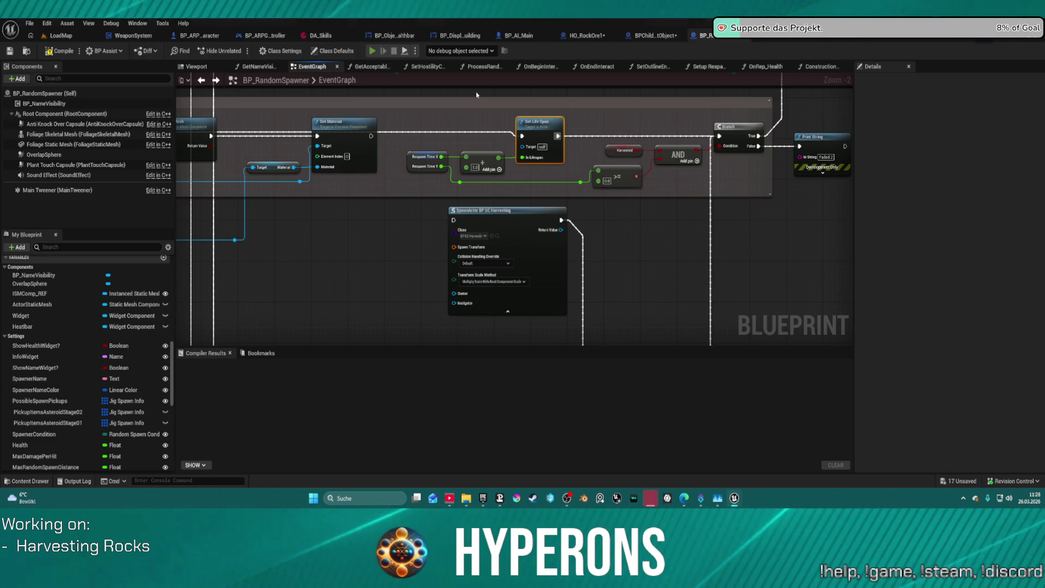
# Equip the Harvester from the inventory and mine a Cobalt rock with its beam.
pyautogui.press('i')
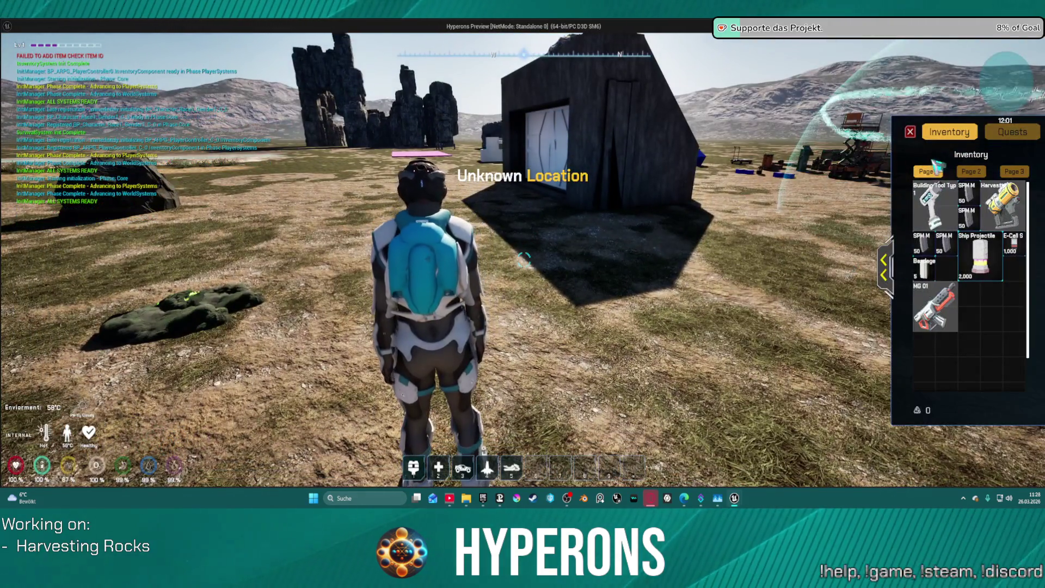
pyautogui.rightClick(1001, 206)
pyautogui.click(910, 131)
pyautogui.press('w')
pyautogui.click(522, 260)
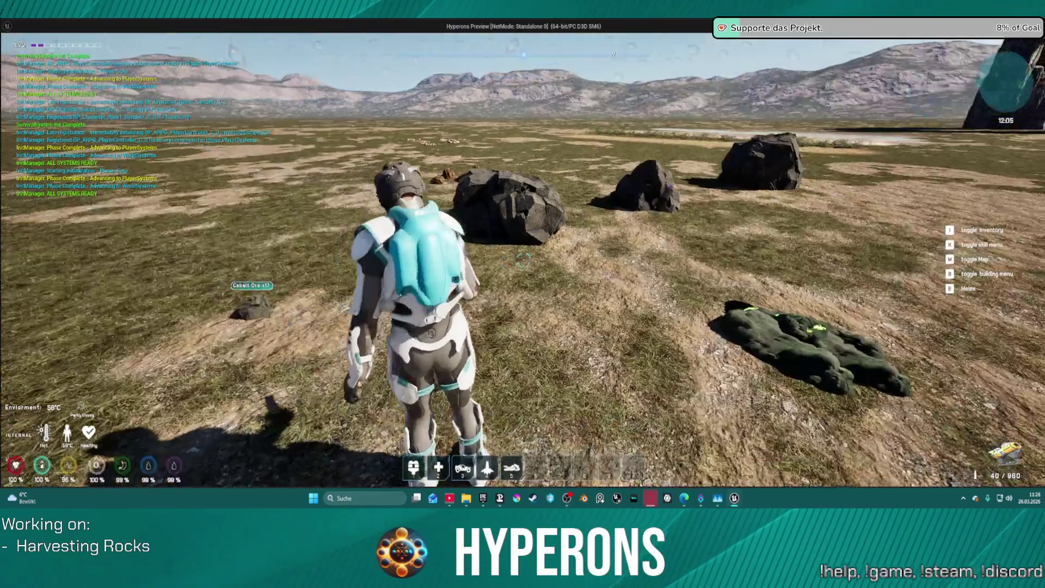
pyautogui.click(524, 261)
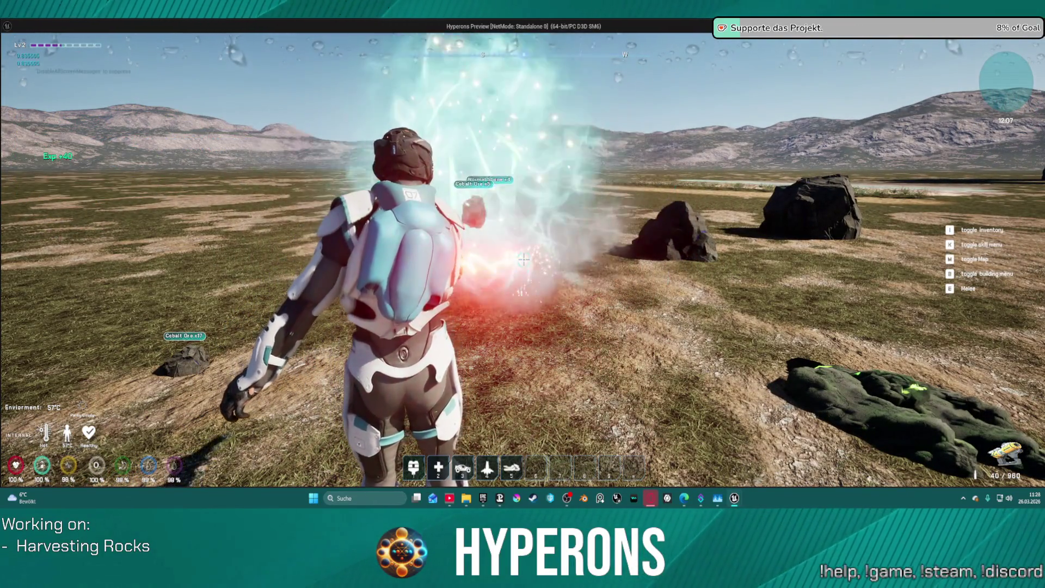
pyautogui.press('w')
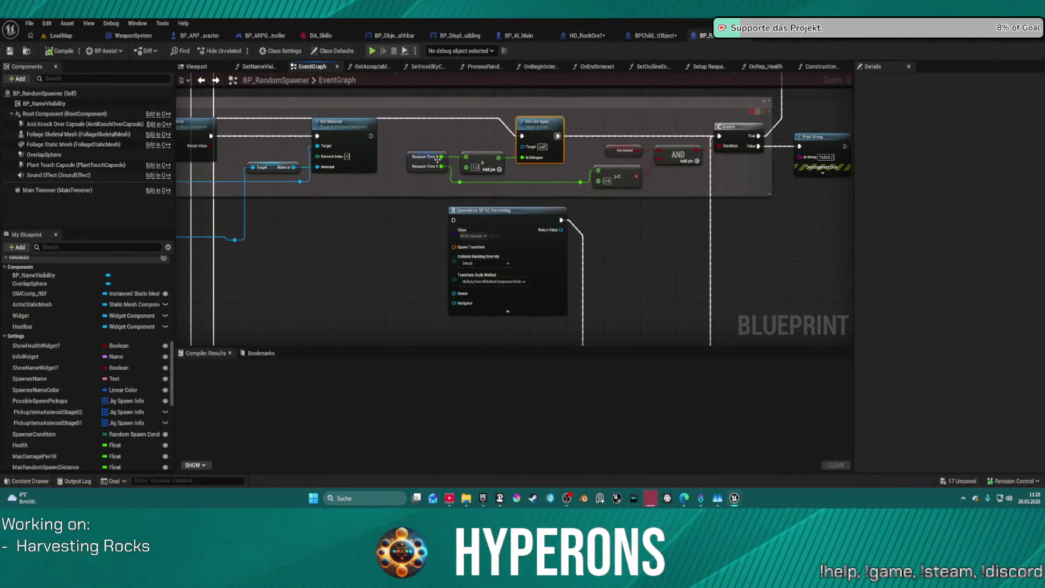
# Review the Random, Set Mobility and Cast To StaticMesh nodes, then beam another rock and exit.
pyautogui.moveTo(437, 159); pyautogui.dragTo(987, 159)
pyautogui.moveTo(515, 218)
pyautogui.mouseDown()
pyautogui.moveTo(538, 250)
pyautogui.moveTo(644, 265)
pyautogui.mouseUp()
pyautogui.moveTo(630, 195)
pyautogui.mouseDown()
pyautogui.moveTo(486, 203)
pyautogui.moveTo(508, 191)
pyautogui.mouseUp()
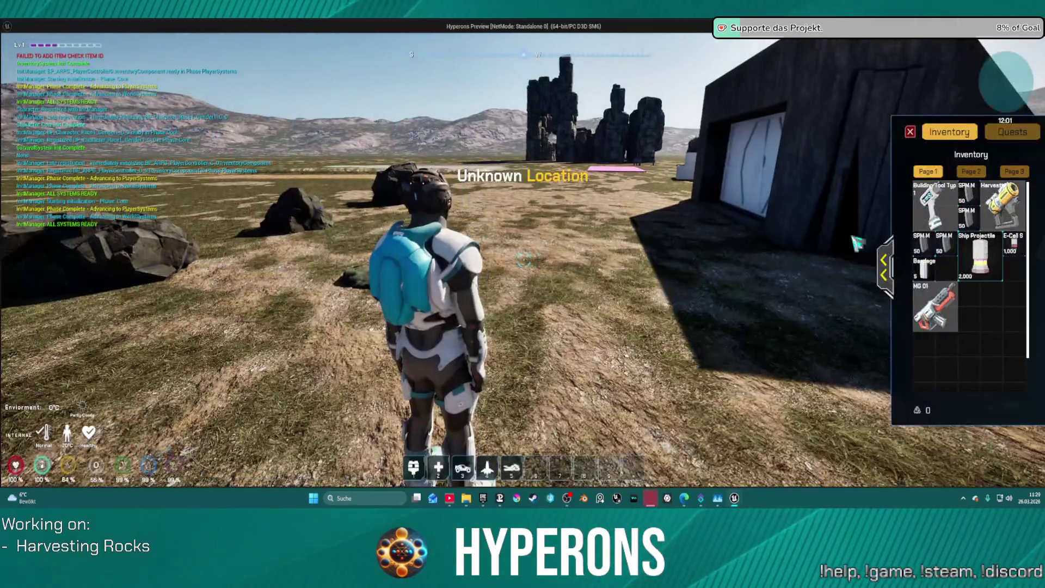
pyautogui.click(910, 131)
pyautogui.press('w')
pyautogui.click(525, 264)
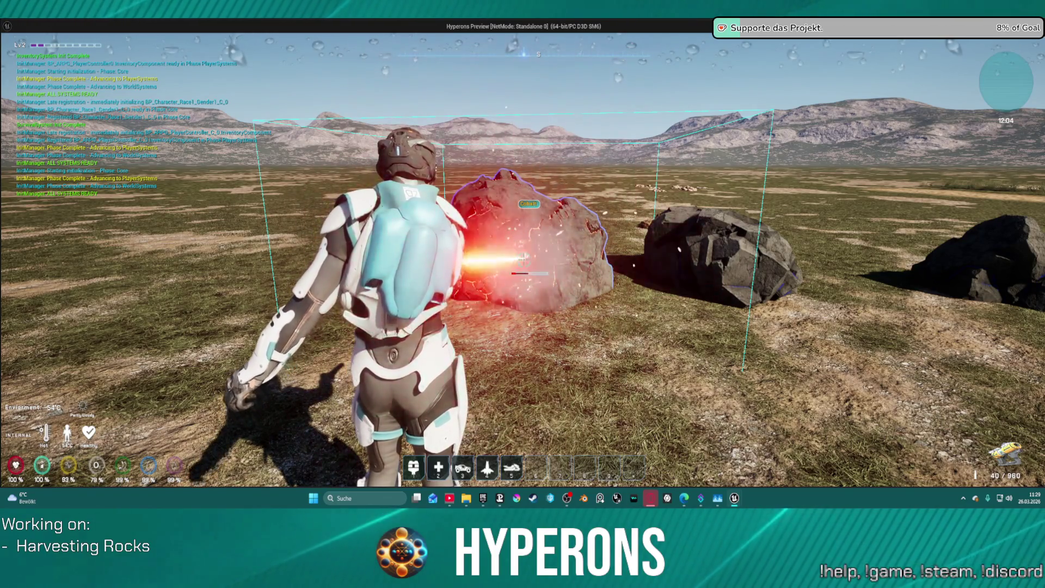
pyautogui.press('Escape')
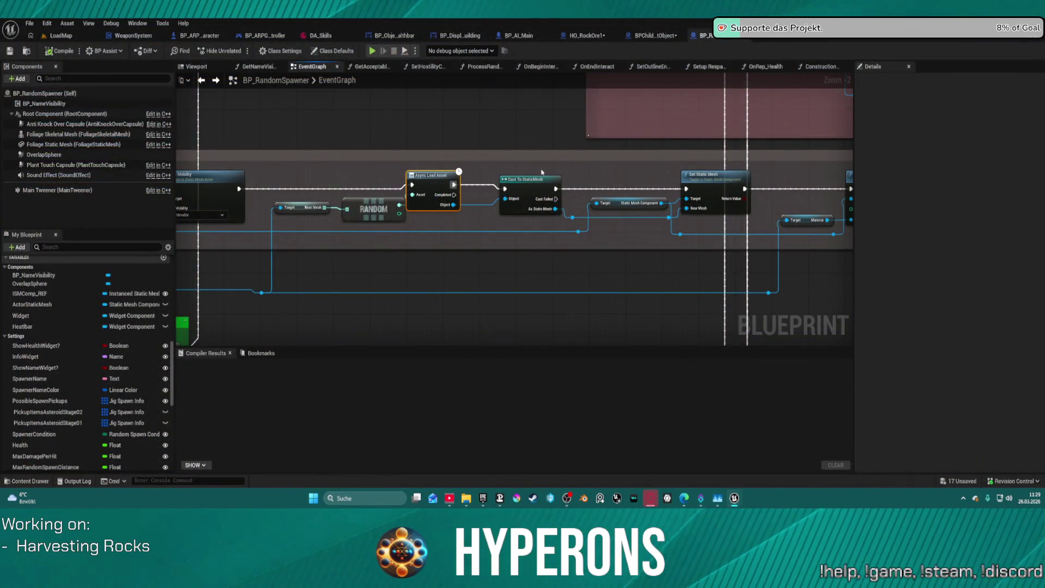
# Pull a wire from Set Material's exec output, then beam a Cobalt rock in play and exit.
pyautogui.moveTo(572, 182); pyautogui.dragTo(202, 203)
pyautogui.moveTo(538, 211); pyautogui.dragTo(687, 211)
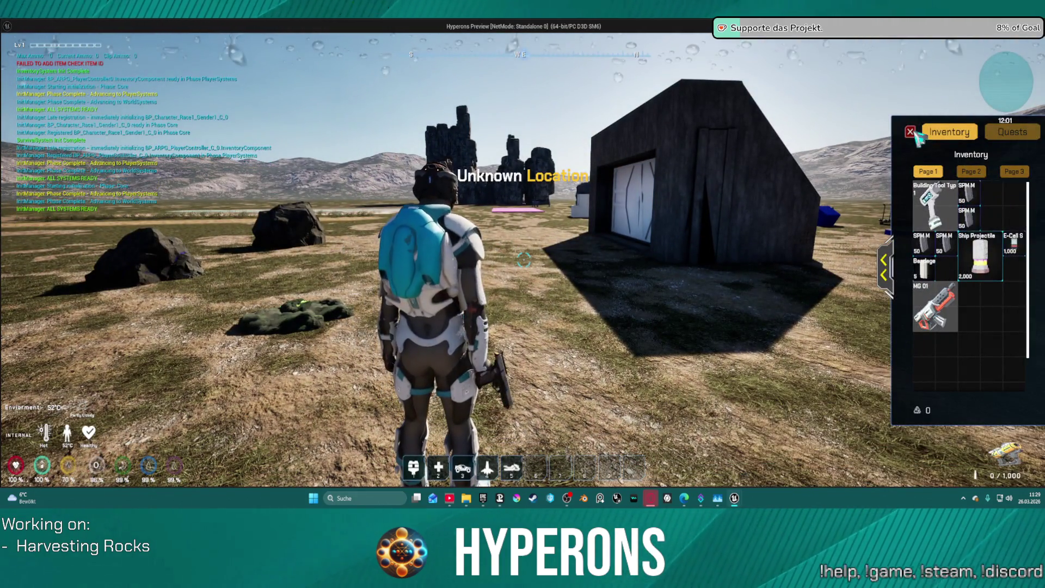
pyautogui.press('i')
pyautogui.press('w')
pyautogui.click(522, 262)
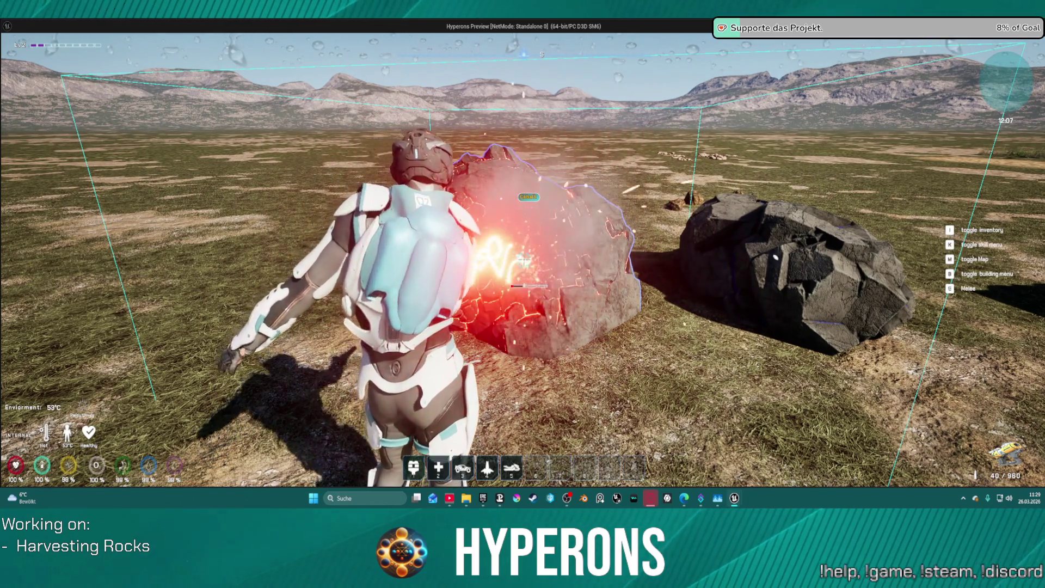
pyautogui.press('Escape')
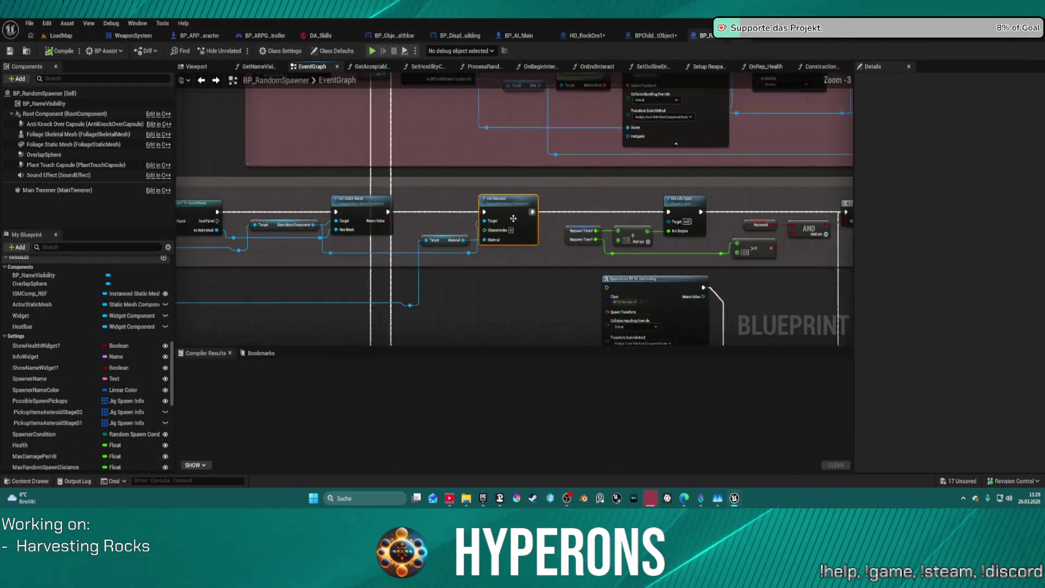